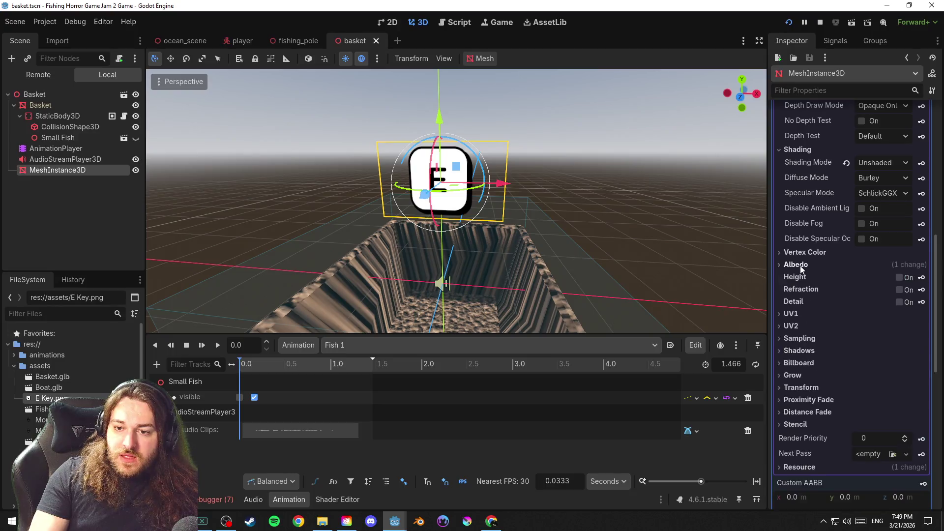
pyautogui.click(804, 266)
# Expand the E key material's Billboard settings and set the mode to Y-Billboard
pyautogui.scroll(-3, 813, 262)
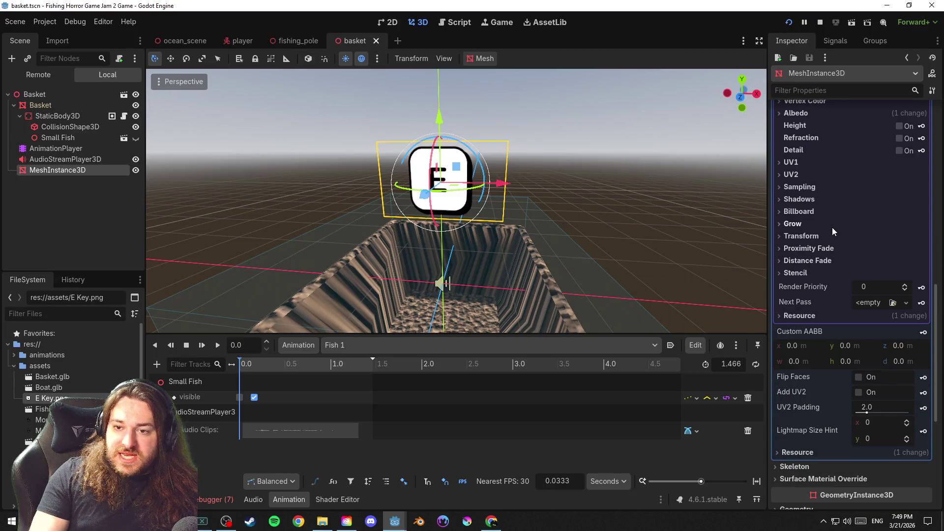
pyautogui.click(800, 211)
pyautogui.click(880, 224)
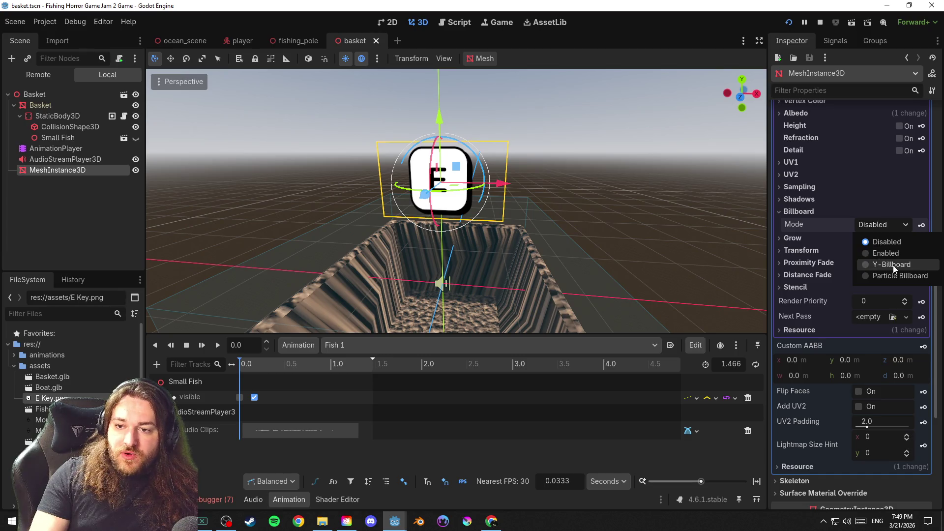
pyautogui.click(895, 265)
pyautogui.moveTo(679, 211)
pyautogui.mouseDown()
pyautogui.moveTo(409, 207)
pyautogui.moveTo(440, 204)
pyautogui.moveTo(606, 107)
pyautogui.moveTo(615, 267)
pyautogui.moveTo(654, 254)
pyautogui.moveTo(704, 185)
pyautogui.moveTo(627, 158)
pyautogui.moveTo(530, 161)
pyautogui.moveTo(584, 245)
pyautogui.moveTo(668, 265)
pyautogui.moveTo(691, 235)
pyautogui.moveTo(922, 258)
pyautogui.mouseUp()
# Switch billboard mode to Enabled, save the basket scene, and bring up the running game
pyautogui.click(897, 221)
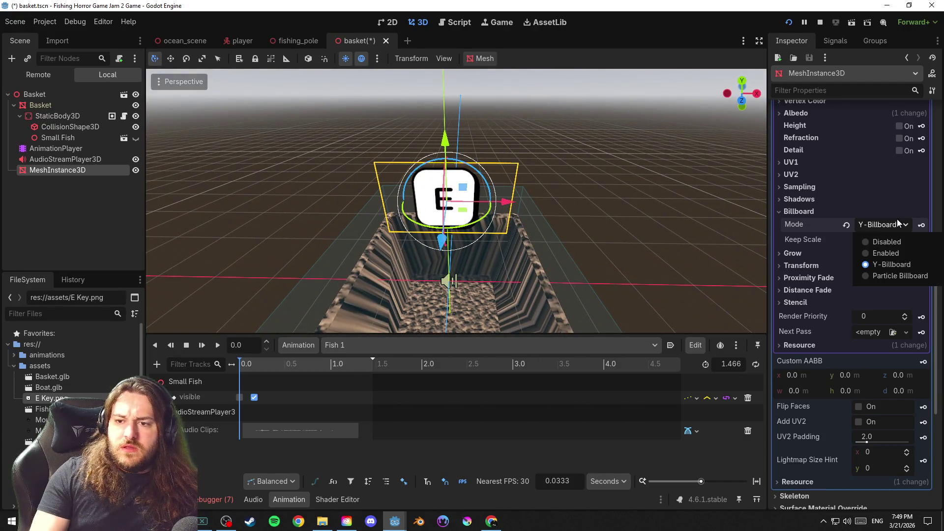
pyautogui.click(891, 252)
pyautogui.moveTo(713, 268)
pyautogui.mouseDown()
pyautogui.moveTo(613, 276)
pyautogui.moveTo(659, 314)
pyautogui.moveTo(733, 207)
pyautogui.moveTo(589, 138)
pyautogui.moveTo(488, 257)
pyautogui.moveTo(685, 265)
pyautogui.moveTo(656, 235)
pyautogui.mouseUp()
pyautogui.hotkey('ctrl', 's')
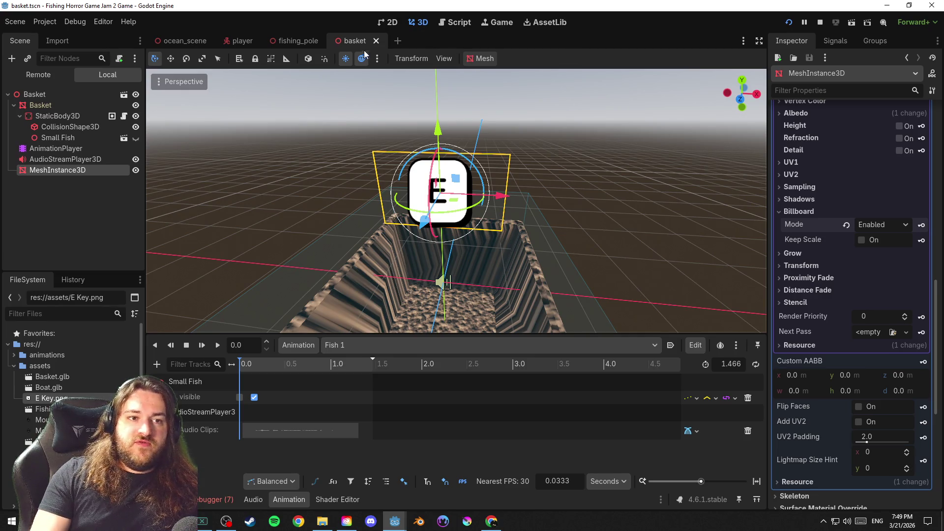
pyautogui.moveTo(396, 520)
pyautogui.click(433, 506)
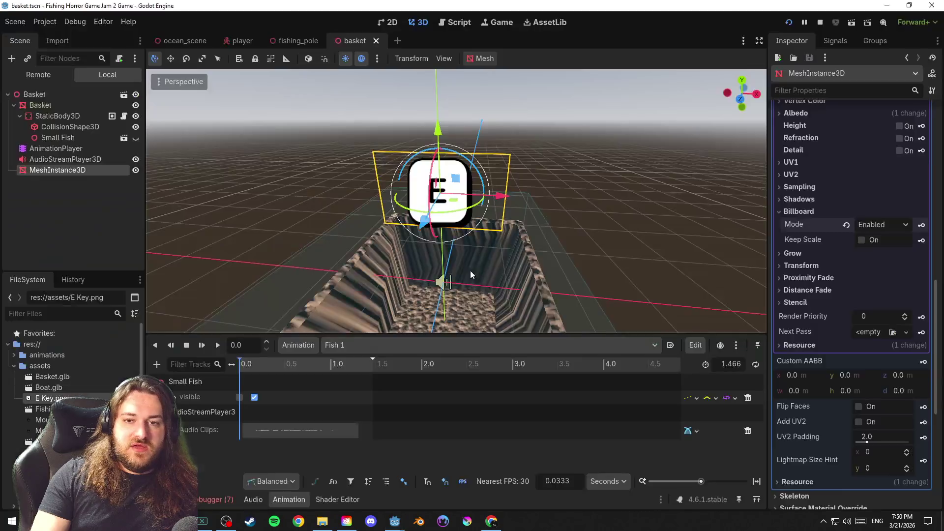
# Return from the game window to the editor and stop the running game
pyautogui.hotkey('alt', 'Tab')
pyautogui.click(820, 22)
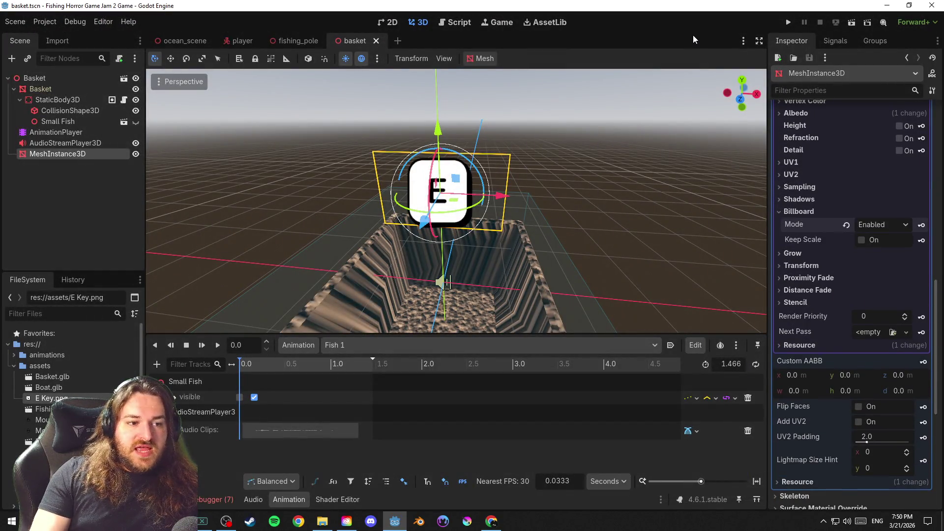
pyautogui.moveTo(374, 134)
pyautogui.mouseDown()
pyautogui.moveTo(511, 192)
pyautogui.moveTo(345, 134)
pyautogui.mouseUp()
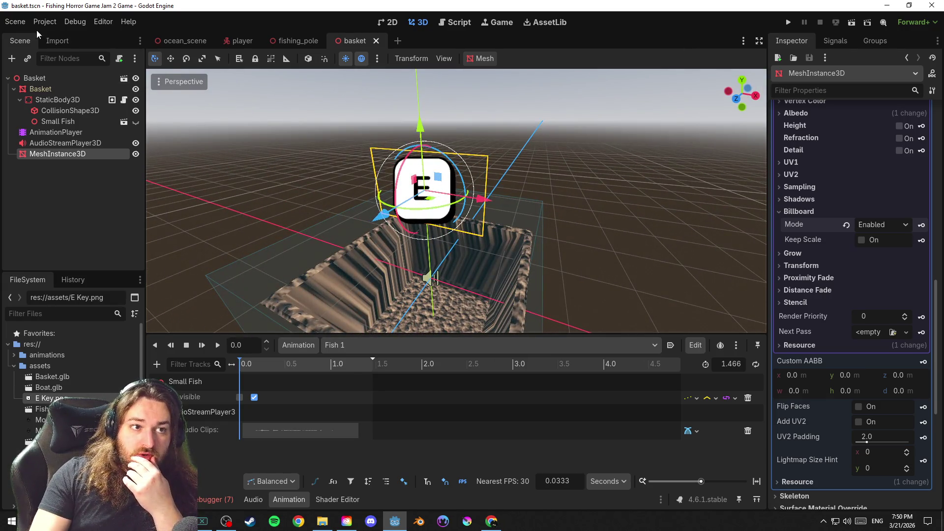
# Rename the MeshInstance3D node to 'E Mesh' and save the basket scene
pyautogui.click(16, 22)
pyautogui.click(66, 102)
pyautogui.click(83, 146)
pyautogui.doubleClick(82, 155)
pyautogui.doubleClick(78, 154)
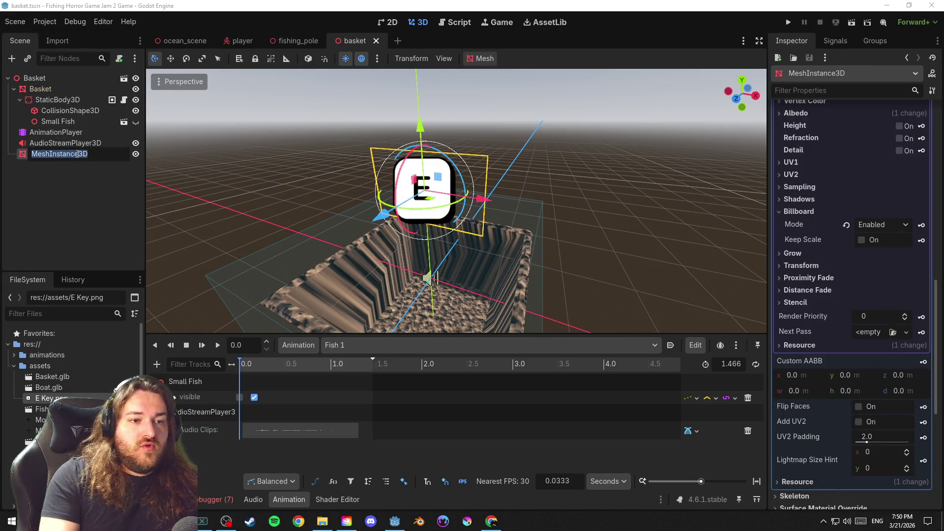
pyautogui.write('E MEsh')
pyautogui.press('BackSpace')
pyautogui.press('BackSpace')
pyautogui.press('BackSpace')
pyautogui.write('esh')
pyautogui.press('Return')
pyautogui.hotkey('ctrl', 's')
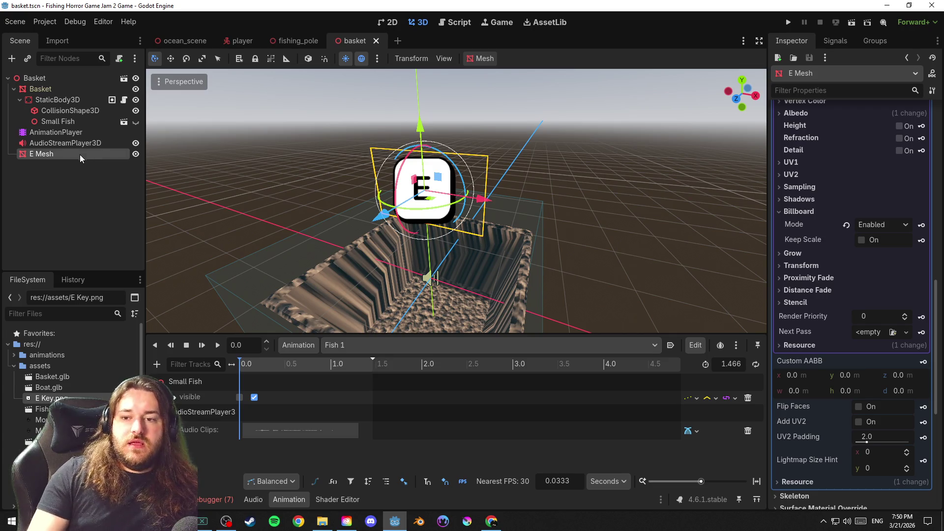
# Uncheck Visible under E Mesh's Visibility settings and save the basket scene
pyautogui.scroll(5, 838, 182)
pyautogui.click(824, 149)
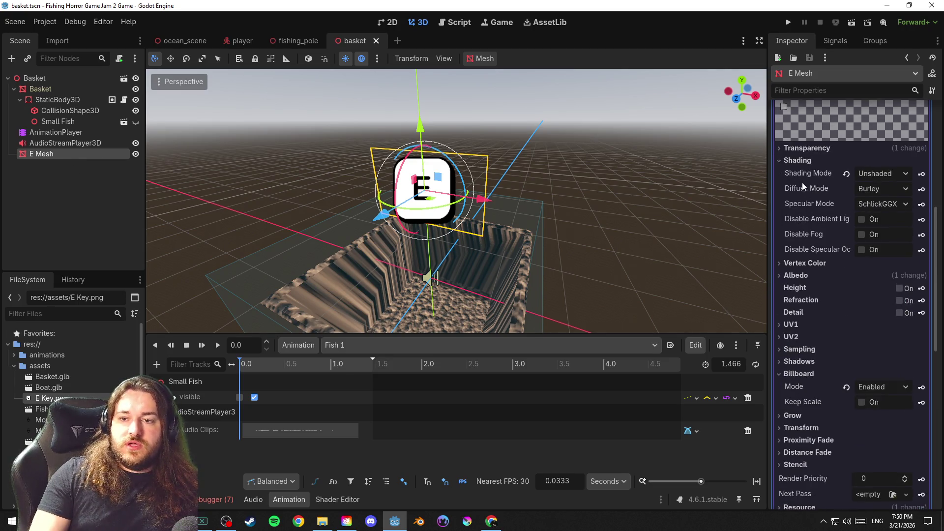
pyautogui.click(797, 160)
pyautogui.click(818, 284)
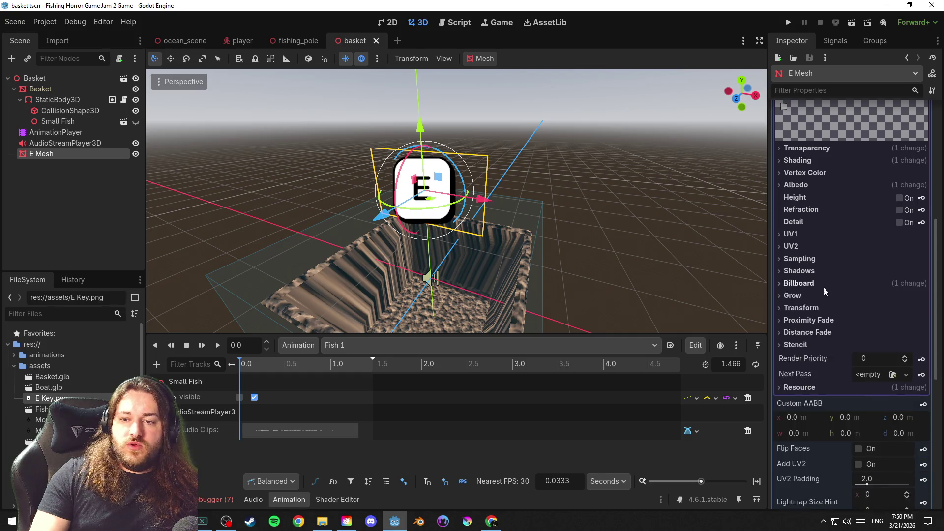
pyautogui.scroll(5, 828, 287)
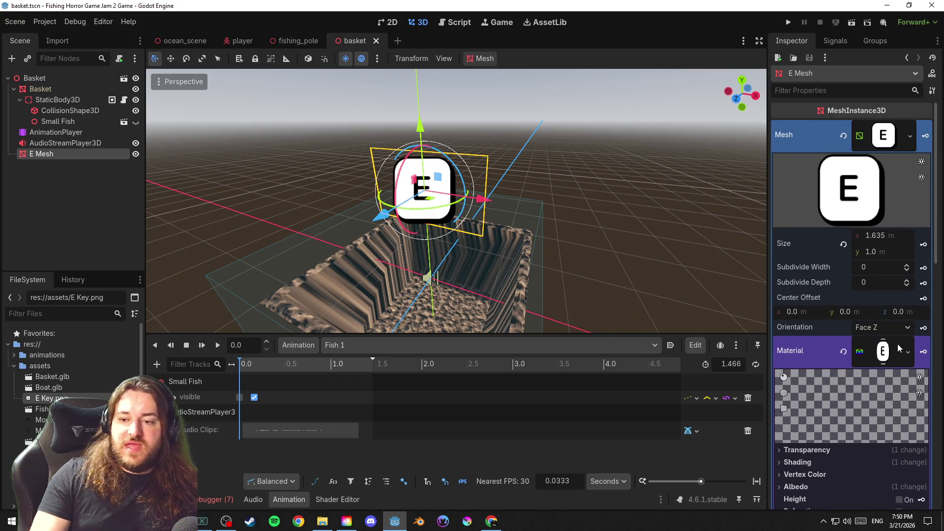
pyautogui.click(836, 340)
pyautogui.scroll(-5, 835, 339)
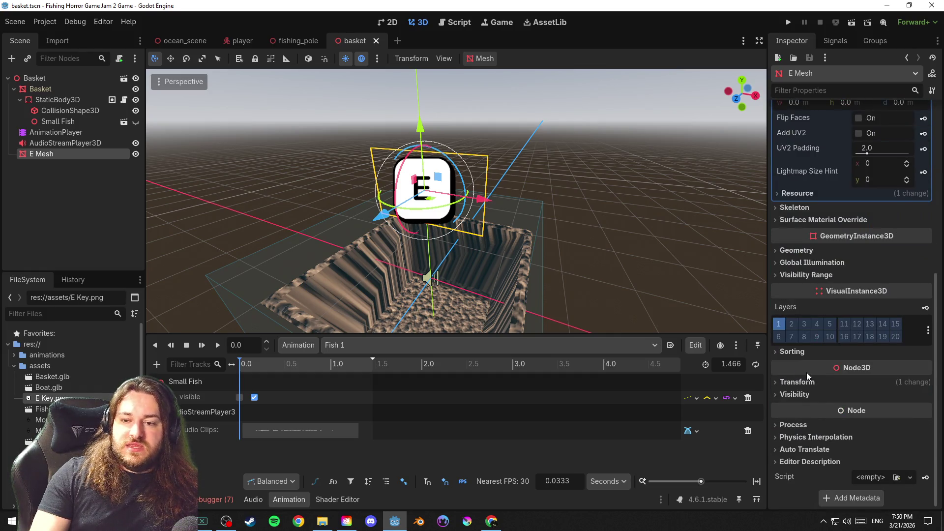
pyautogui.click(803, 397)
pyautogui.click(861, 412)
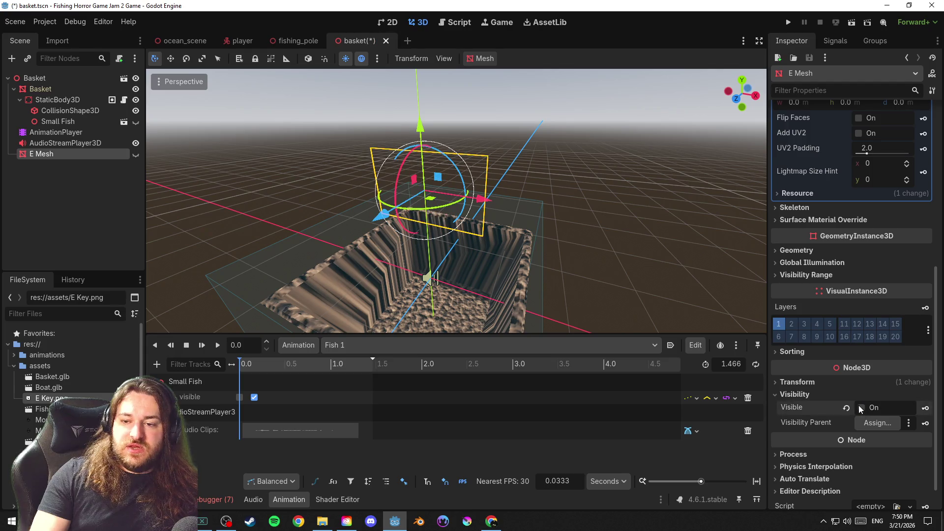
pyautogui.hotkey('ctrl', 's')
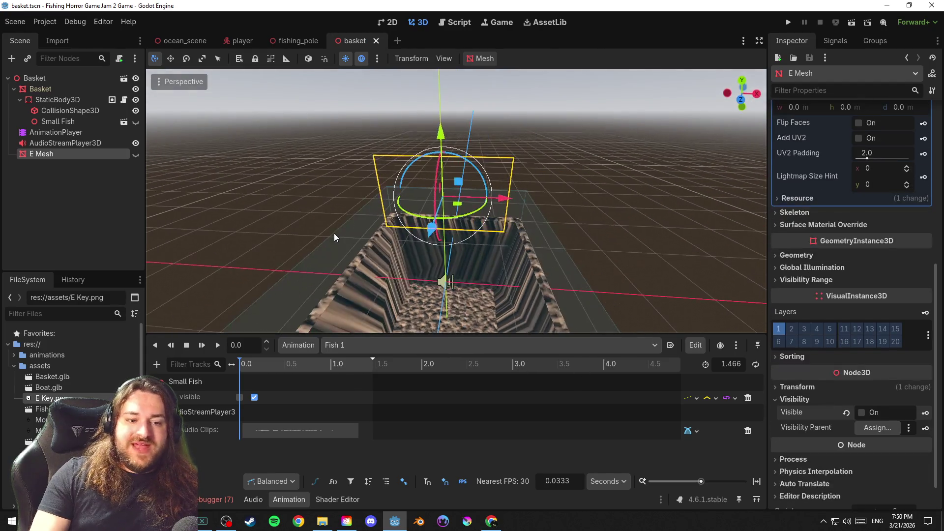
pyautogui.click(125, 99)
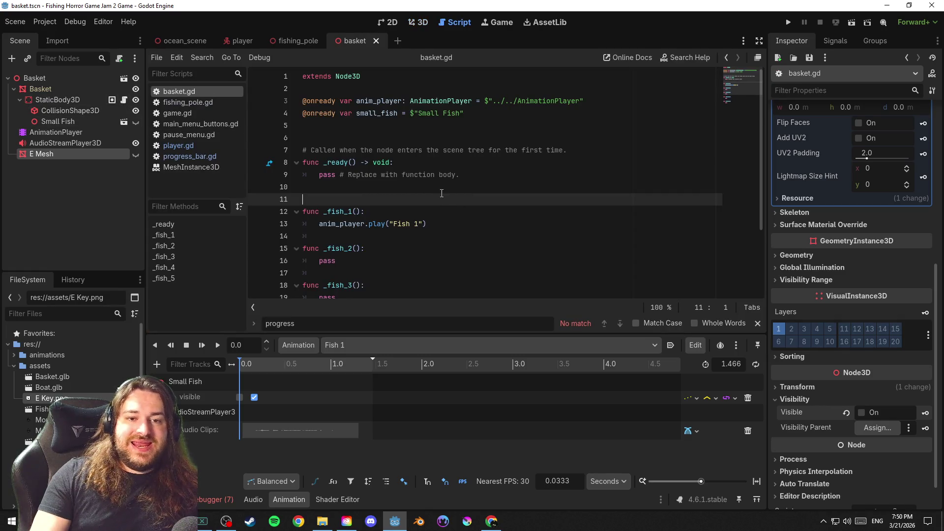
pyautogui.click(488, 114)
pyautogui.press('Return')
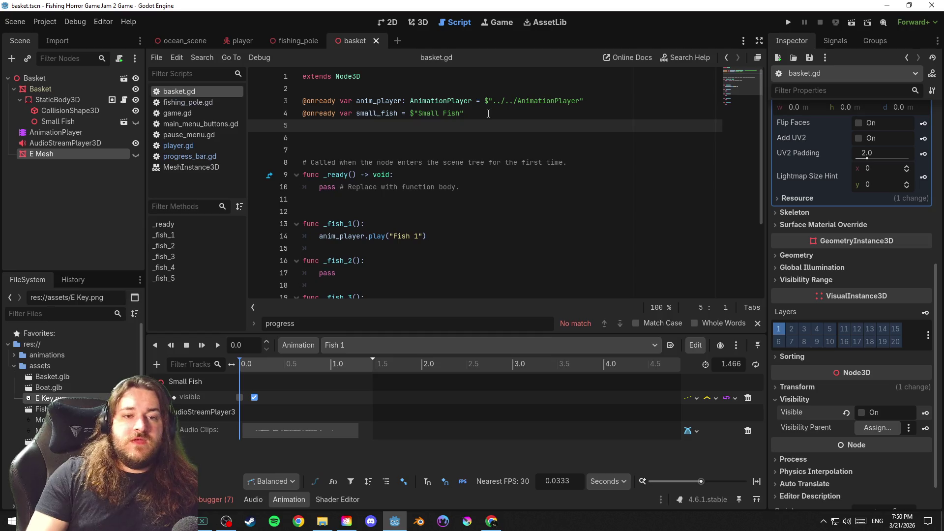
pyautogui.write('@onre')
pyautogui.press('Return')
pyautogui.write('var ')
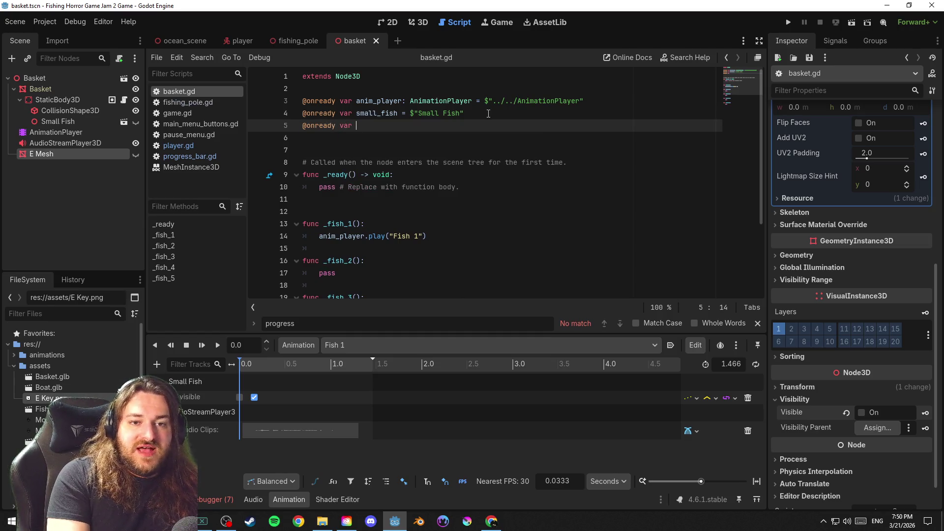
pyautogui.write('player')
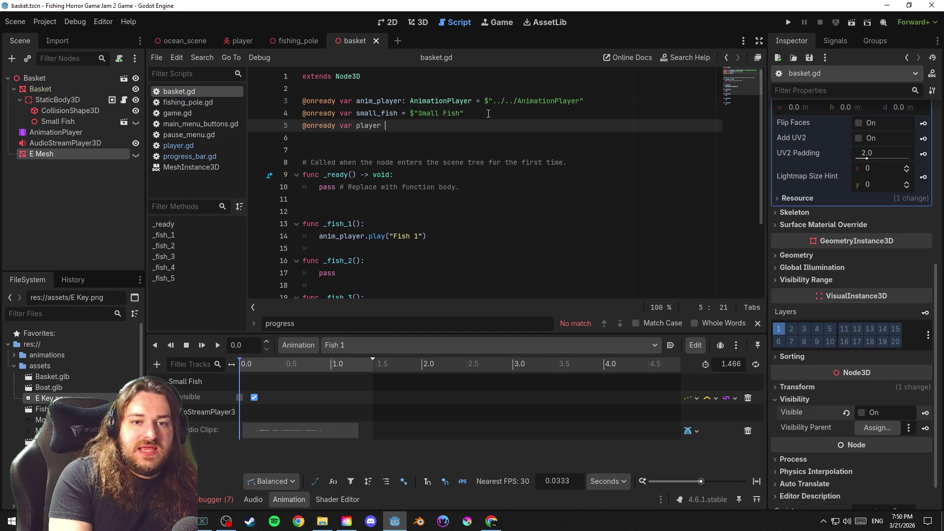
pyautogui.write('= get+')
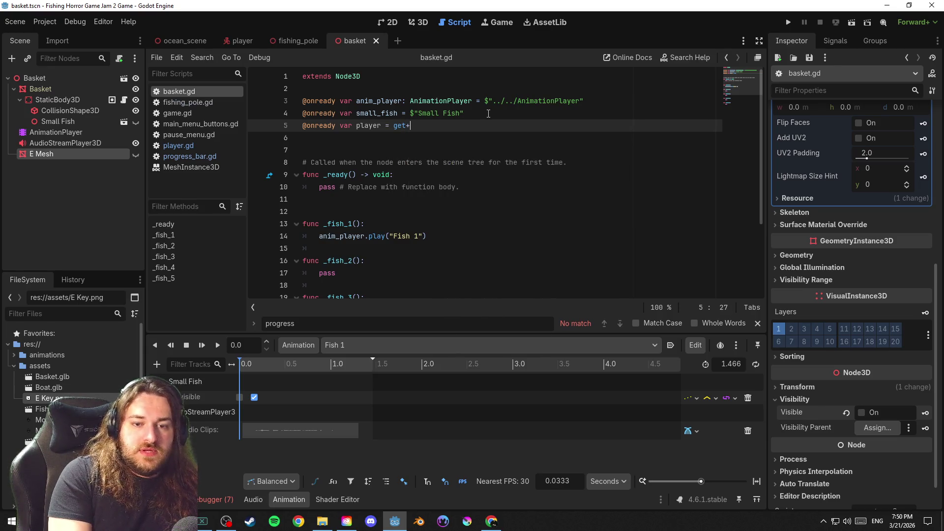
pyautogui.write('_tree(')
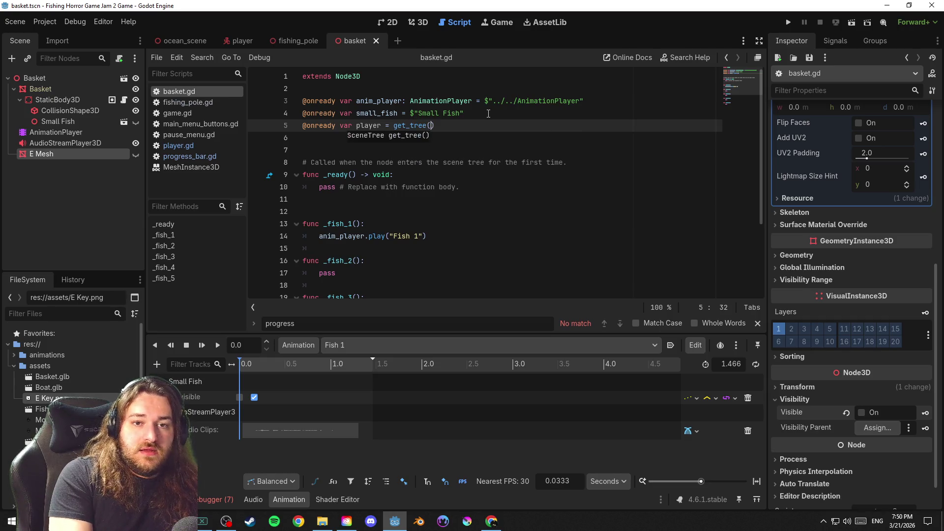
pyautogui.write(').get')
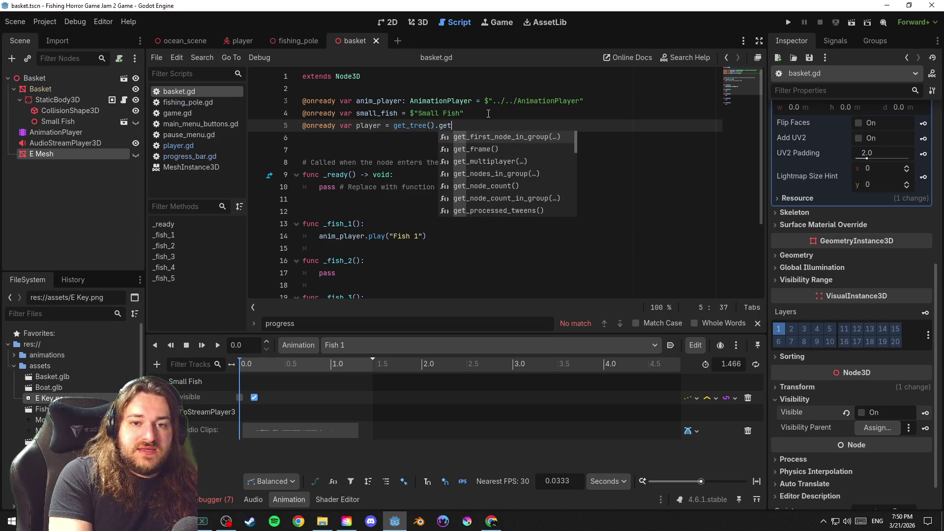
pyautogui.press('Return')
pyautogui.write('"pla')
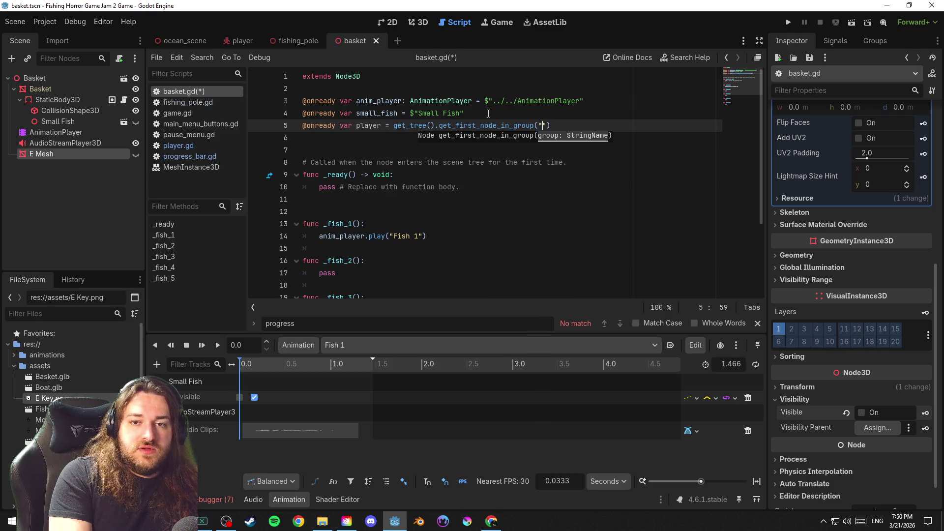
pyautogui.press('BackSpace')
pyautogui.press('BackSpace')
pyautogui.press('BackSpace')
pyautogui.write('Player')
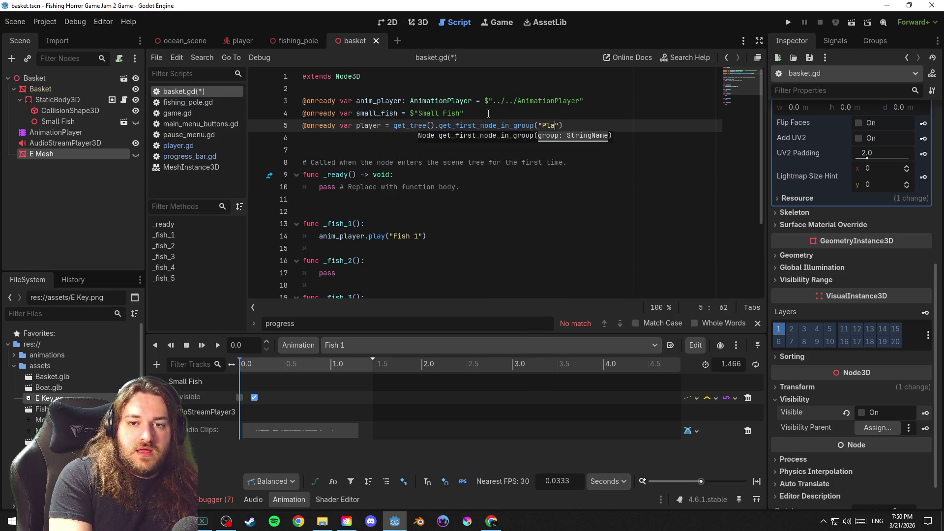
pyautogui.press('End')
pyautogui.hotkey('ctrl', 's')
# Add blank lines after the _ready function to make room for a new function
pyautogui.scroll(-1, 386, 163)
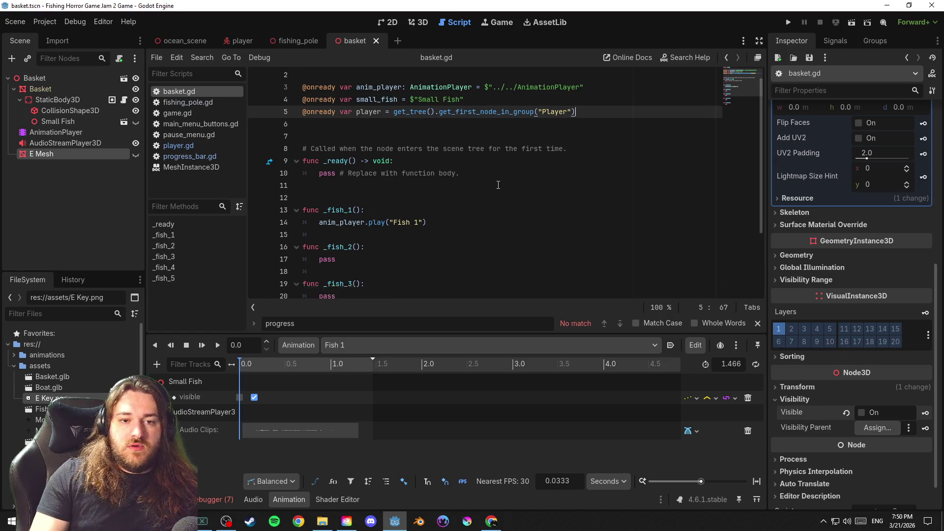
pyautogui.moveTo(469, 150)
pyautogui.mouseDown()
pyautogui.moveTo(299, 151)
pyautogui.moveTo(319, 151)
pyautogui.mouseUp()
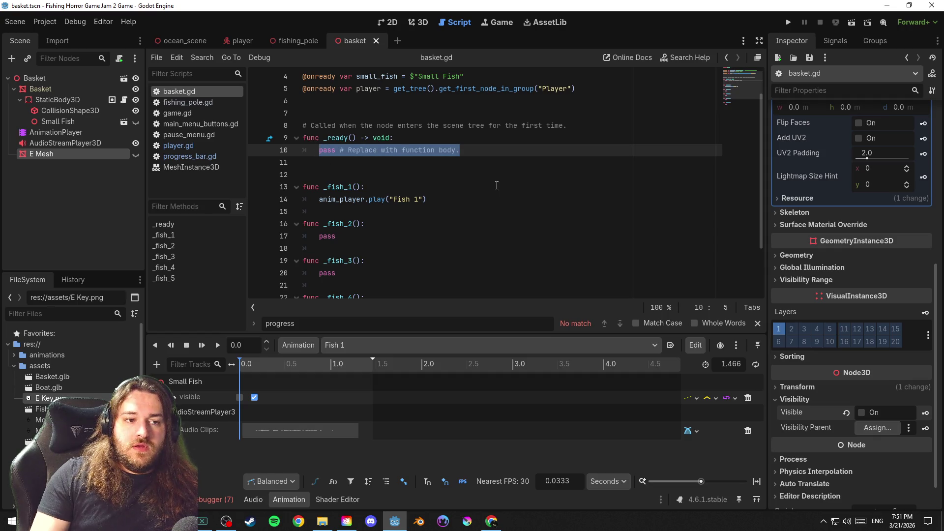
pyautogui.click(465, 151)
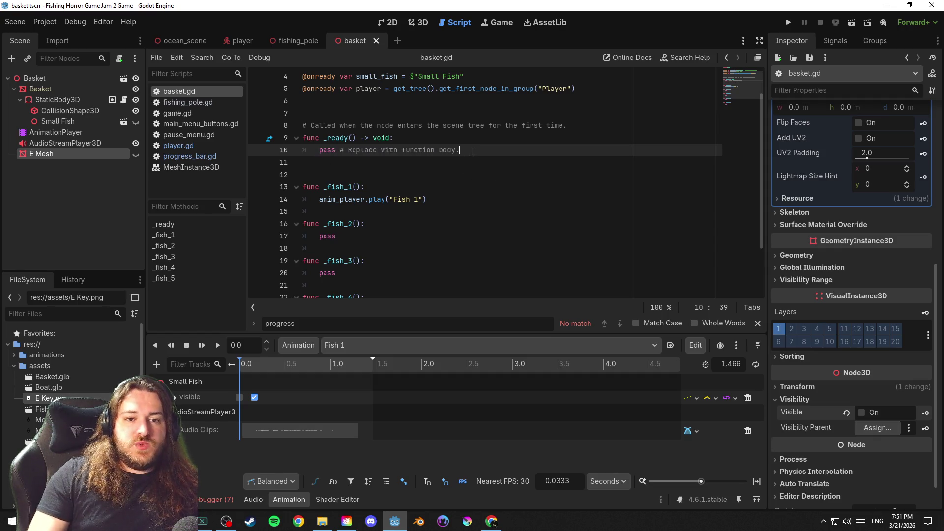
pyautogui.press('Return')
pyautogui.press('BackSpace')
pyautogui.press('Return')
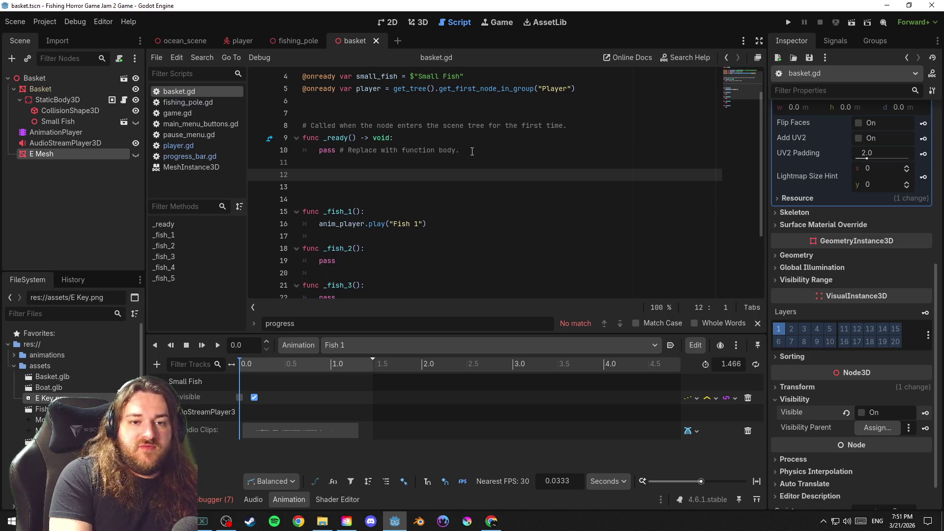
# Add a _process function containing 'if player.active_state == state.has_fish:'
pyautogui.write('func _pro')
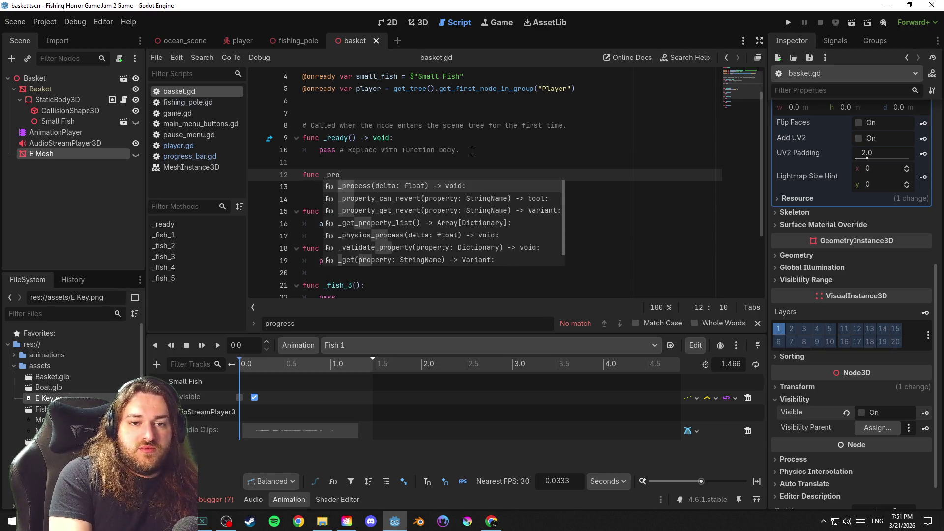
pyautogui.write('ces')
pyautogui.press('Return')
pyautogui.press('Return')
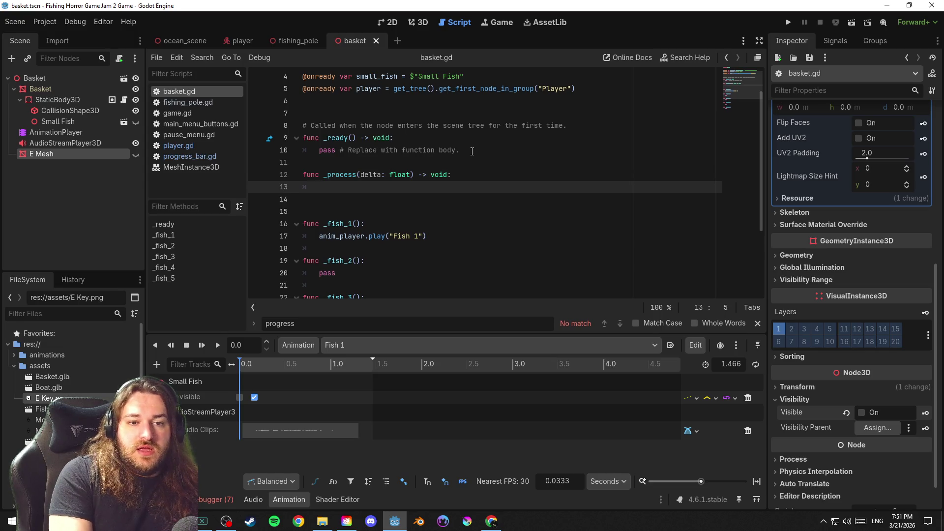
pyautogui.write('if player.')
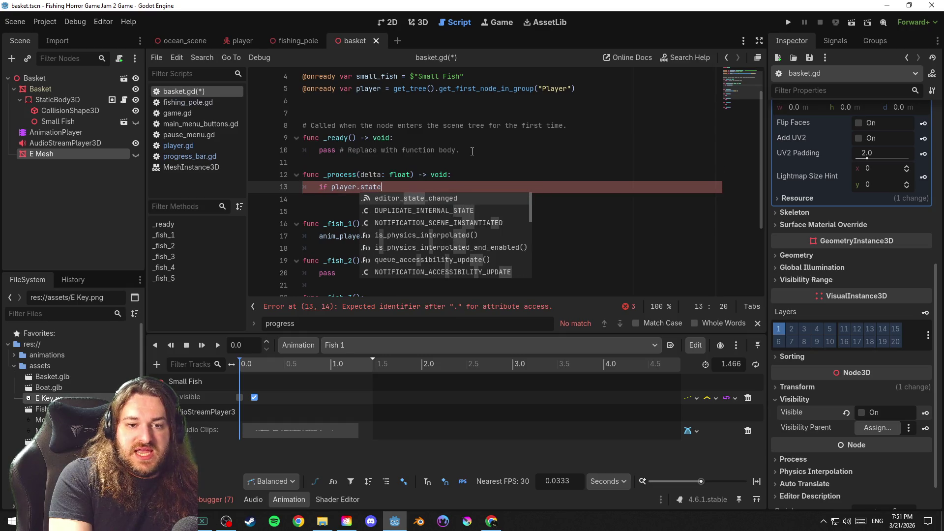
pyautogui.write('s')
pyautogui.press('BackSpace')
pyautogui.write('active')
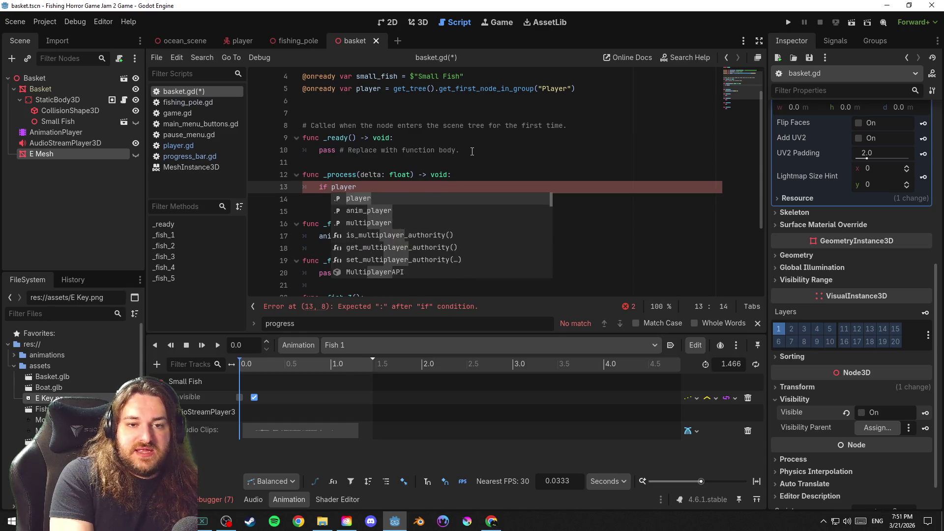
pyautogui.write('_state = ')
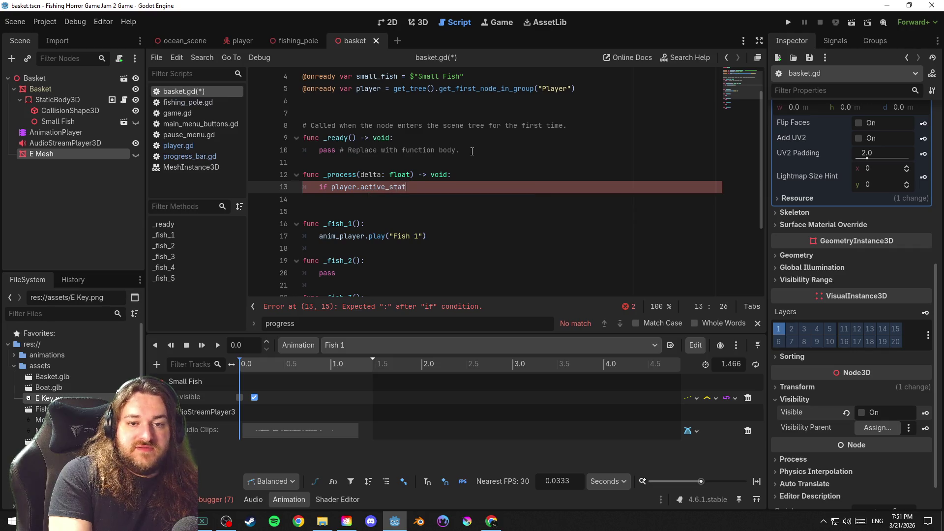
pyautogui.write('state.')
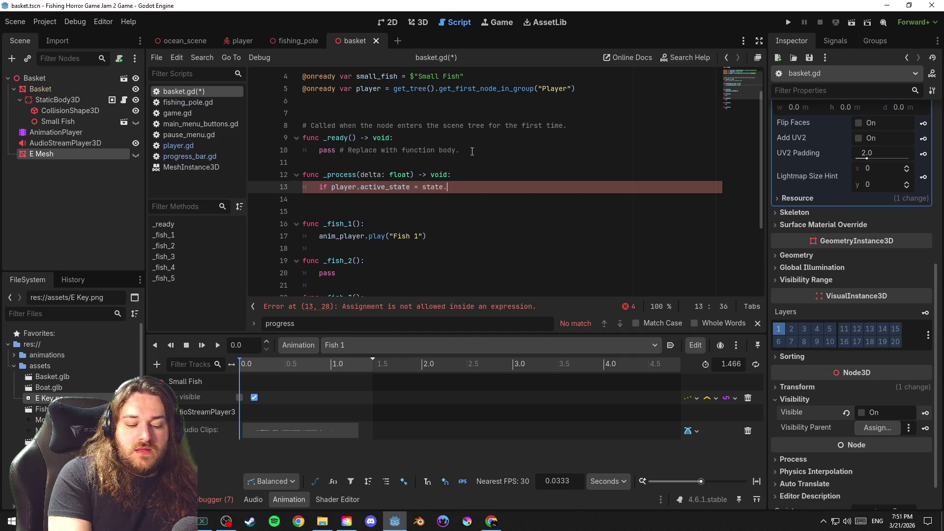
pyautogui.write('has_fish')
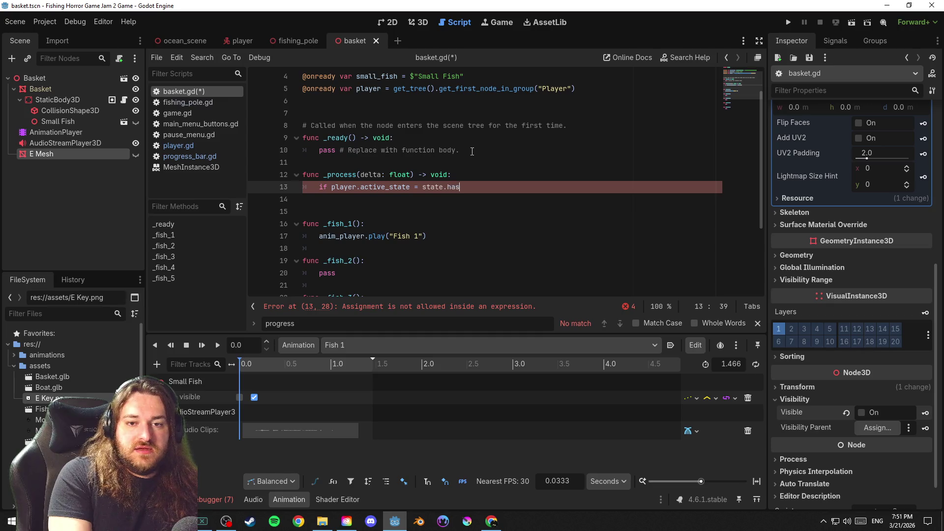
pyautogui.write(':')
pyautogui.press('Return')
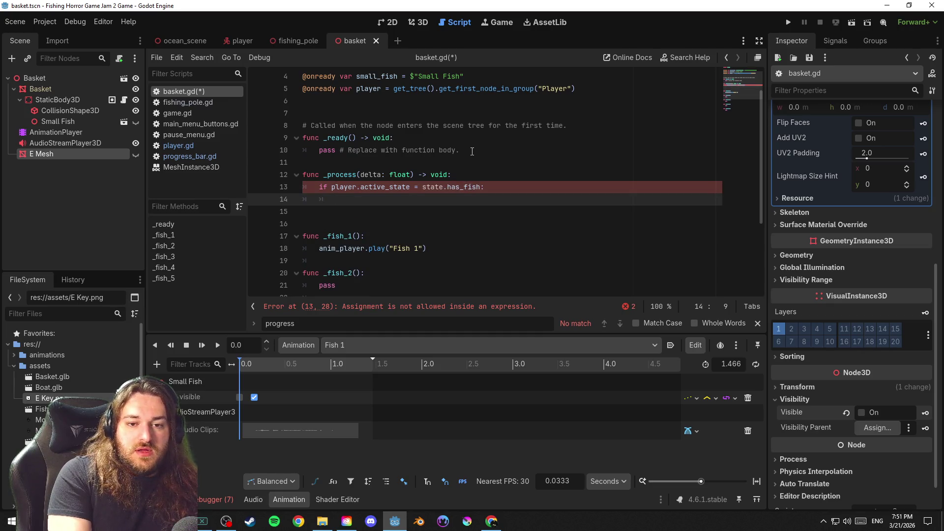
pyautogui.click(418, 186)
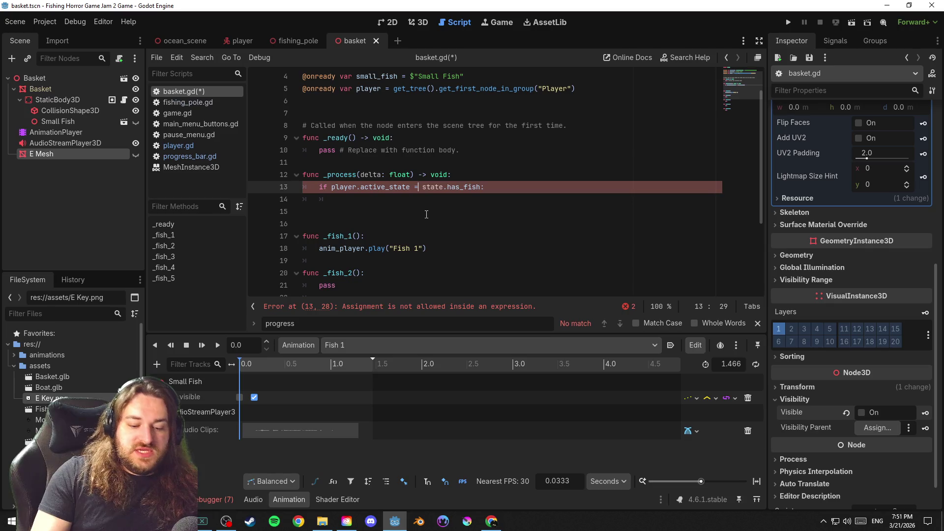
pyautogui.write('=')
pyautogui.click(407, 202)
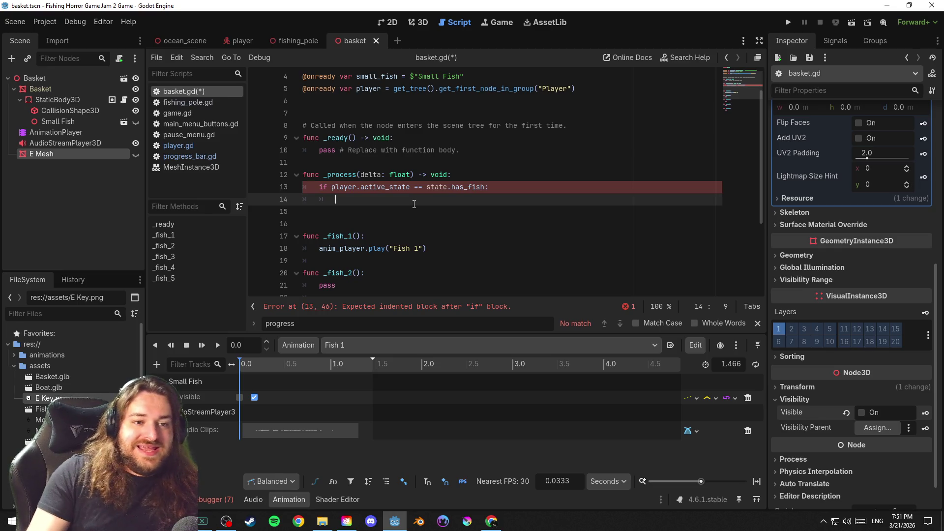
# Set E Mesh's visible to true in the if branch and false in else, then save
pyautogui.moveTo(94, 159)
pyautogui.mouseDown()
pyautogui.moveTo(346, 190)
pyautogui.moveTo(361, 201)
pyautogui.mouseUp()
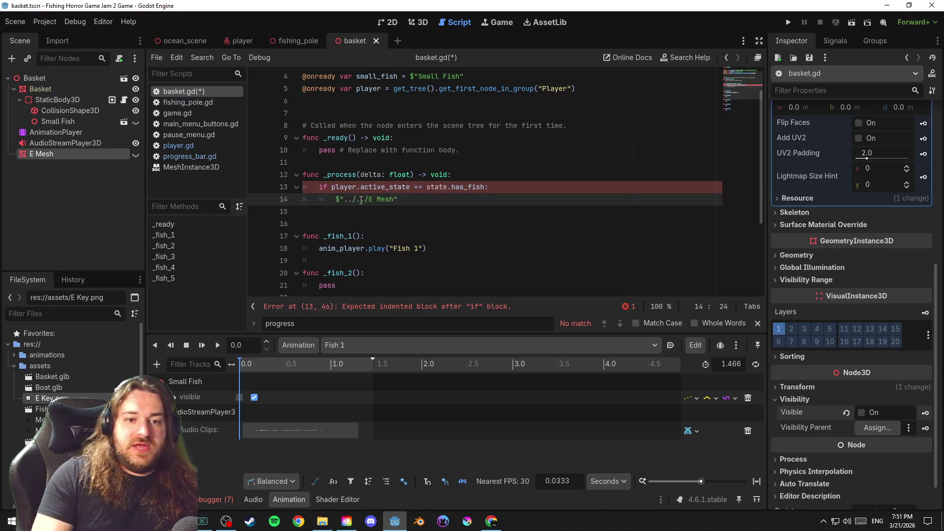
pyautogui.write('.')
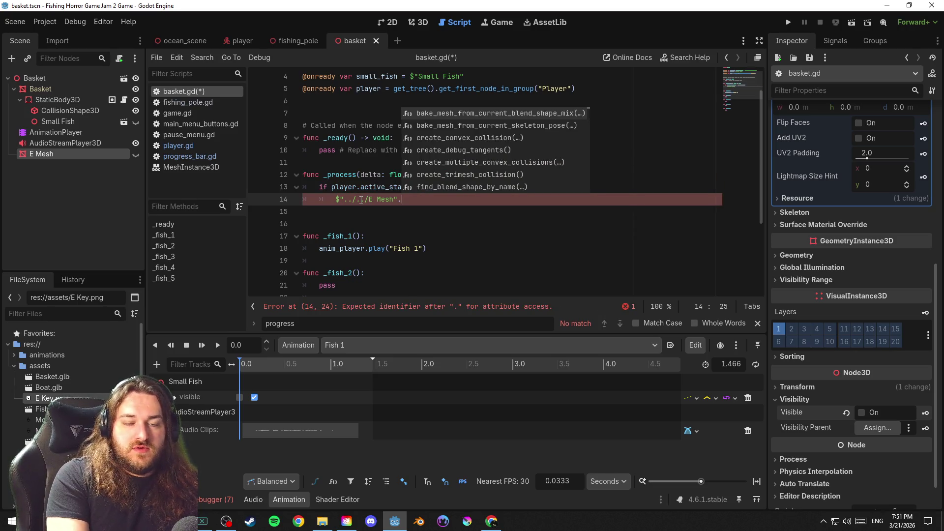
pyautogui.write('visible = true:')
pyautogui.press('Return')
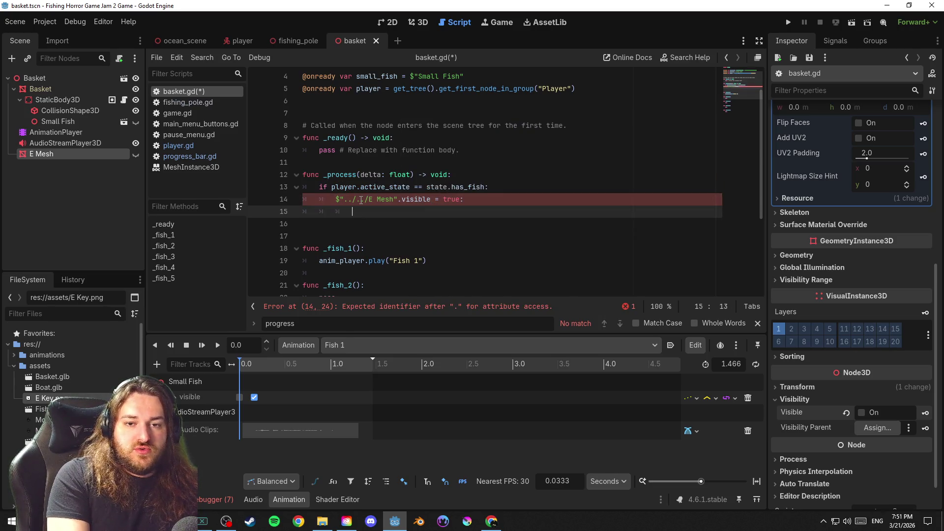
pyautogui.press('BackSpace')
pyautogui.write('else:')
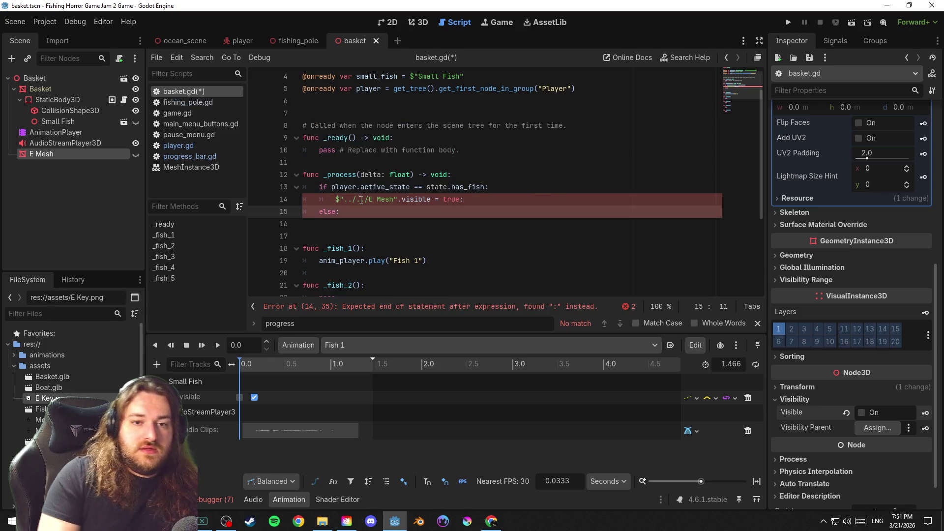
pyautogui.moveTo(73, 159); pyautogui.dragTo(350, 212)
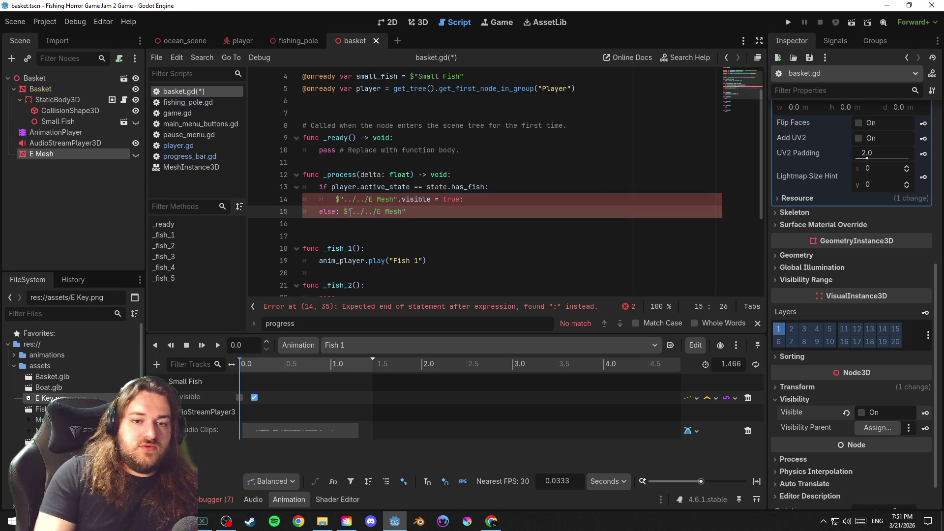
pyautogui.write('.visible = false')
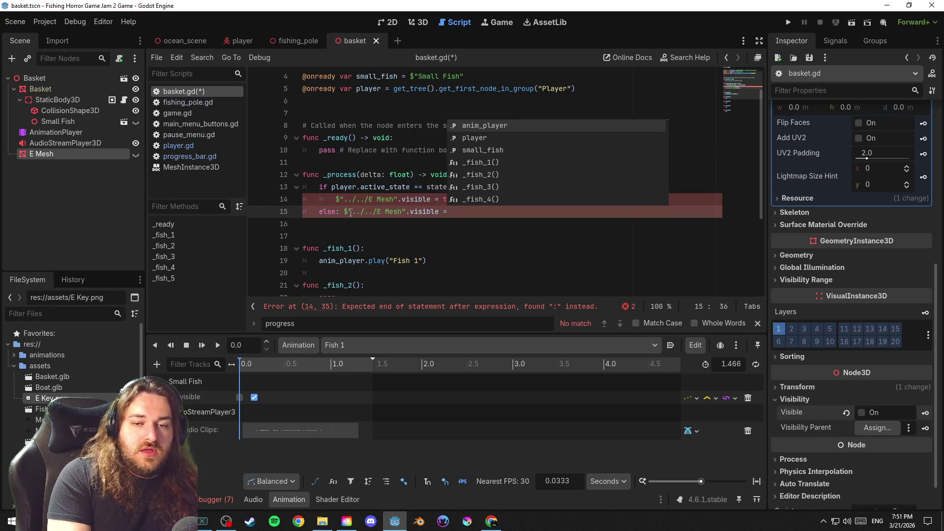
pyautogui.hotkey('ctrl', 's')
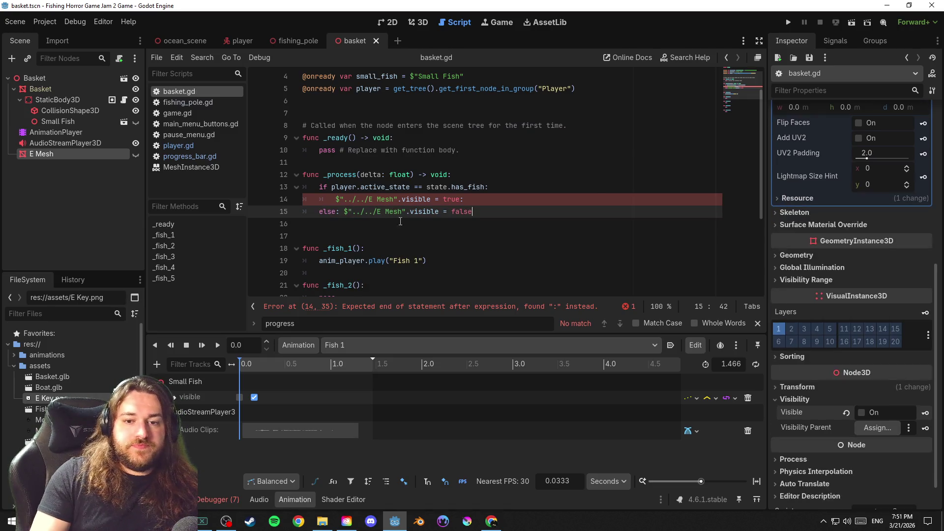
pyautogui.click(477, 201)
pyautogui.press('BackSpace')
pyautogui.hotkey('ctrl', 's')
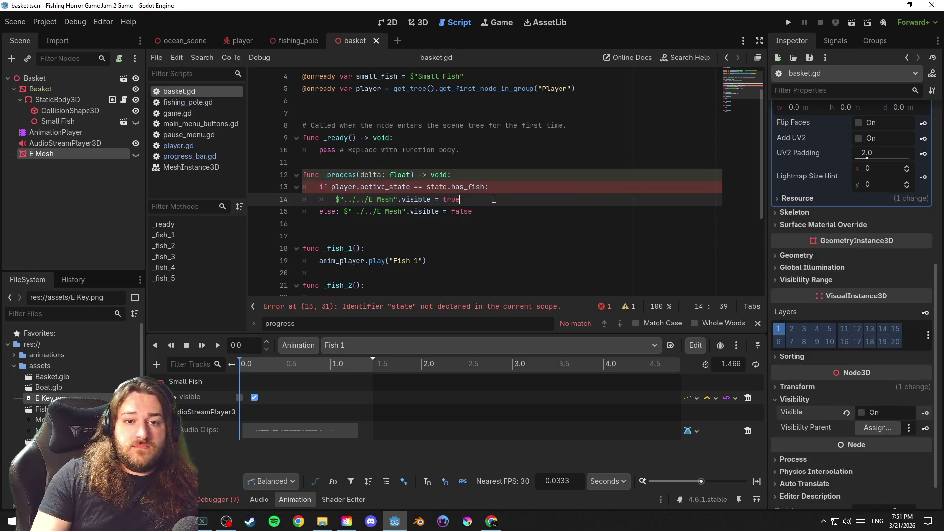
# Review the has_fish condition, save, and scroll basket.gd back to the top
pyautogui.click(508, 191)
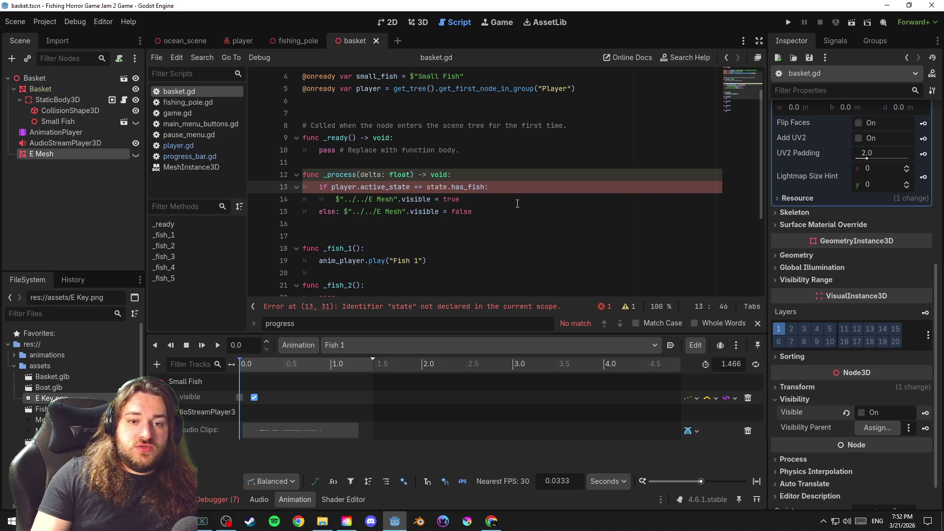
pyautogui.hotkey('ctrl', 's')
pyautogui.scroll(1, 511, 192)
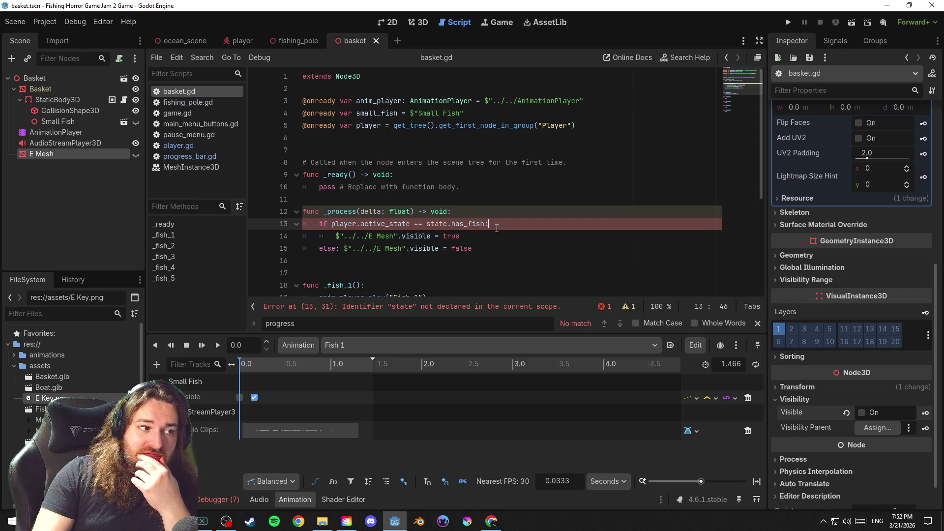
pyautogui.click(521, 212)
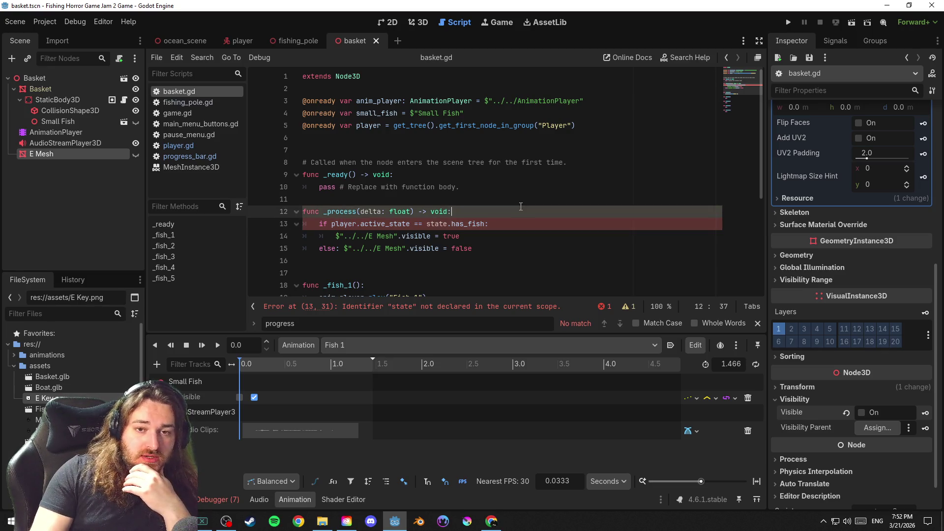
# Save the basket scene from the Scene menu
pyautogui.click(491, 199)
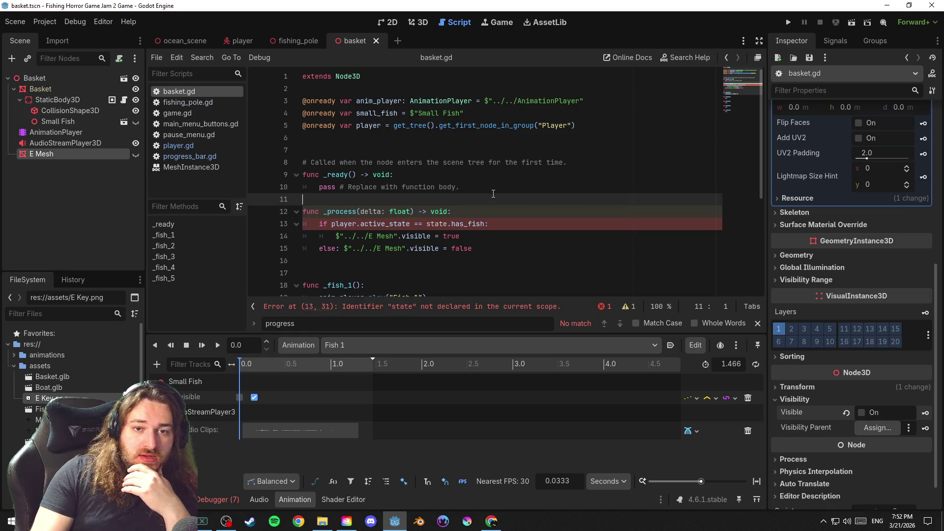
pyautogui.click(16, 21)
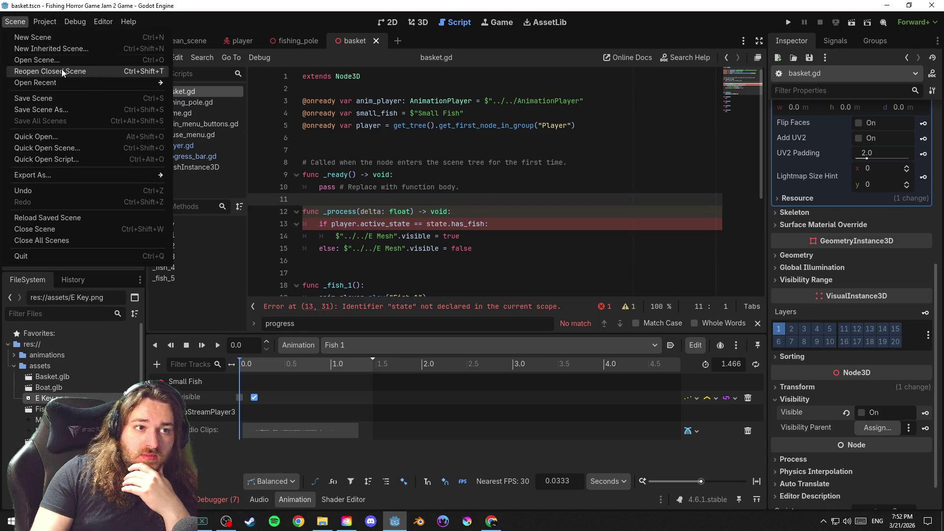
pyautogui.click(90, 98)
# Review lines 12–14 of the _process code, then move to the player scene
pyautogui.click(512, 217)
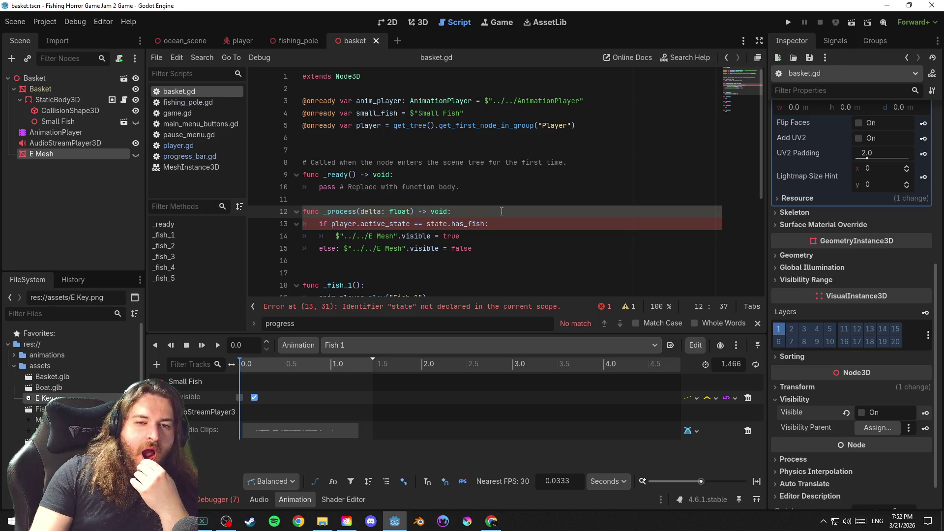
pyautogui.click(498, 225)
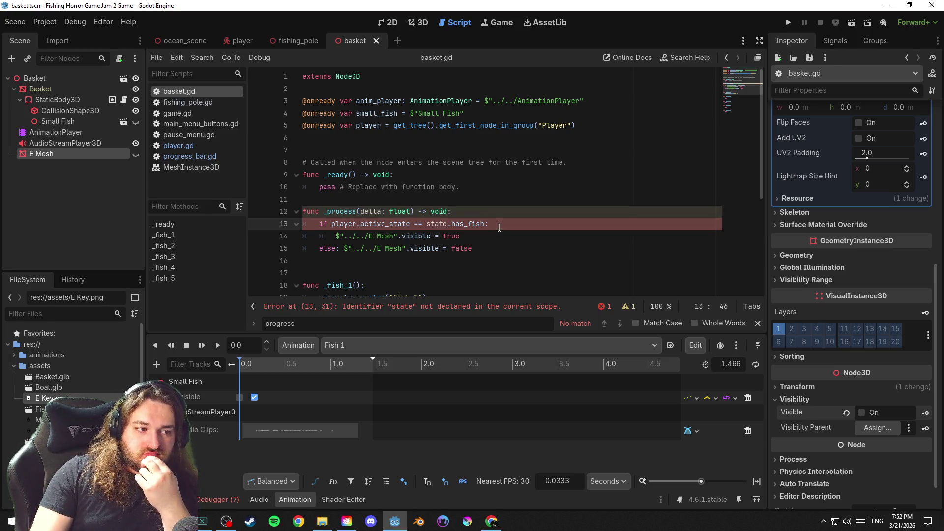
pyautogui.click(499, 239)
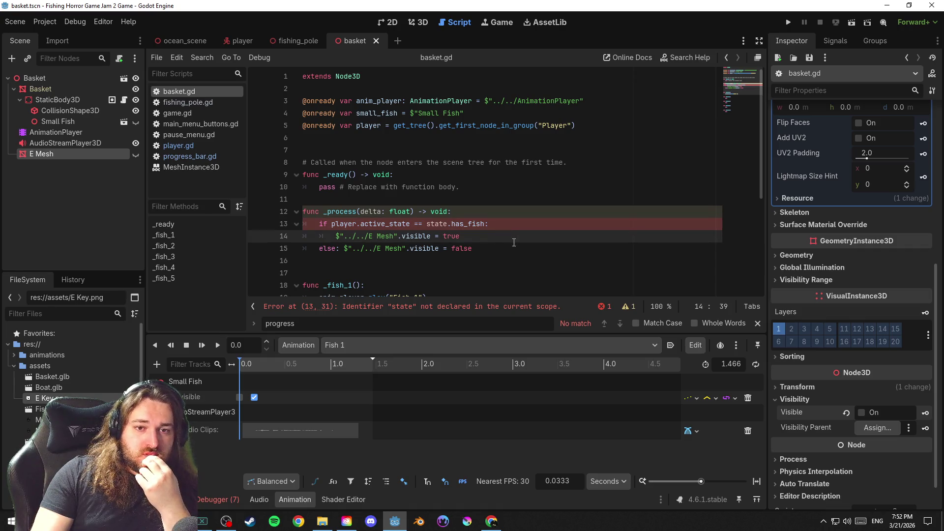
pyautogui.scroll(-4, 514, 243)
pyautogui.scroll(4, 515, 241)
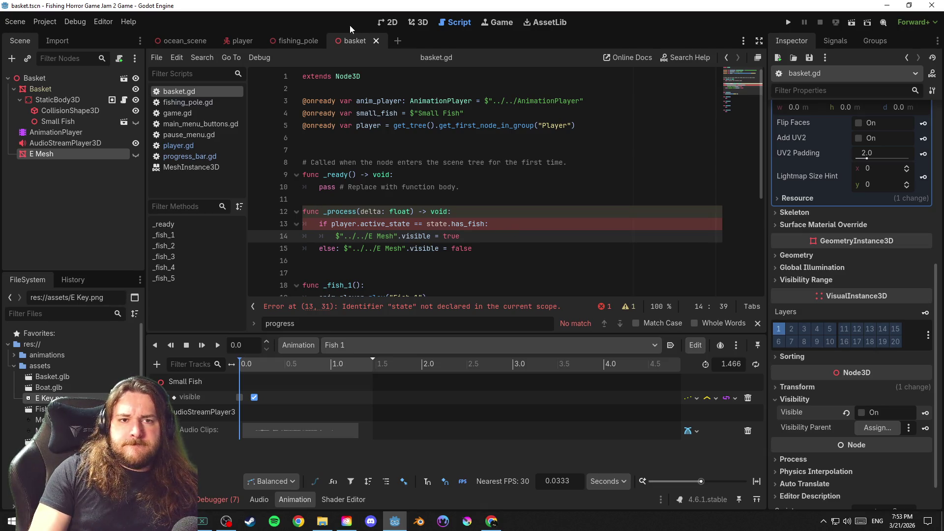
pyautogui.click(240, 40)
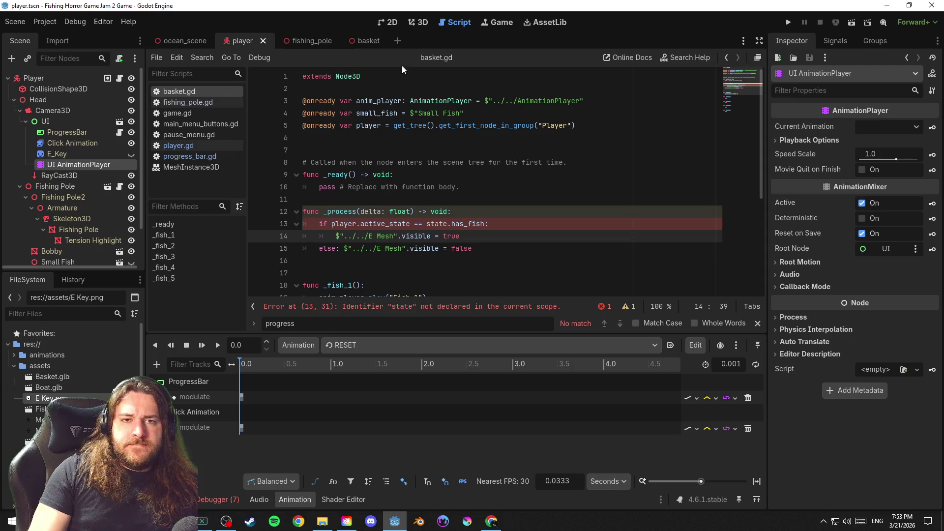
# Return to the basket scene and open player.gd in the script editor
pyautogui.click(366, 40)
pyautogui.click(419, 22)
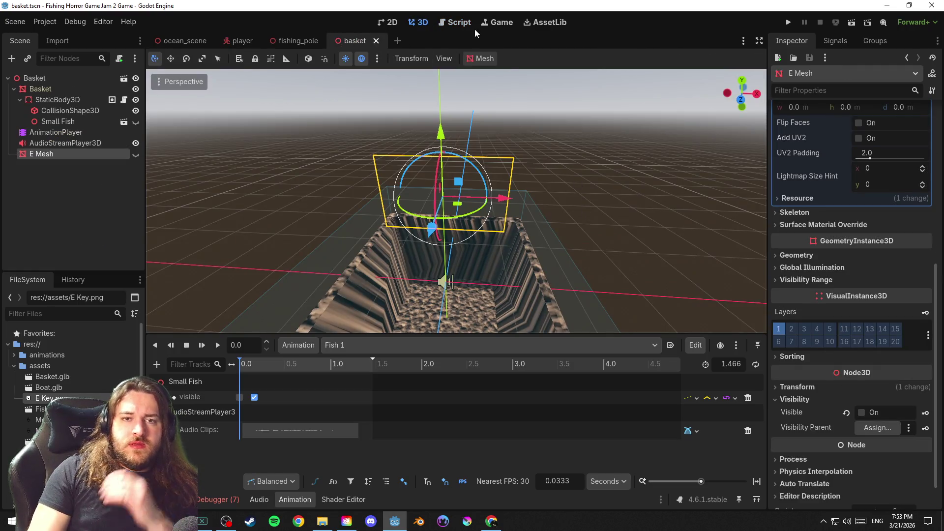
pyautogui.click(470, 25)
pyautogui.click(196, 149)
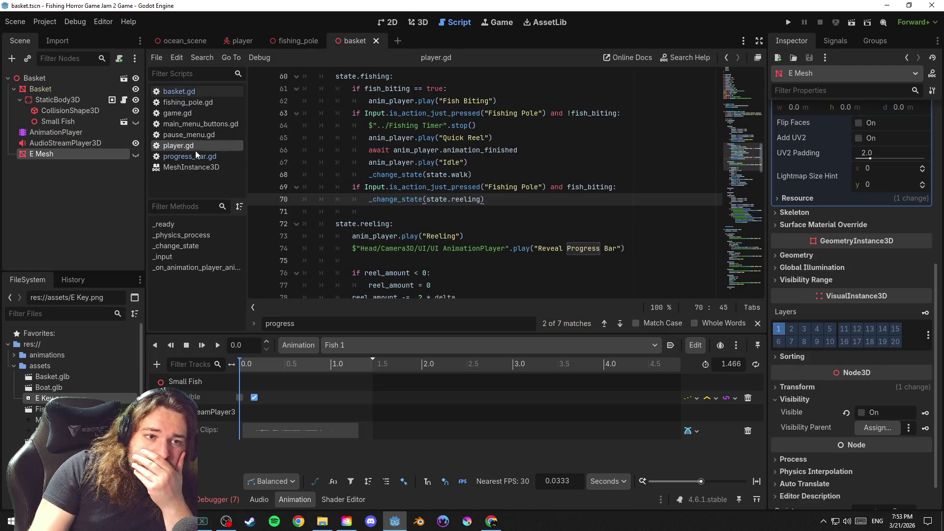
# Look over player.gd's State Machine enum, then open basket.gd
pyautogui.click(552, 211)
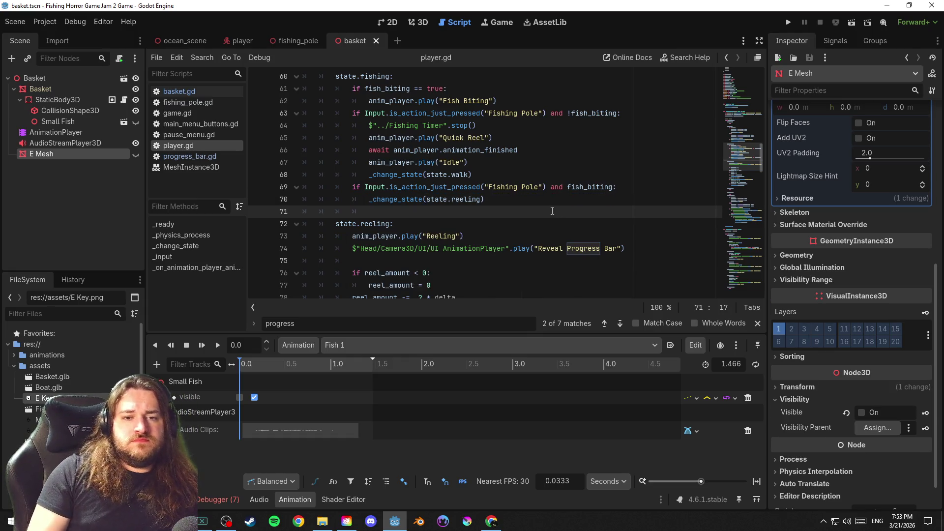
pyautogui.scroll(7, 561, 208)
pyautogui.scroll(5, 563, 205)
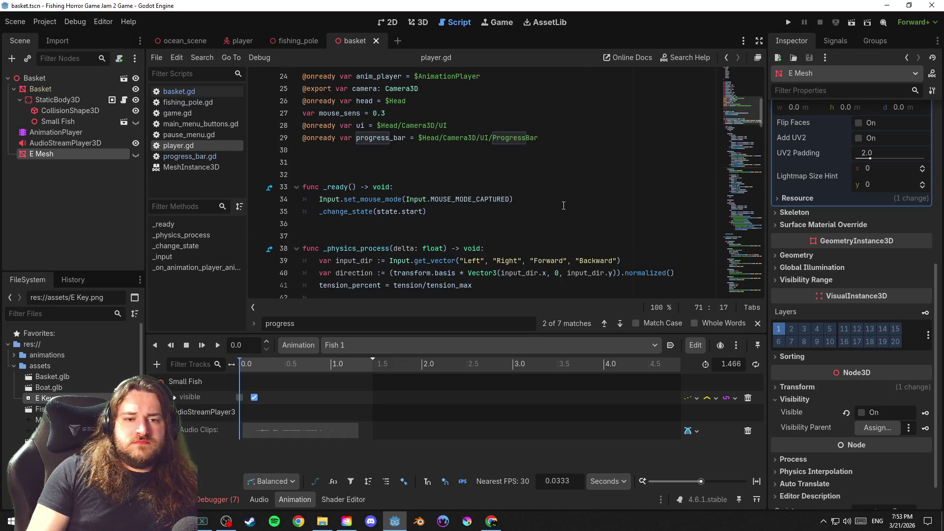
pyautogui.scroll(-4, 564, 206)
pyautogui.click(427, 161)
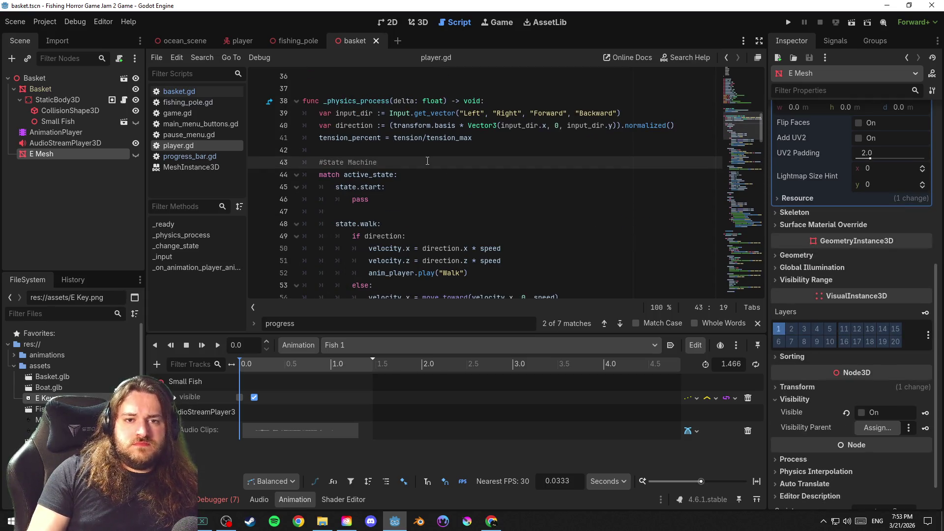
pyautogui.moveTo(754, 128); pyautogui.dragTo(741, 80)
pyautogui.click(396, 209)
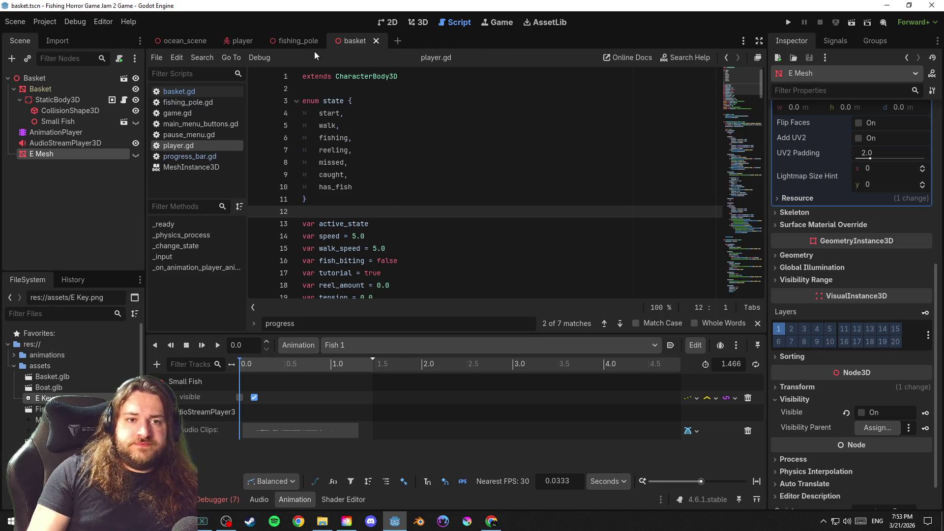
pyautogui.click(195, 93)
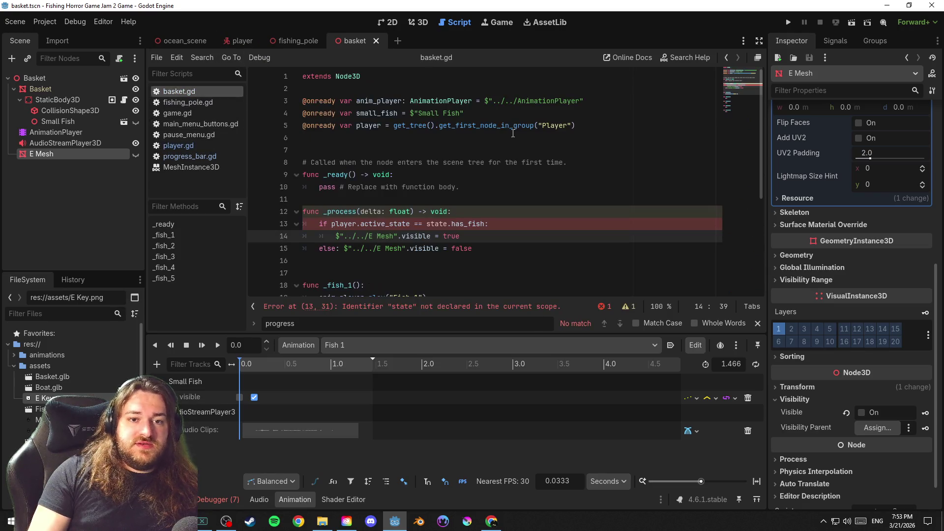
pyautogui.click(592, 123)
pyautogui.press('Return')
pyautogui.write('@onready var state')
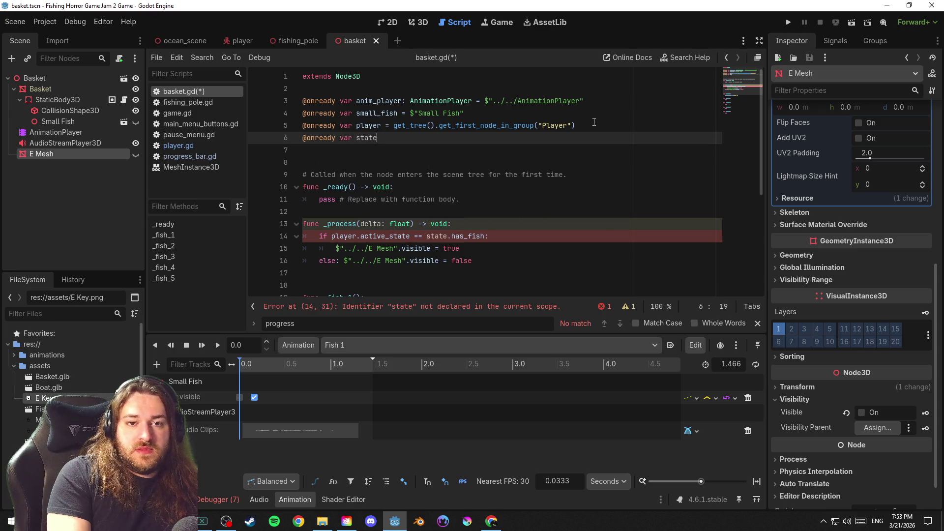
pyautogui.write(' = player.state')
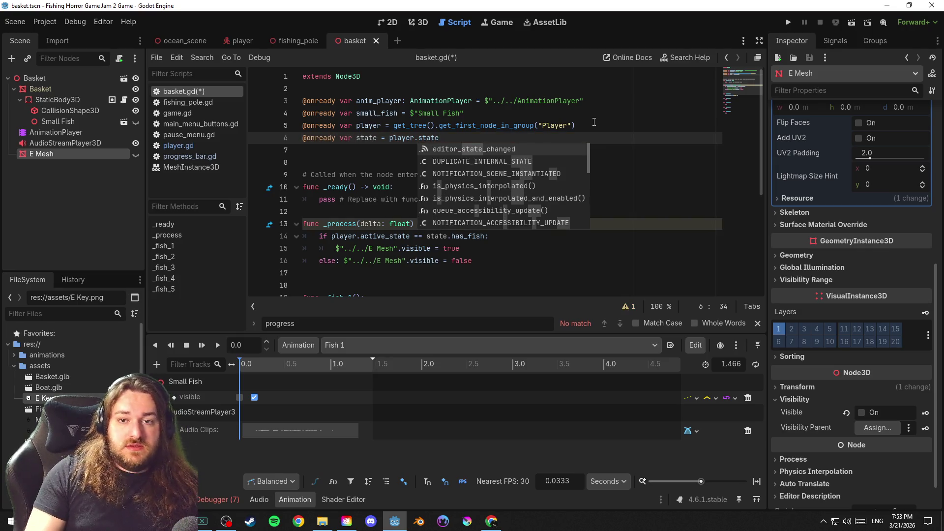
pyautogui.click(594, 122)
pyautogui.hotkey('ctrl', 's')
# Check through basket.gd's _process code and save again
pyautogui.scroll(-5, 608, 124)
pyautogui.scroll(3, 580, 142)
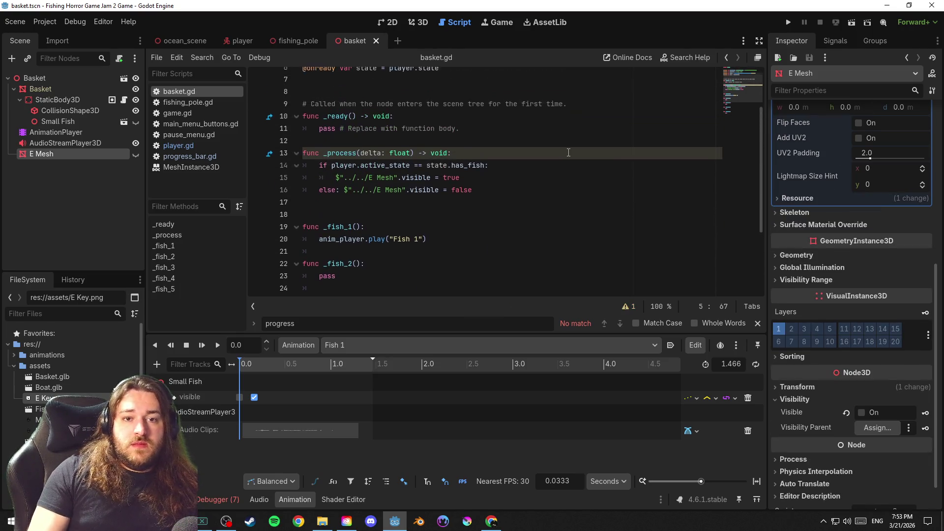
pyautogui.scroll(3, 568, 153)
pyautogui.click(426, 217)
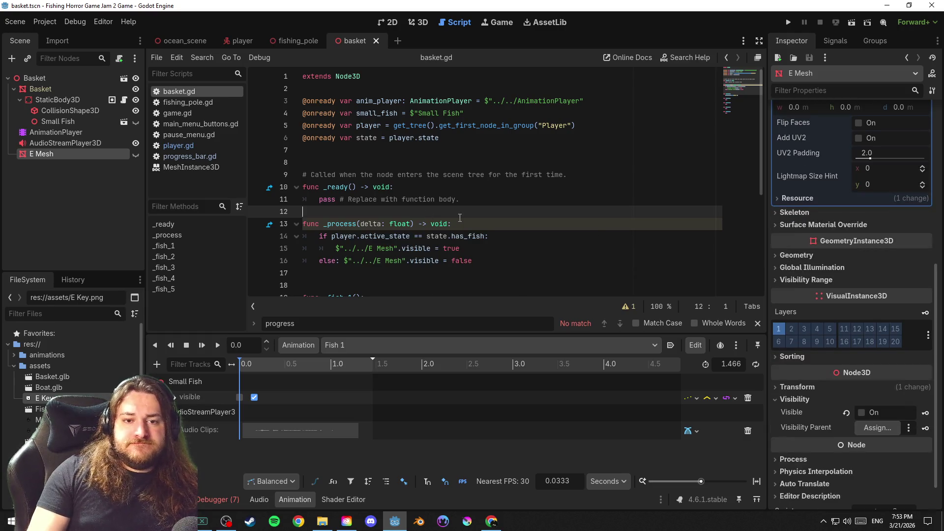
pyautogui.scroll(-1, 499, 224)
pyautogui.click(499, 224)
pyautogui.hotkey('ctrl', 's')
pyautogui.scroll(1, 521, 162)
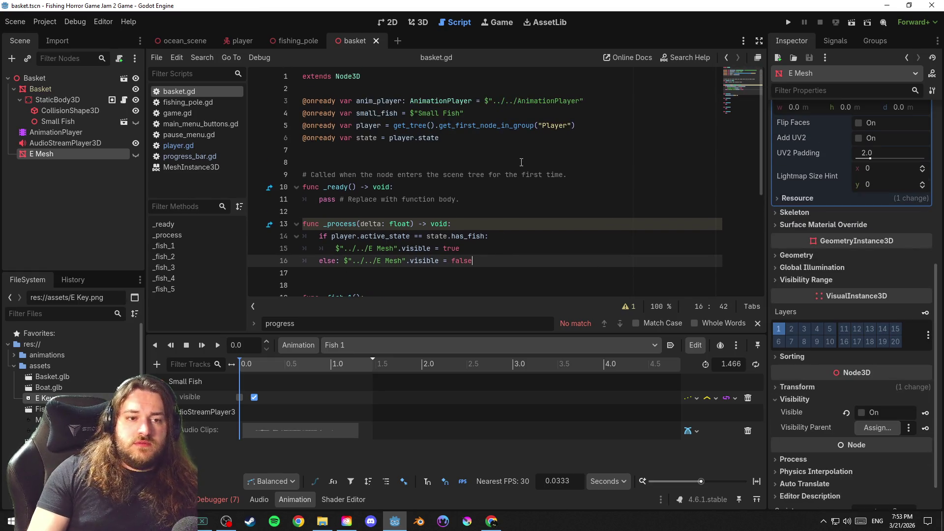
pyautogui.scroll(-4, 516, 172)
pyautogui.press('Down')
# Save the basket scene via the Scene menu's Save Scene
pyautogui.scroll(-1, 511, 190)
pyautogui.scroll(5, 510, 190)
pyautogui.click(521, 163)
pyautogui.scroll(-4, 527, 193)
pyautogui.scroll(4, 528, 192)
pyautogui.press('Up')
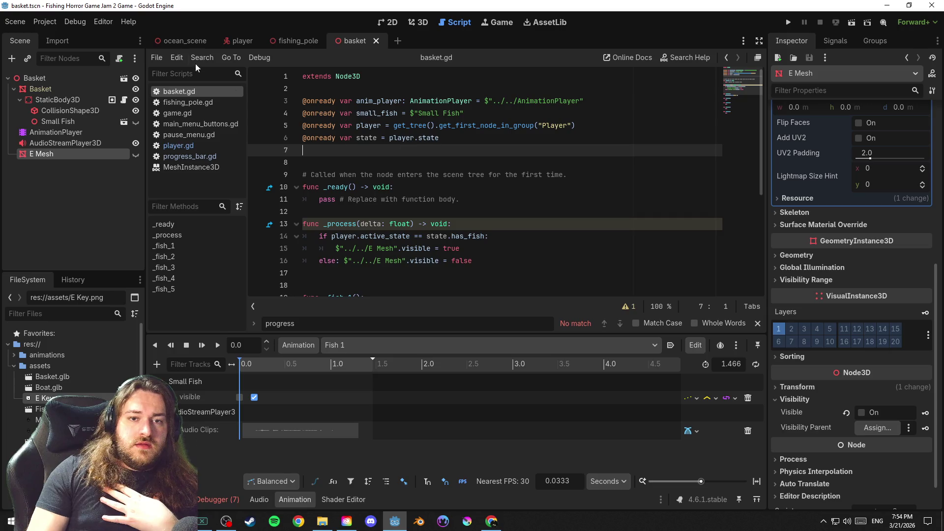
pyautogui.click(15, 21)
pyautogui.click(89, 100)
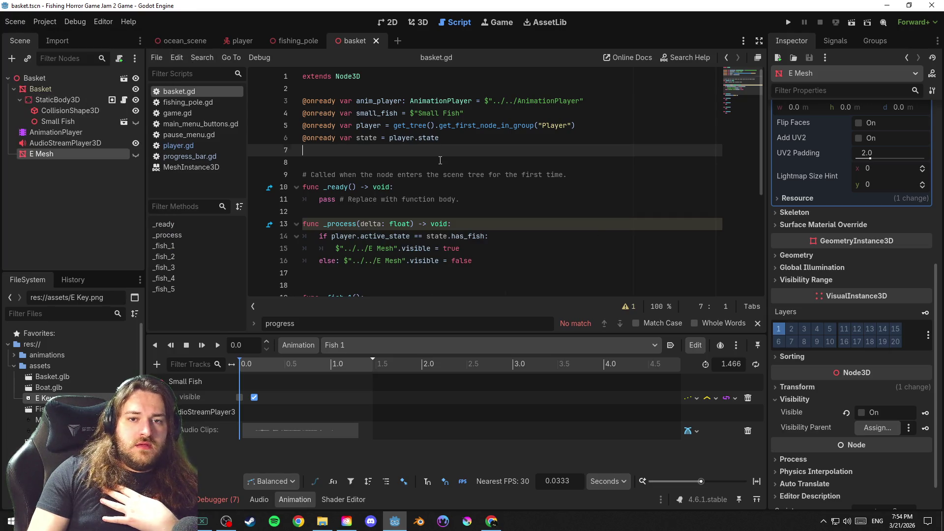
pyautogui.press('Down')
pyautogui.click(15, 22)
pyautogui.click(83, 99)
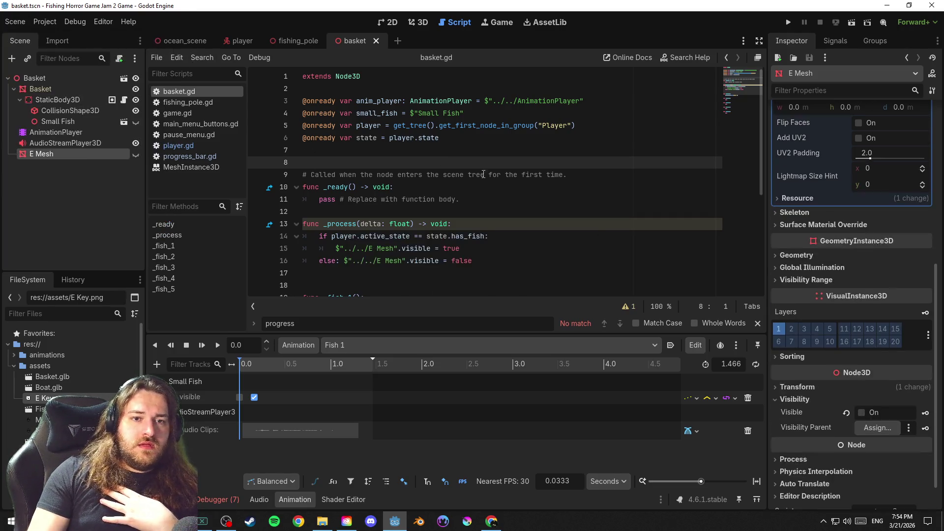
# Look over the progress_bar.gd and player.gd scripts
pyautogui.click(177, 156)
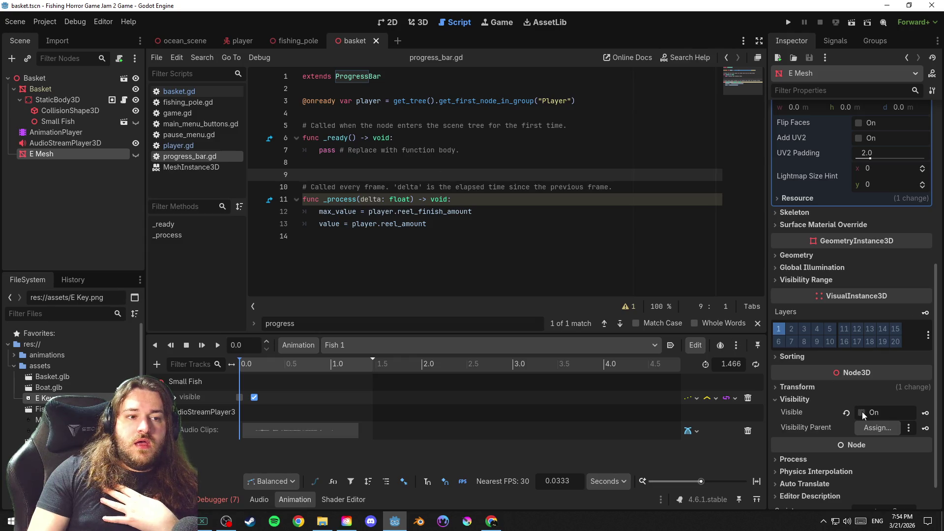
pyautogui.click(196, 146)
pyautogui.click(196, 156)
# Switch to the player scene, select the ProgressBar node, and open player.gd
pyautogui.click(312, 43)
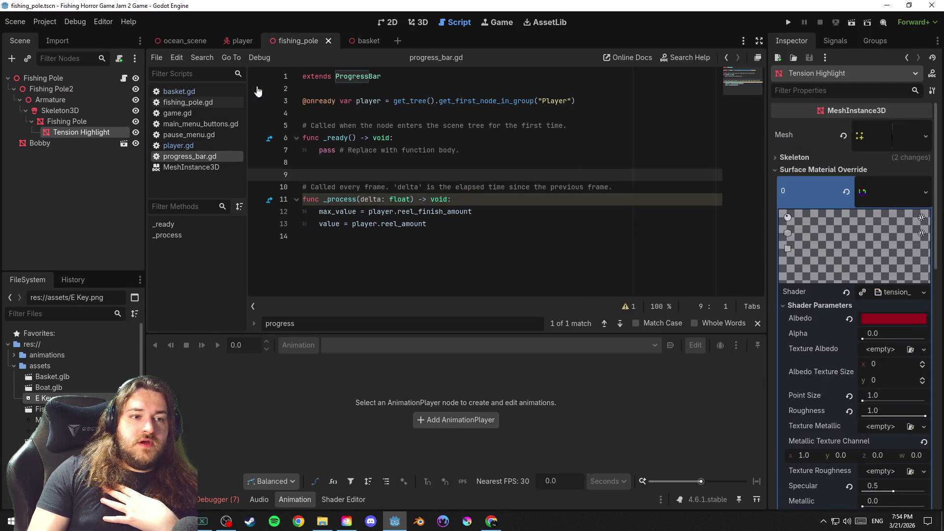
pyautogui.click(241, 41)
pyautogui.click(67, 139)
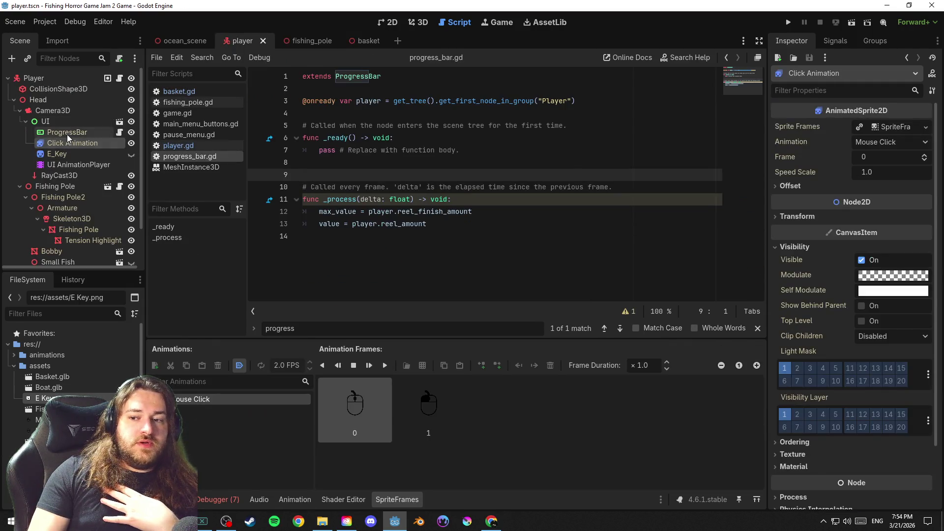
pyautogui.click(67, 134)
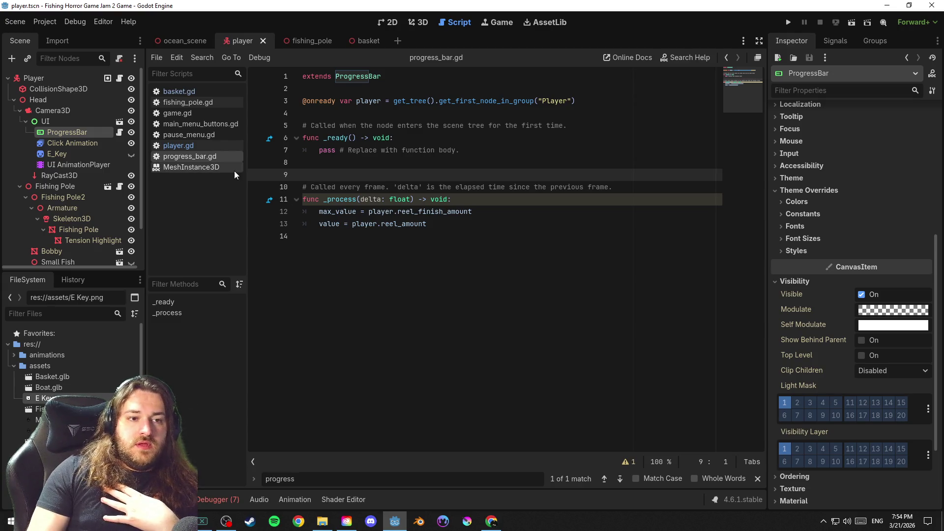
pyautogui.click(209, 136)
pyautogui.click(199, 145)
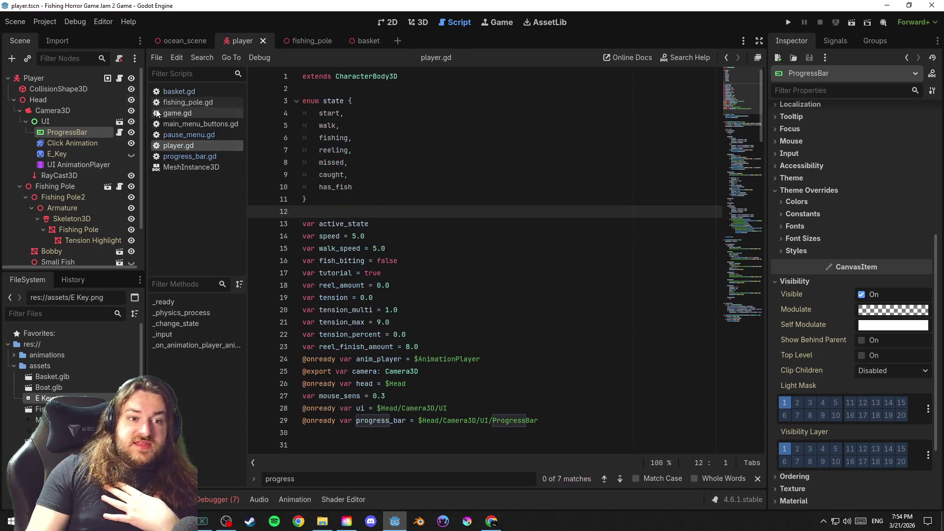
# Save the player scene and scroll through player.gd
pyautogui.click(12, 23)
pyautogui.click(60, 98)
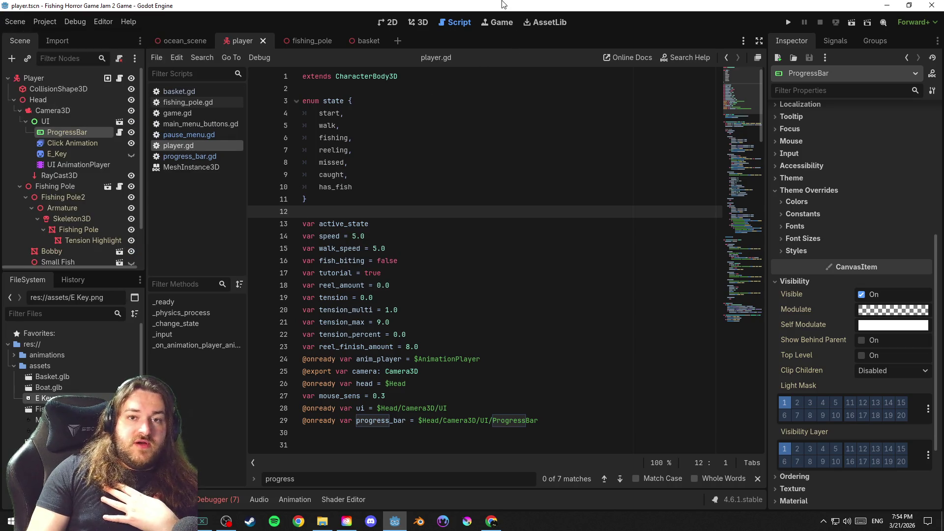
pyautogui.moveTo(503, 6); pyautogui.dragTo(501, 3)
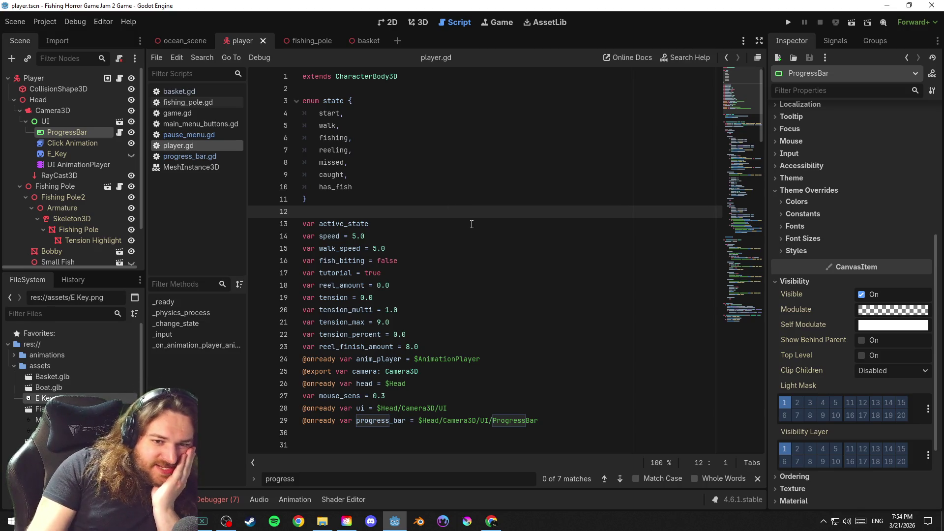
pyautogui.scroll(-4, 470, 224)
pyautogui.scroll(1, 497, 186)
pyautogui.scroll(-1, 506, 186)
# Review player.gd lines 25–30, dismiss the progress search, and show the Debugger's 7 errors
pyautogui.click(489, 228)
pyautogui.click(491, 240)
pyautogui.click(494, 253)
pyautogui.click(496, 263)
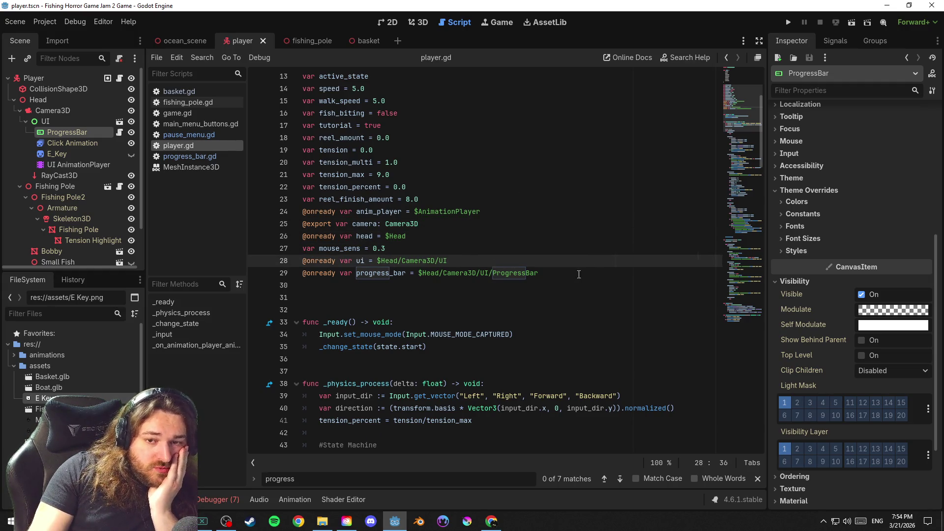
pyautogui.click(578, 275)
pyautogui.click(503, 285)
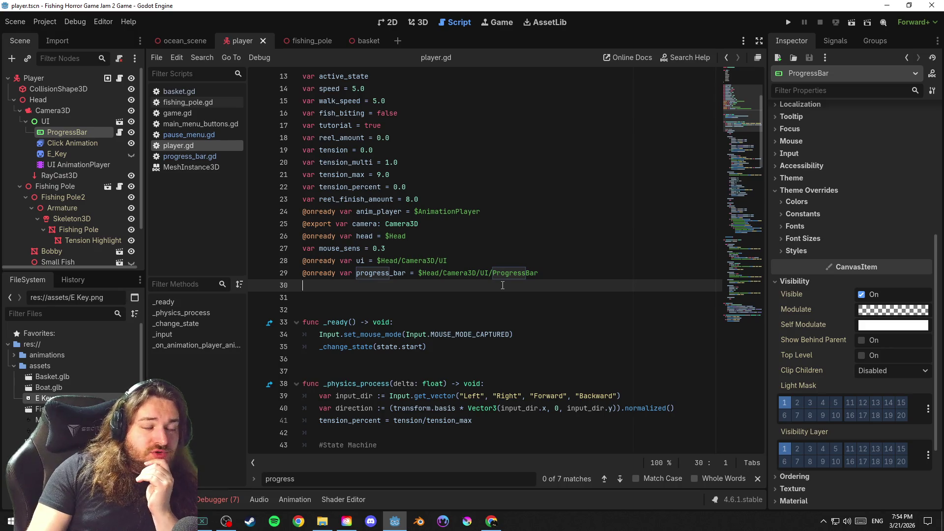
pyautogui.scroll(-1, 503, 287)
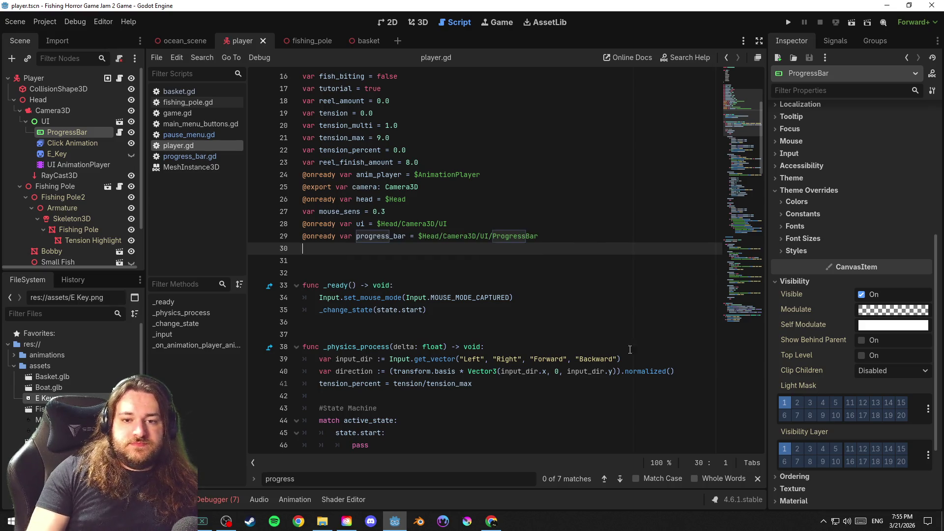
pyautogui.click(757, 478)
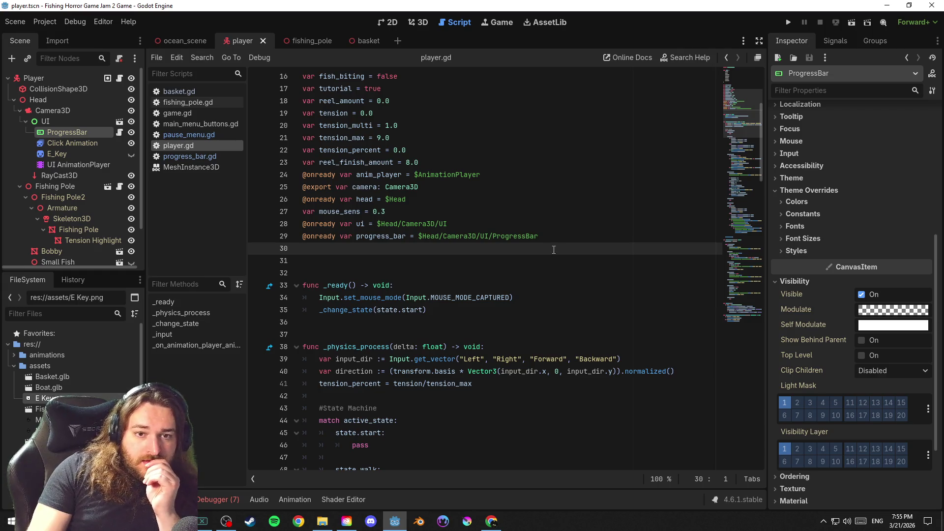
pyautogui.click(228, 500)
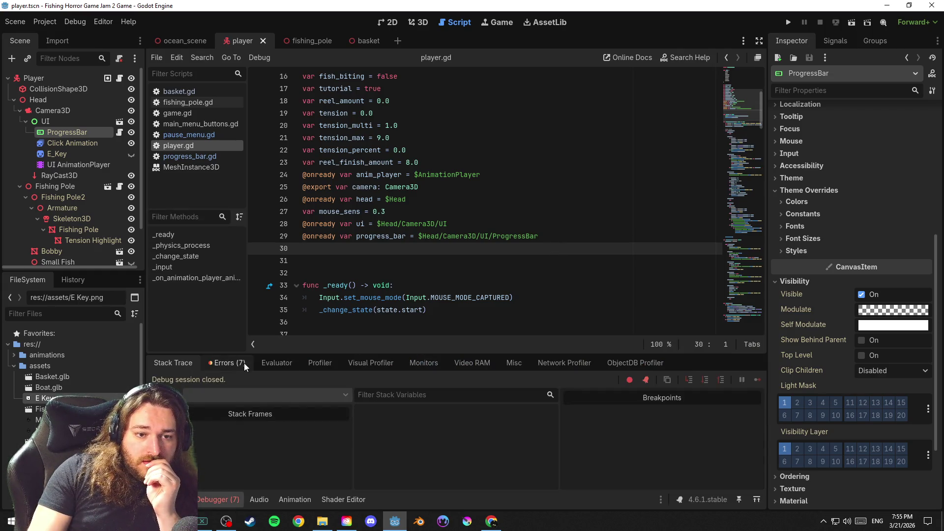
# Expand the debugger's error list to read the unused-parameter warnings and missing-resource failures
pyautogui.click(229, 363)
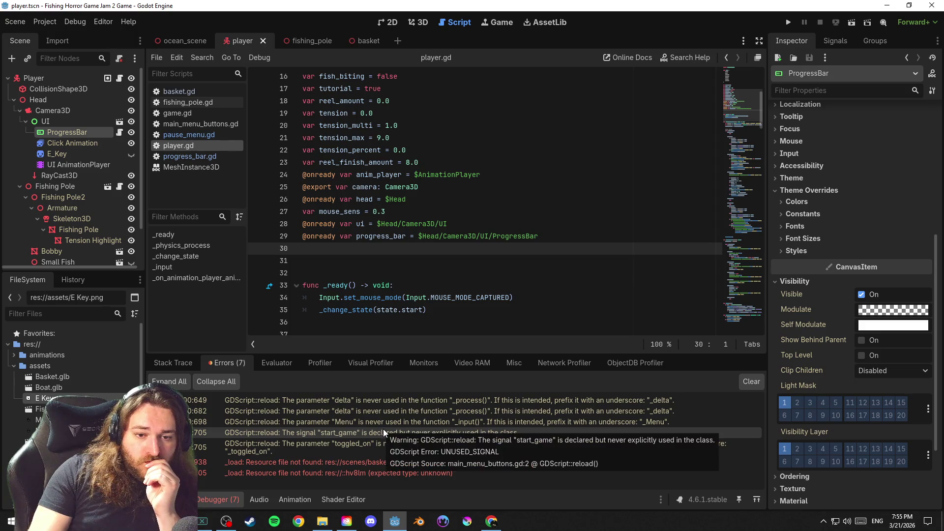
pyautogui.moveTo(535, 459)
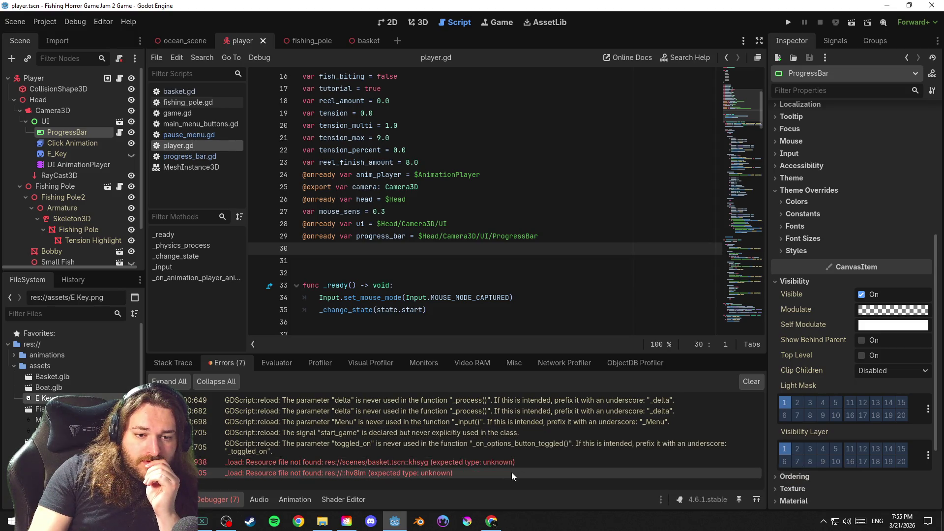
pyautogui.moveTo(512, 472)
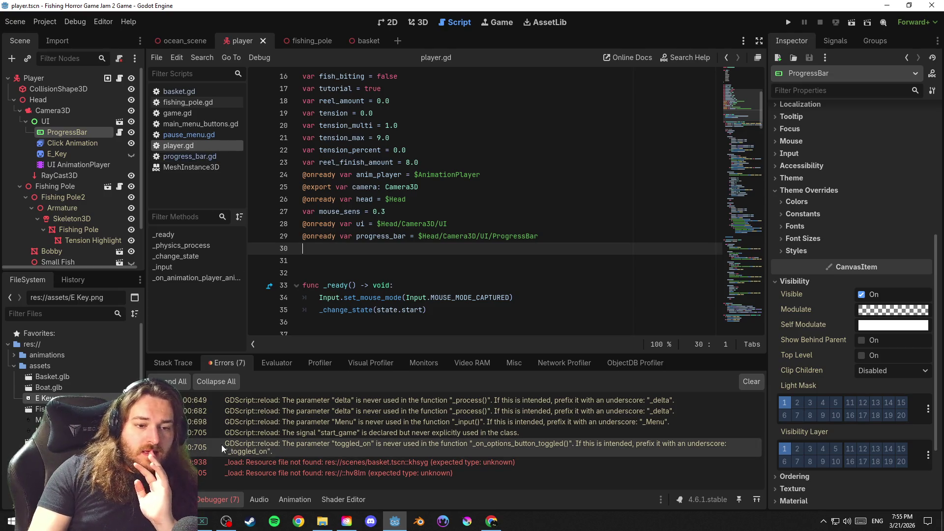
# Save the player scene from the Scene menu
pyautogui.moveTo(194, 464)
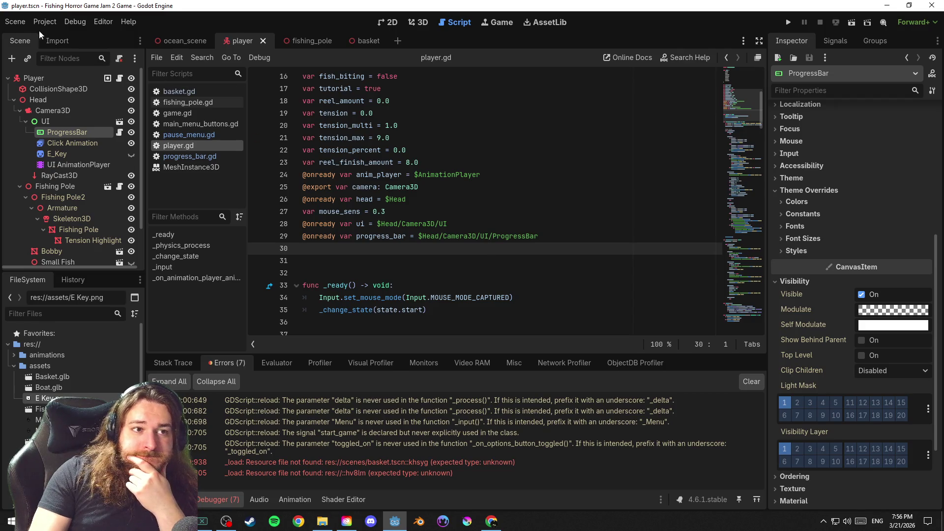
pyautogui.click(9, 24)
pyautogui.click(85, 98)
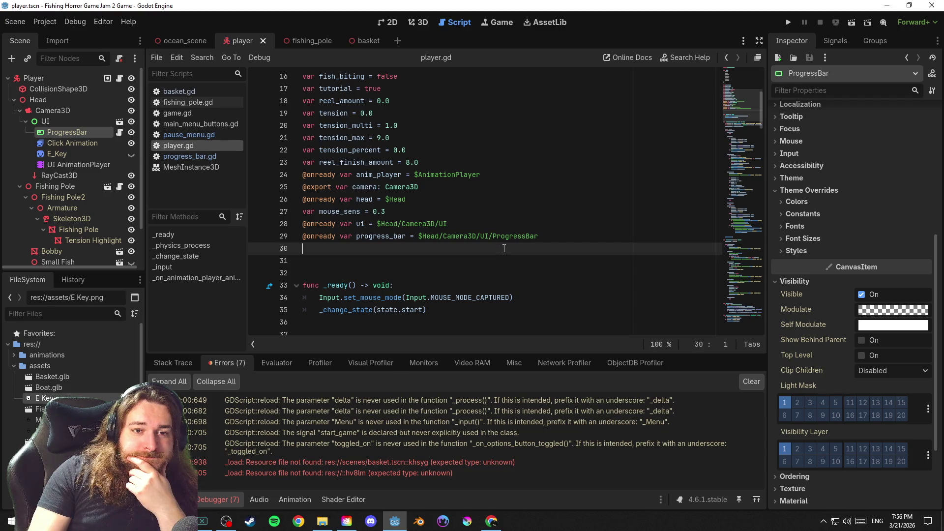
# Read through player.gd's reeling-state code around lines 42 and 59
pyautogui.scroll(-5, 504, 249)
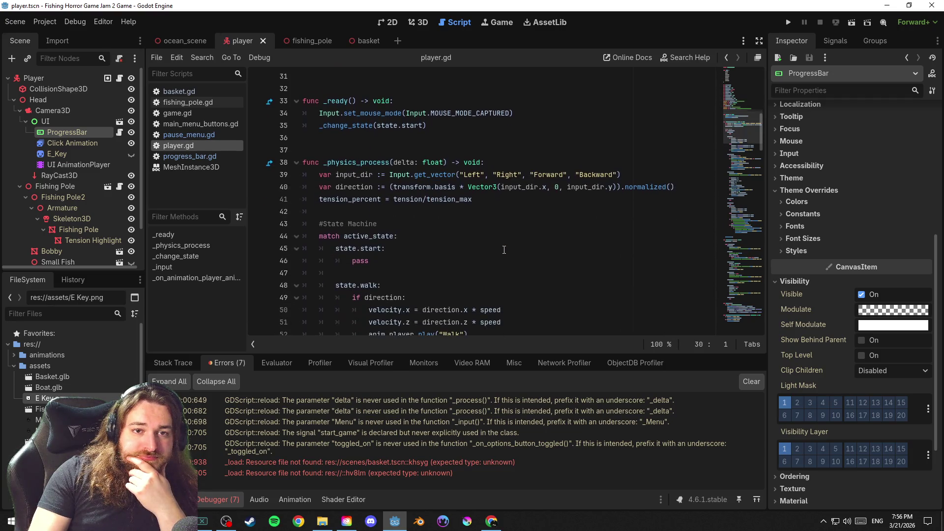
pyautogui.click(491, 211)
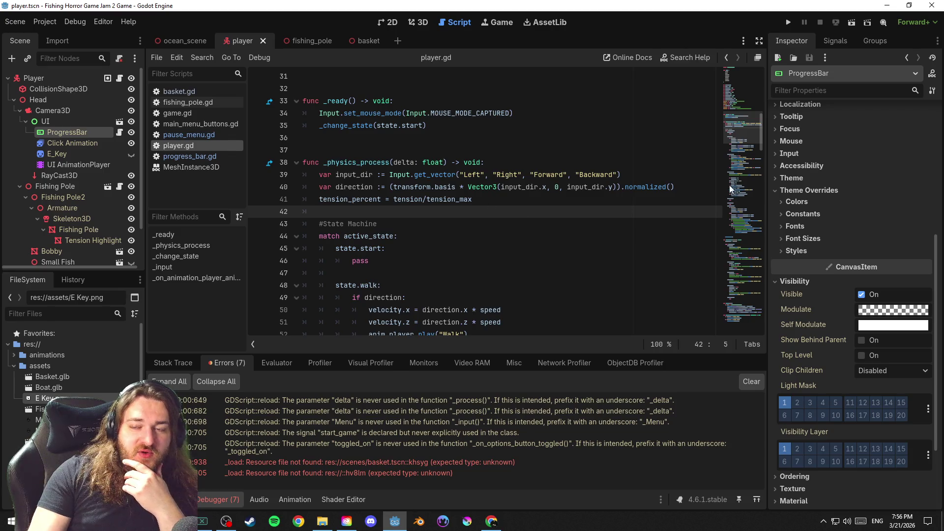
pyautogui.scroll(-1, 745, 135)
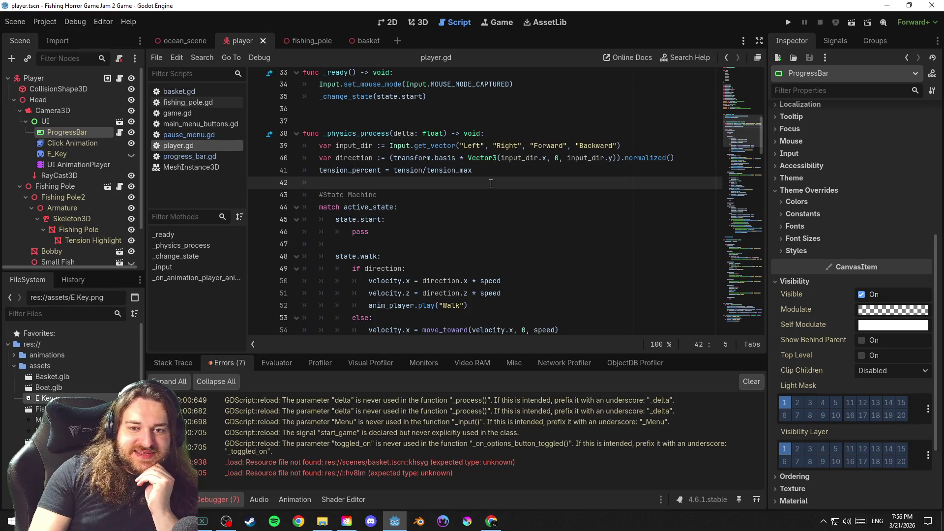
pyautogui.scroll(-1, 749, 131)
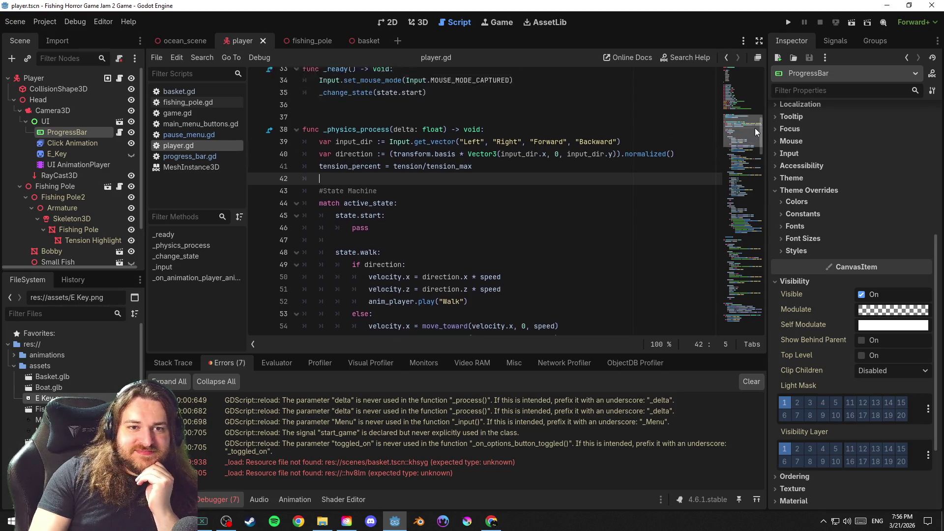
pyautogui.scroll(1, 758, 132)
pyautogui.moveTo(759, 131); pyautogui.dragTo(757, 139)
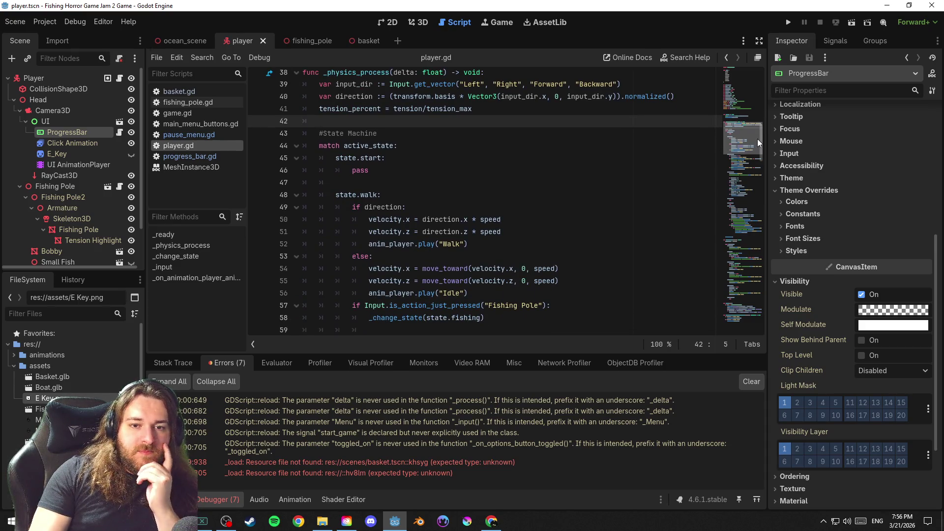
pyautogui.moveTo(757, 138); pyautogui.dragTo(757, 160)
pyautogui.click(373, 149)
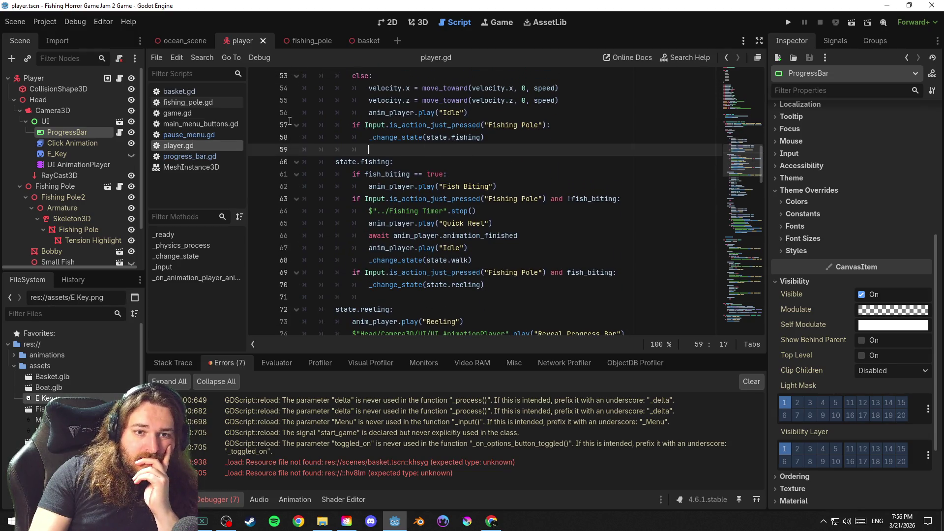
# Save the player scene and collapse the UI node's children in the Scene dock
pyautogui.click(15, 21)
pyautogui.click(84, 102)
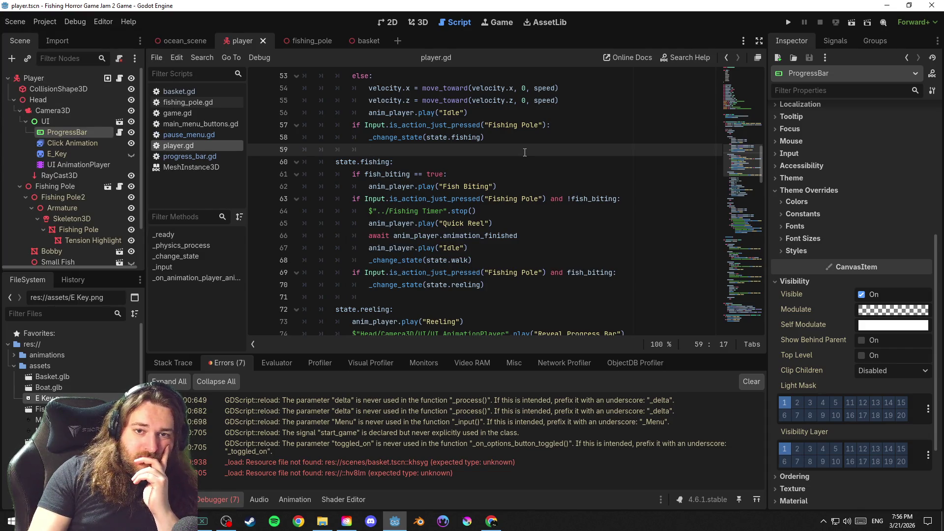
pyautogui.moveTo(750, 160); pyautogui.dragTo(759, 199)
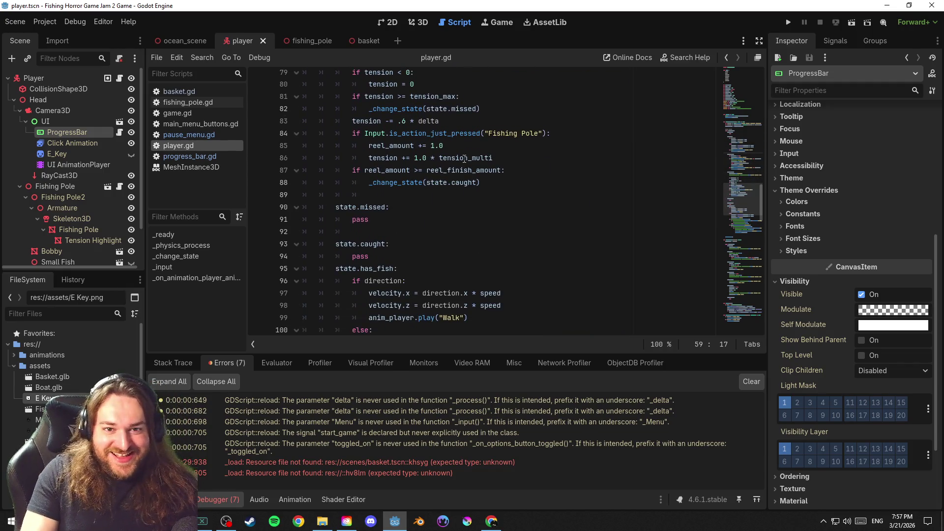
pyautogui.click(445, 121)
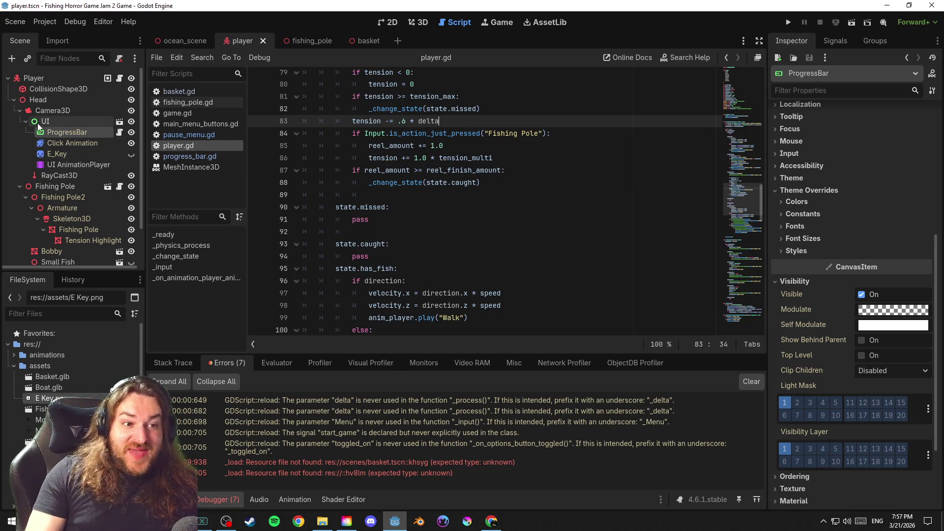
pyautogui.click(25, 122)
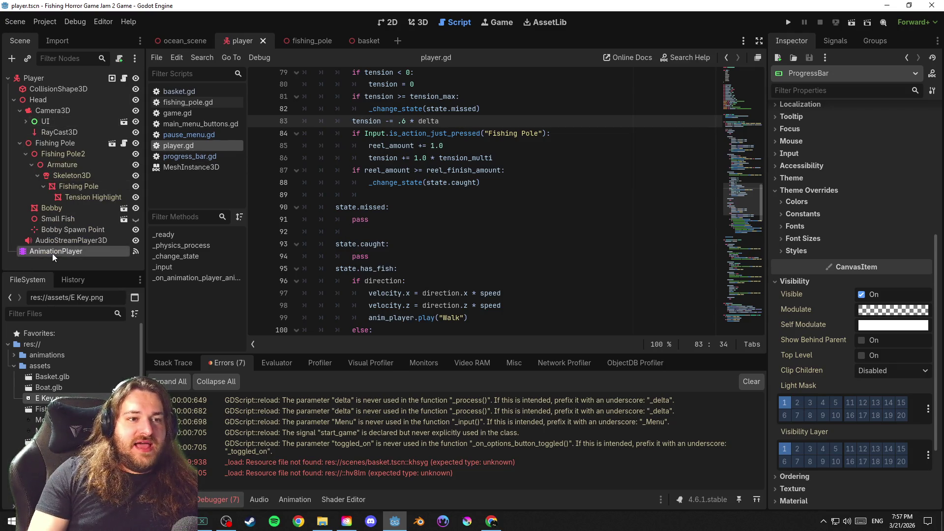
# Select the AnimationPlayer and load the Fish Biting animation
pyautogui.click(52, 252)
pyautogui.click(486, 187)
pyautogui.click(376, 346)
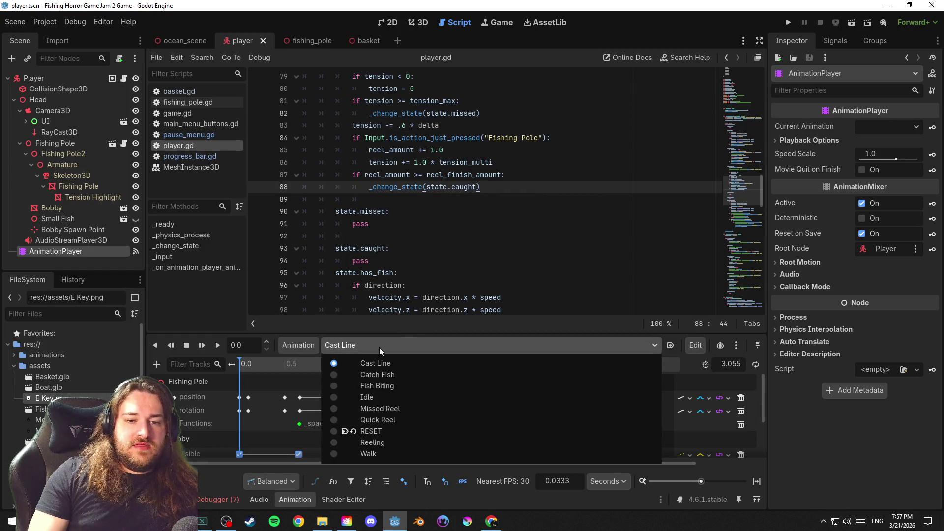
pyautogui.click(405, 385)
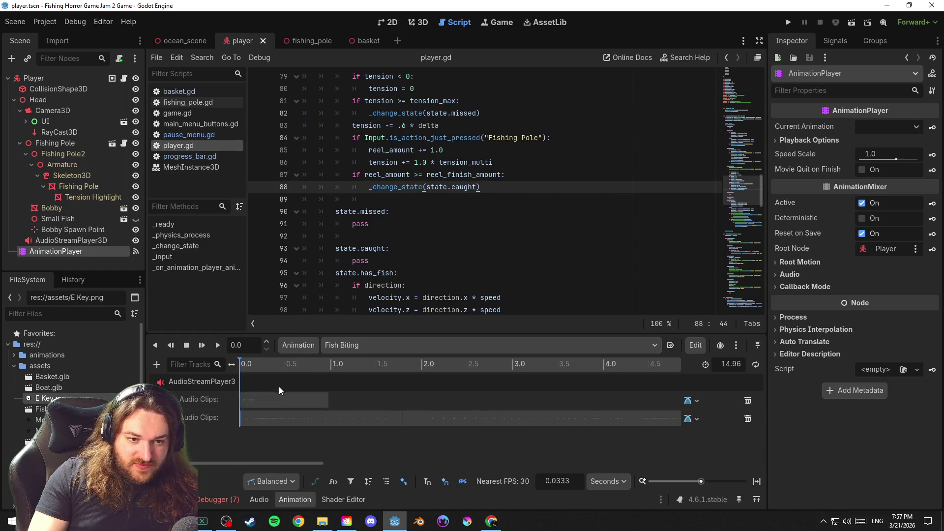
# Add a Fishing Pole rotation track from the track menu, save, then delete it again
pyautogui.click(157, 364)
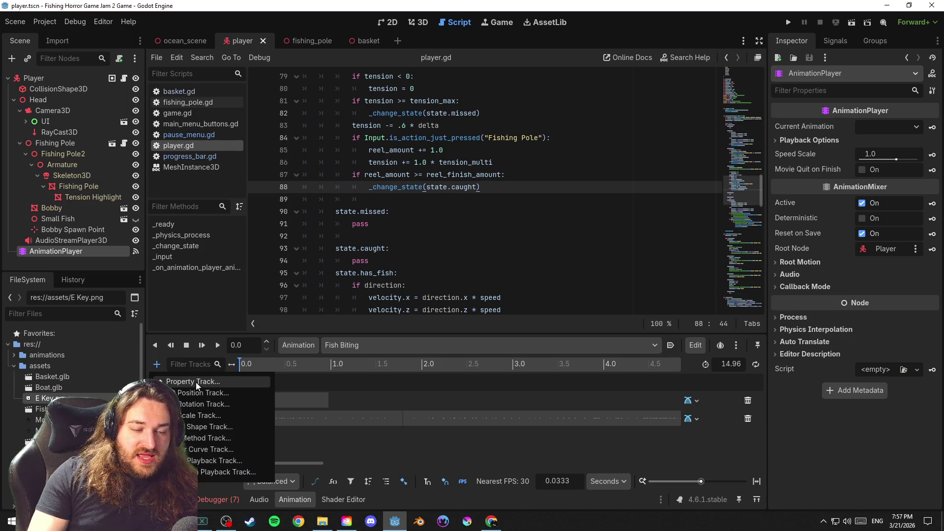
pyautogui.click(196, 382)
pyautogui.click(509, 420)
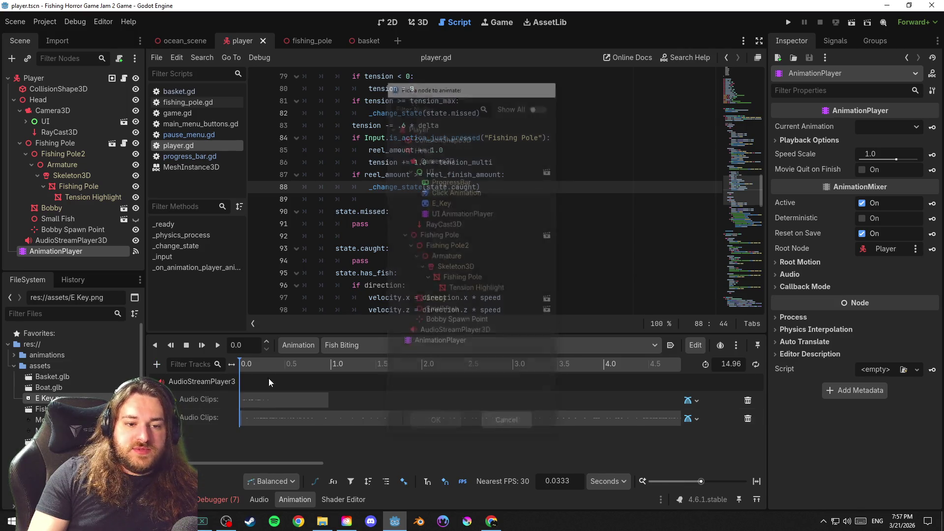
pyautogui.click(157, 364)
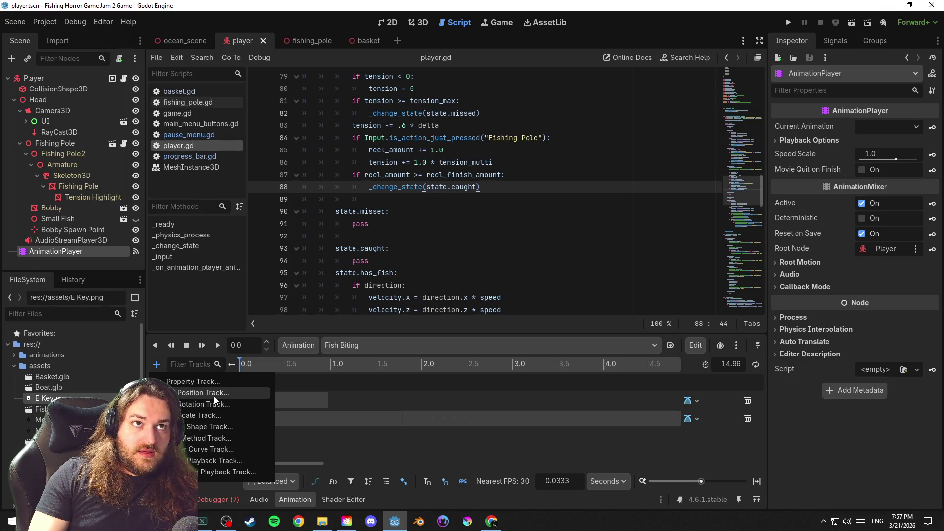
pyautogui.click(216, 404)
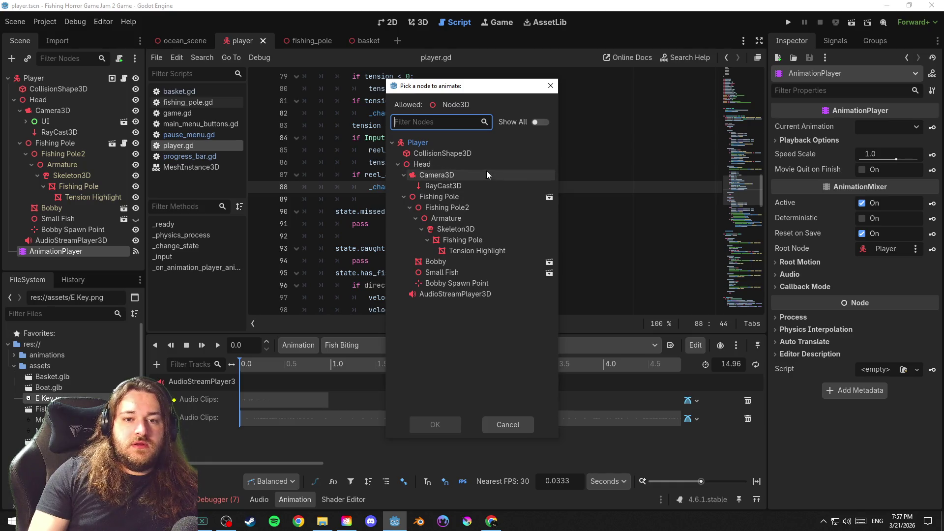
pyautogui.doubleClick(481, 197)
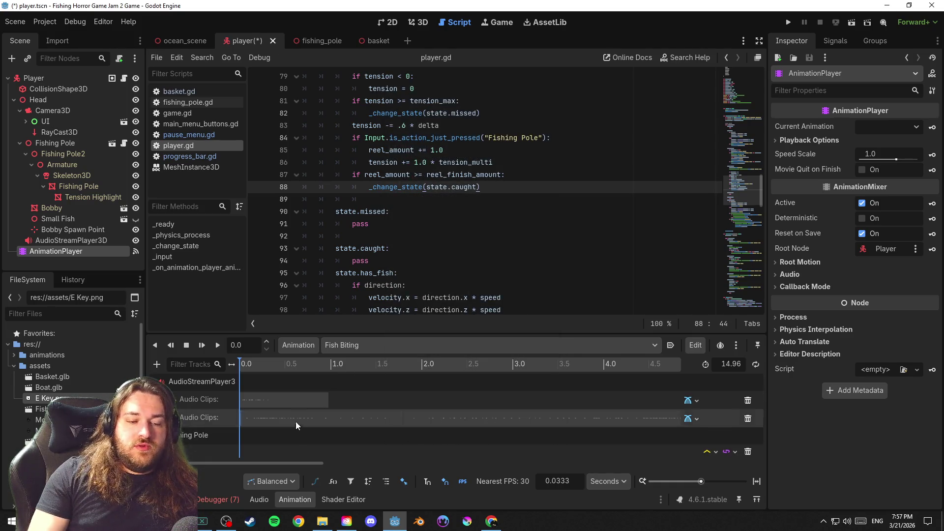
pyautogui.hotkey('ctrl', 's')
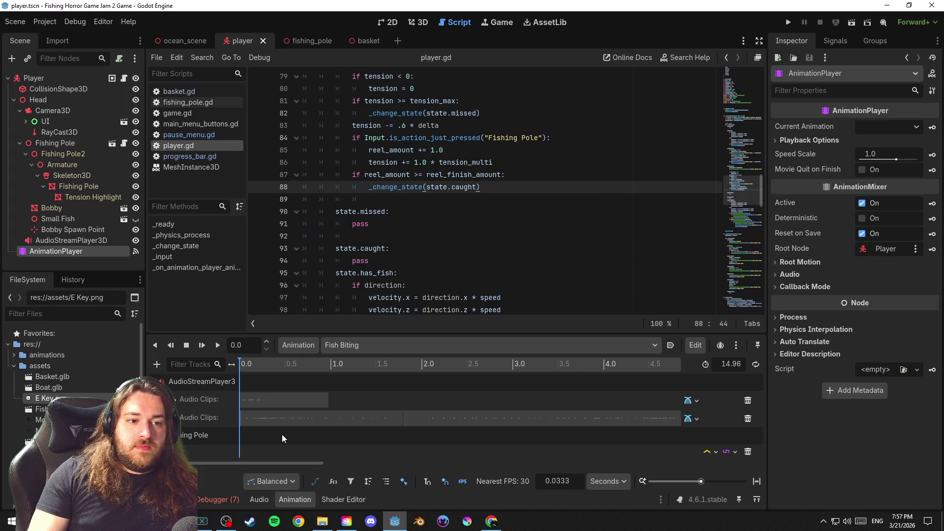
pyautogui.click(748, 451)
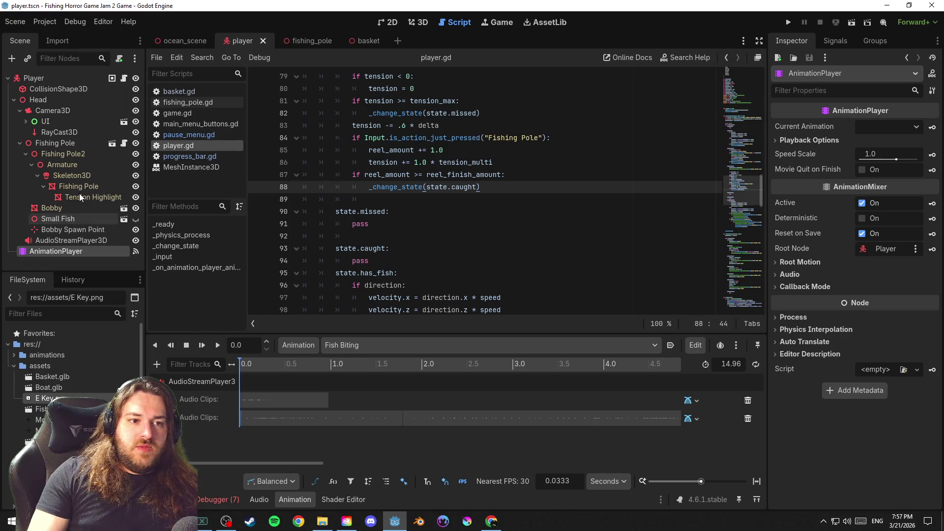
# Key the Fishing Pole's current rotation at 0.0 s from the Inspector and save
pyautogui.click(58, 143)
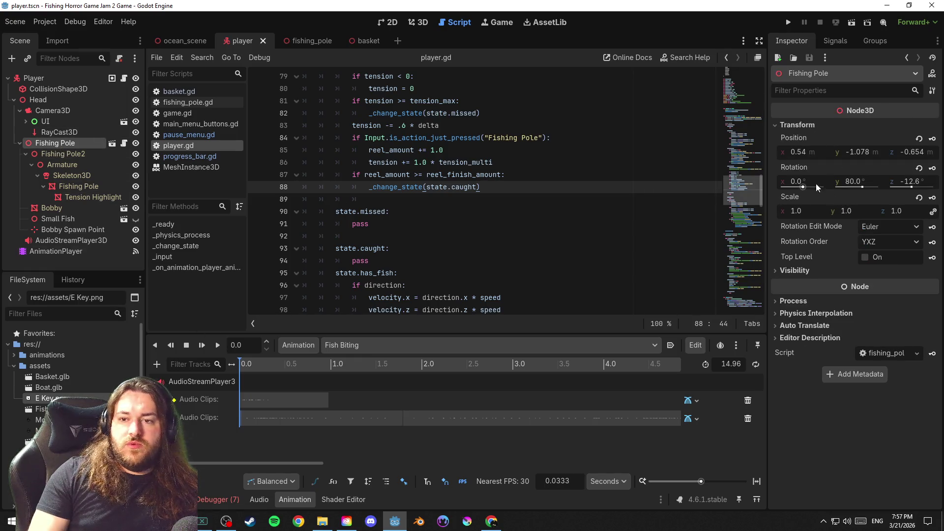
pyautogui.click(933, 169)
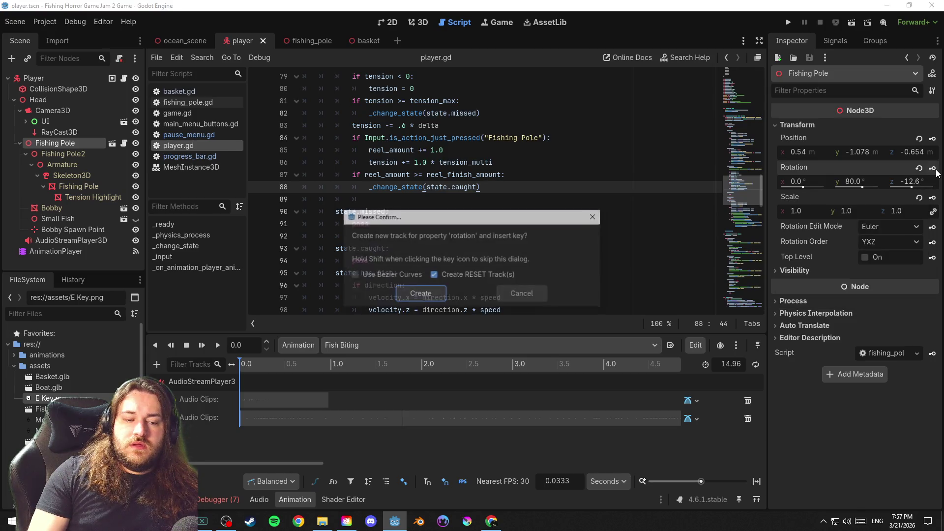
pyautogui.click(404, 298)
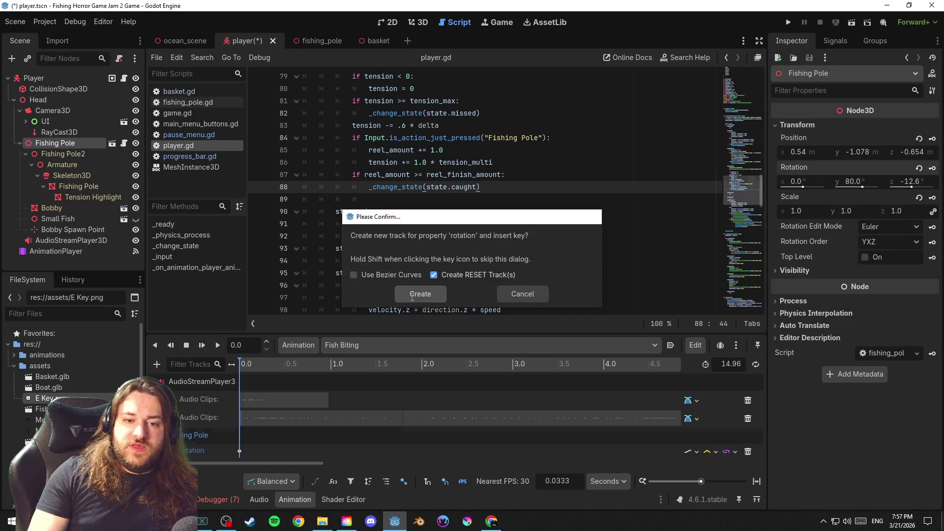
pyautogui.click(244, 450)
pyautogui.hotkey('ctrl', 's')
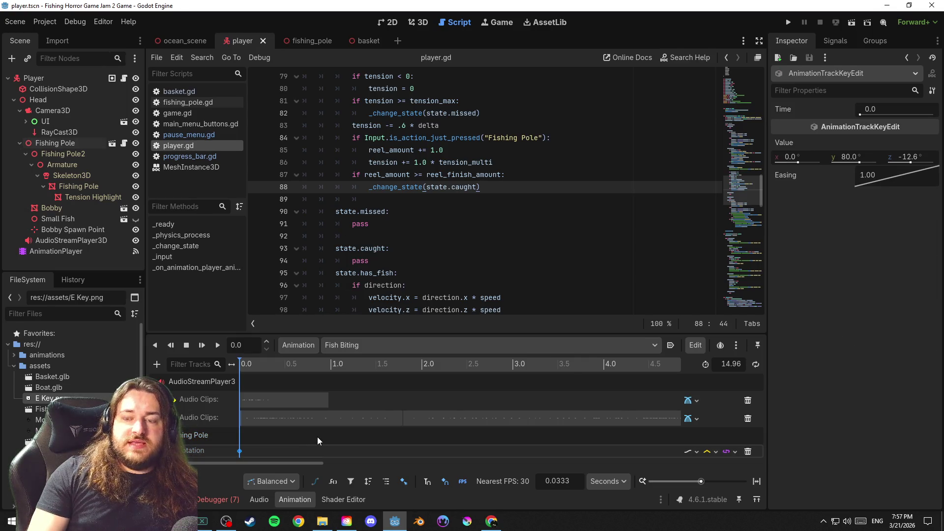
# Insert a second Fishing Pole rotation key at 0.1405 s and save the scene
pyautogui.moveTo(246, 365); pyautogui.dragTo(252, 364)
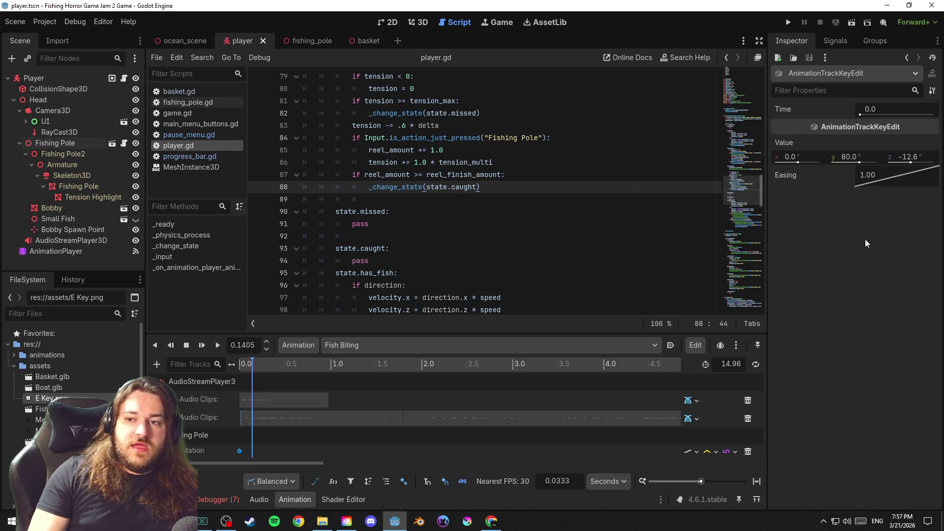
pyautogui.rightClick(252, 450)
pyautogui.click(295, 435)
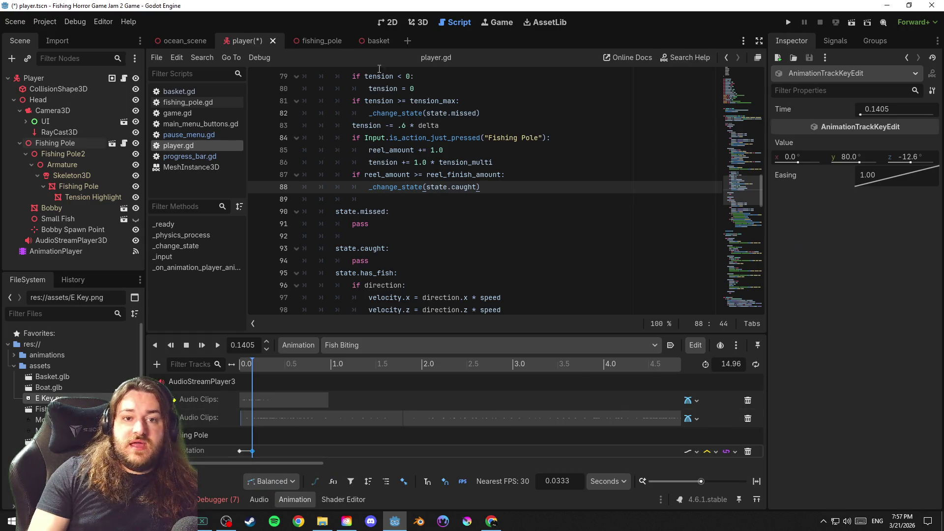
pyautogui.click(418, 22)
pyautogui.hotkey('ctrl', 's')
pyautogui.scroll(4, 477, 191)
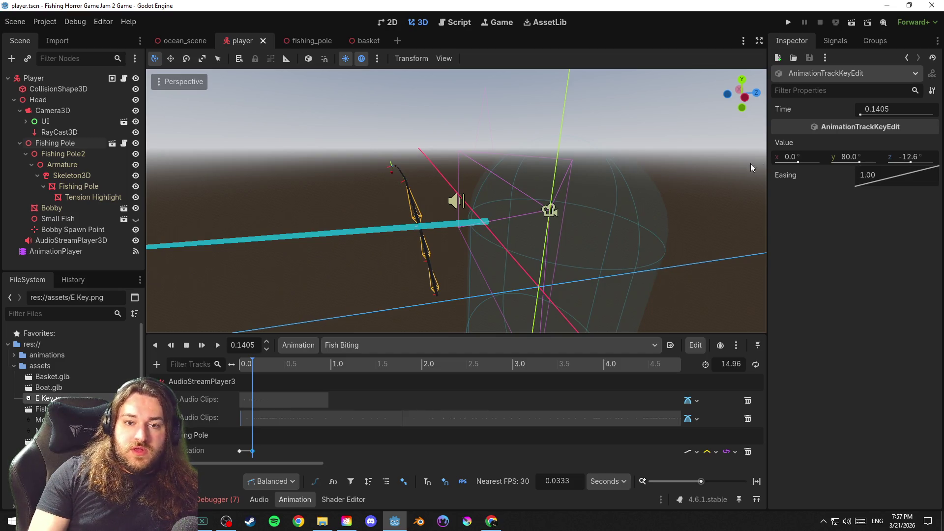
# Try tilting the 0.1405 s key's X rotation, undo the change, and save
pyautogui.moveTo(792, 157); pyautogui.dragTo(779, 157)
pyautogui.moveTo(521, 202); pyautogui.dragTo(698, 200)
pyautogui.moveTo(792, 157)
pyautogui.mouseDown()
pyautogui.moveTo(779, 156)
pyautogui.moveTo(808, 157)
pyautogui.moveTo(800, 157)
pyautogui.mouseUp()
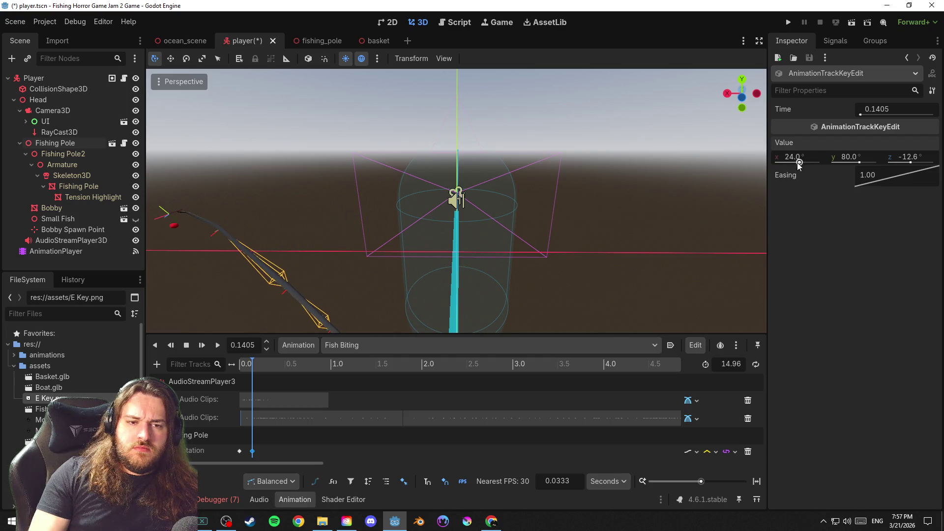
pyautogui.moveTo(645, 212); pyautogui.dragTo(495, 151)
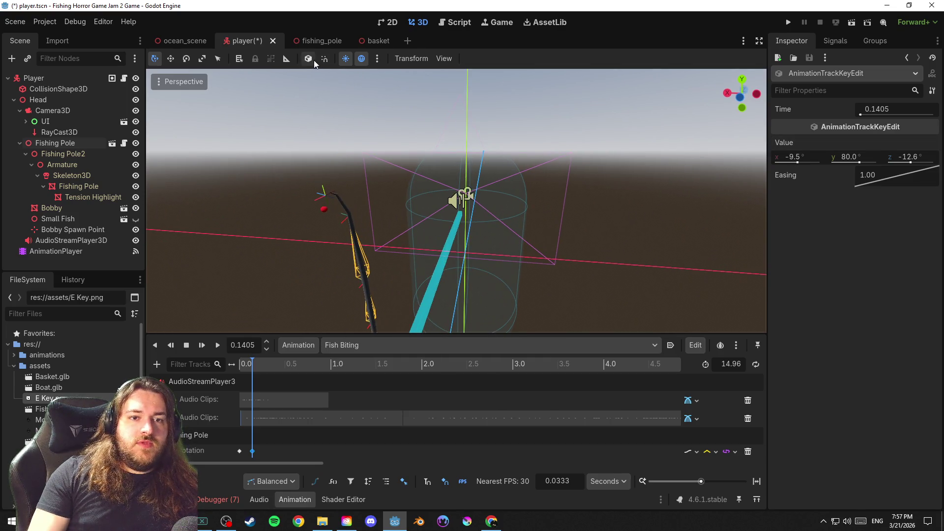
pyautogui.moveTo(792, 157); pyautogui.dragTo(779, 157)
pyautogui.hotkey('ctrl', 'z')
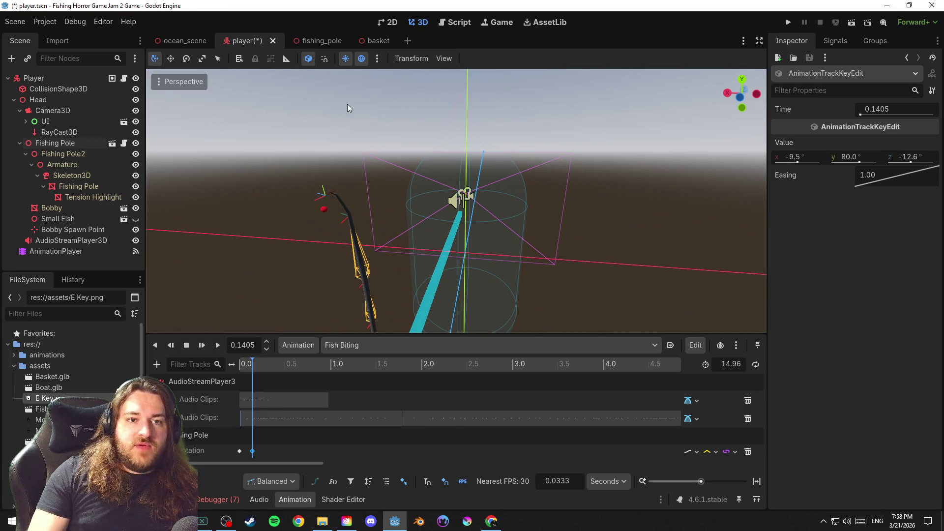
pyautogui.hotkey('ctrl', 's')
# Drag the key's X rotation to -19°, delete a keyframe, and reselect the 0.1405 s key
pyautogui.moveTo(344, 103); pyautogui.dragTo(380, 144)
pyautogui.moveTo(795, 157)
pyautogui.mouseDown()
pyautogui.moveTo(786, 157)
pyautogui.moveTo(842, 216)
pyautogui.mouseUp()
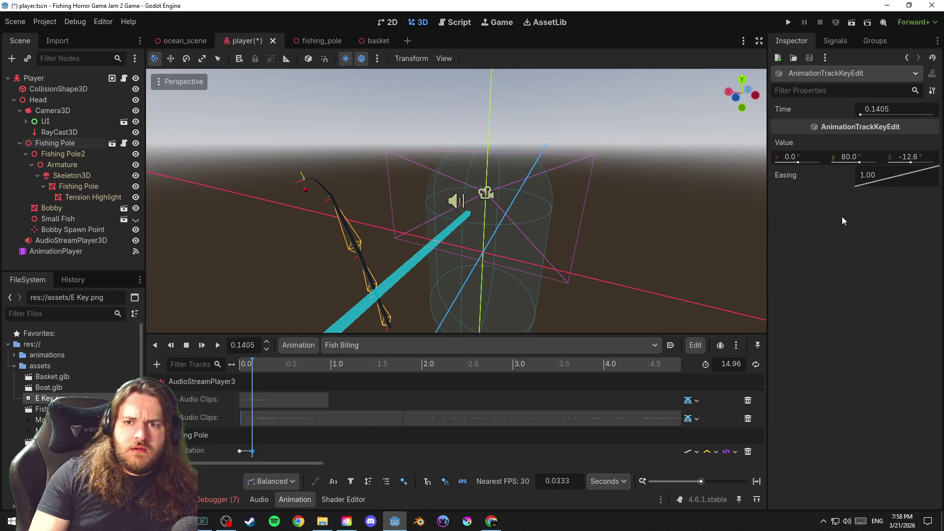
pyautogui.press('Delete')
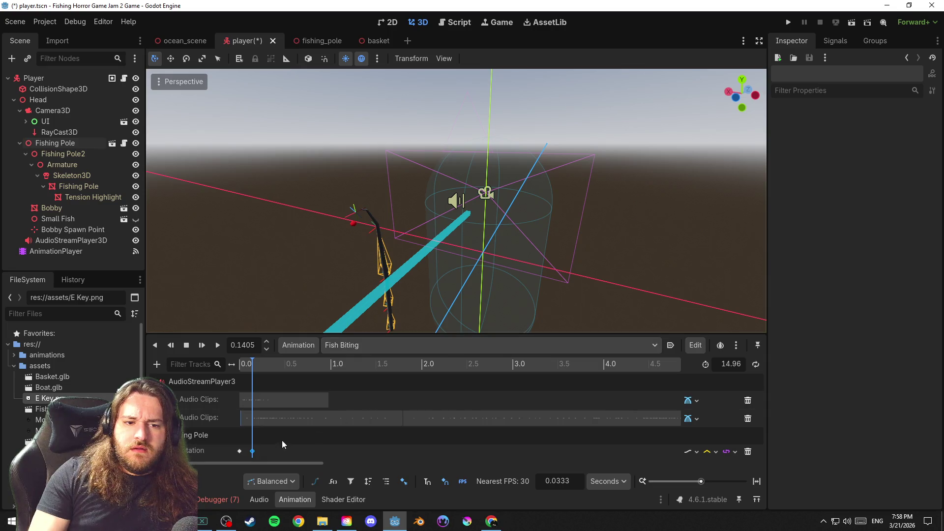
pyautogui.click(241, 451)
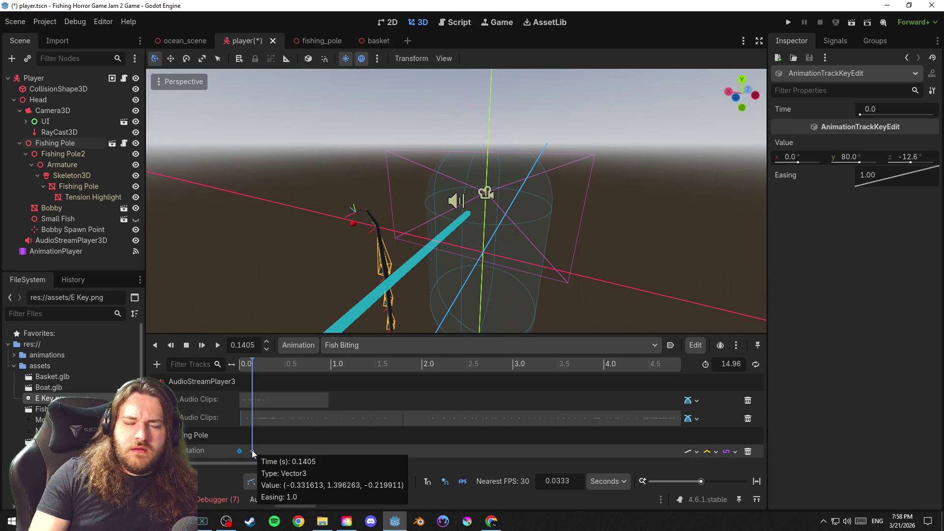
pyautogui.click(252, 450)
# Enter 0 as the 0.1405 s key's X rotation, save, and reselect Fishing Pole
pyautogui.click(796, 157)
pyautogui.write('0')
pyautogui.press('Return')
pyautogui.hotkey('ctrl', 's')
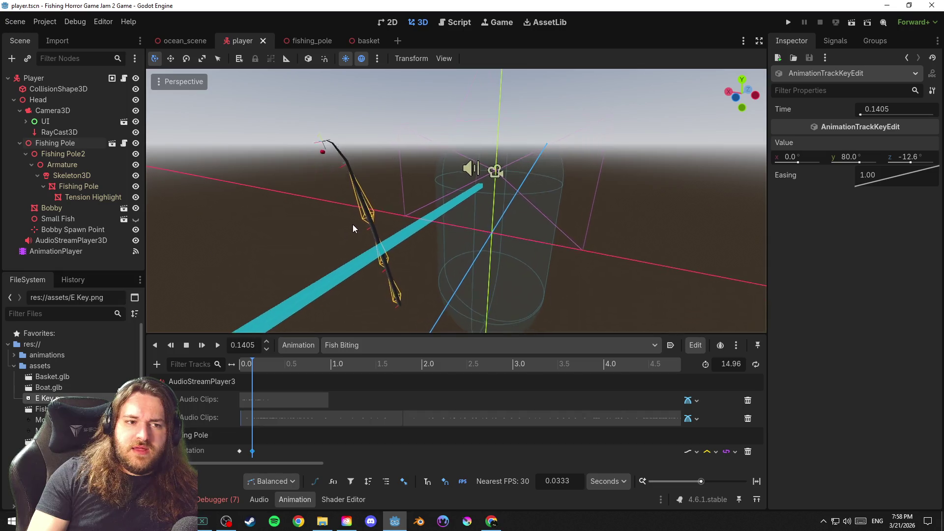
pyautogui.click(84, 142)
pyautogui.moveTo(356, 248)
pyautogui.mouseDown()
pyautogui.moveTo(358, 294)
pyautogui.moveTo(402, 263)
pyautogui.moveTo(382, 277)
pyautogui.mouseUp()
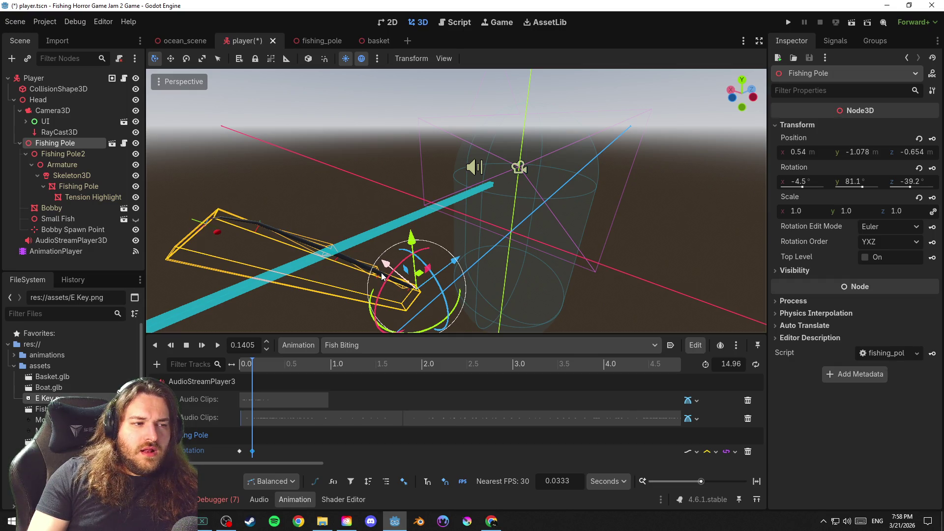
# Zoom in on the Fishing Pole posed at (-4.5, 81.1, -39.2) and save the scene
pyautogui.scroll(-2, 388, 268)
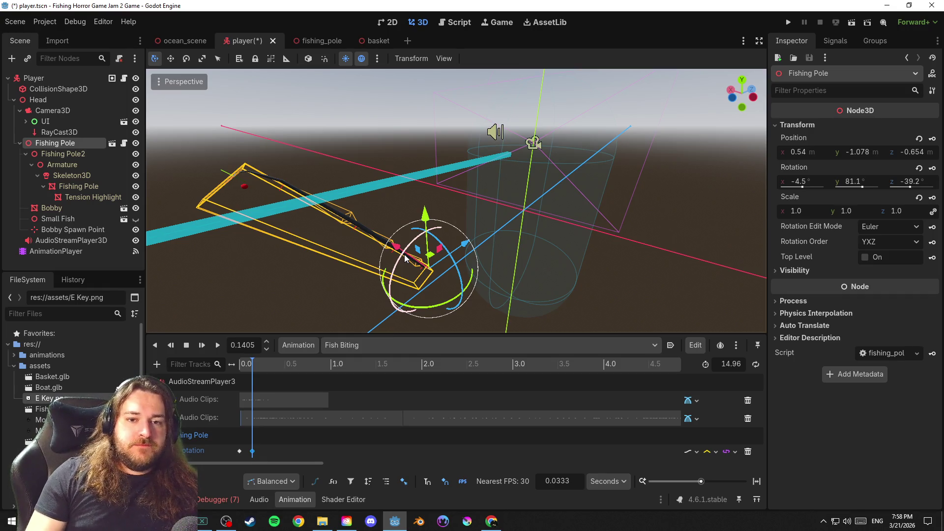
pyautogui.scroll(-3, 393, 246)
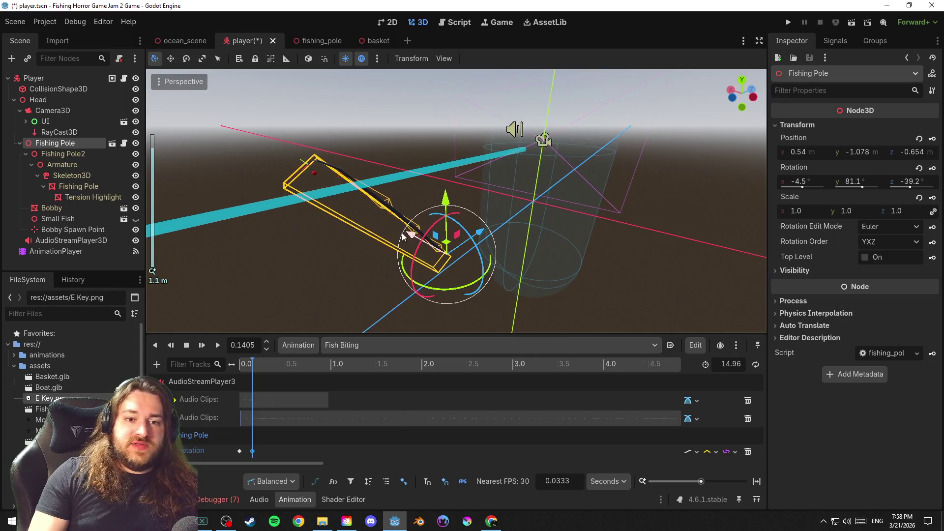
pyautogui.hotkey('ctrl', 's')
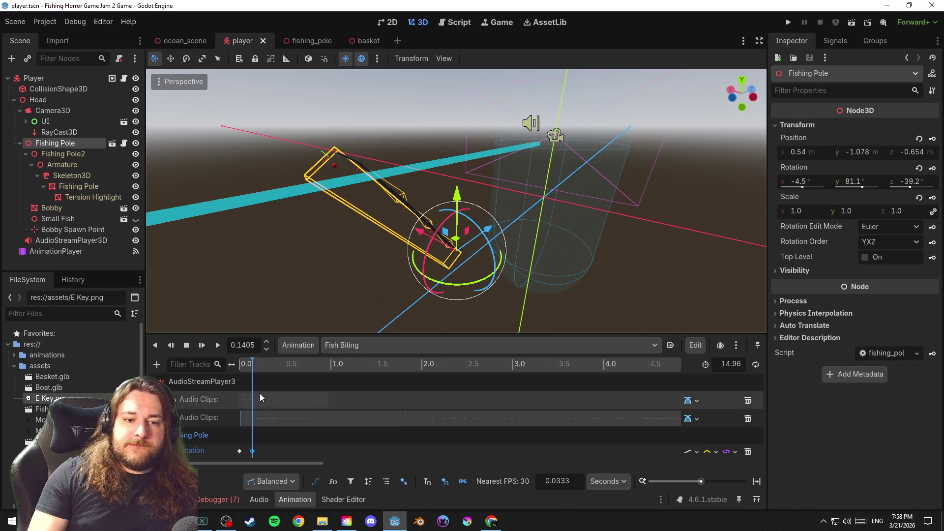
# Copy the 0.0 s rotation key, paste it at about 0.59 s, and save
pyautogui.click(255, 366)
pyautogui.moveTo(258, 370)
pyautogui.mouseDown()
pyautogui.moveTo(319, 371)
pyautogui.moveTo(293, 373)
pyautogui.mouseUp()
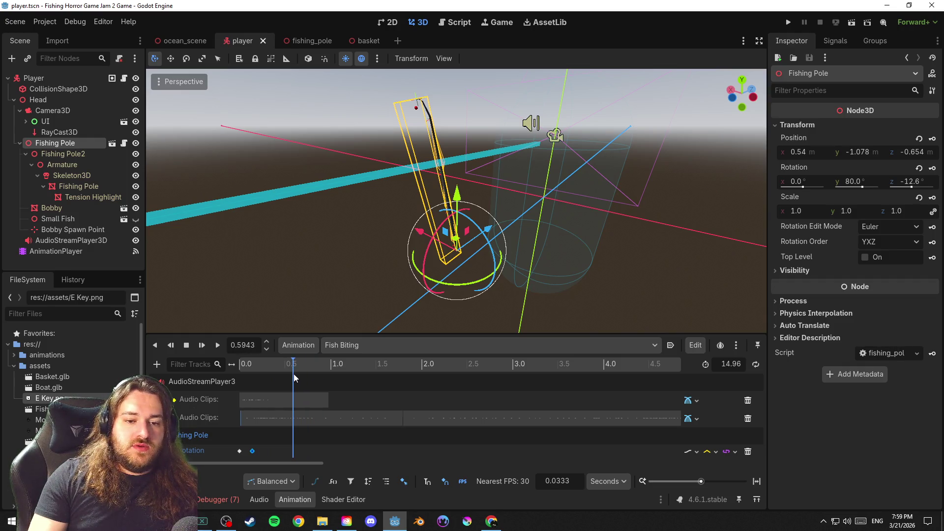
pyautogui.click(240, 451)
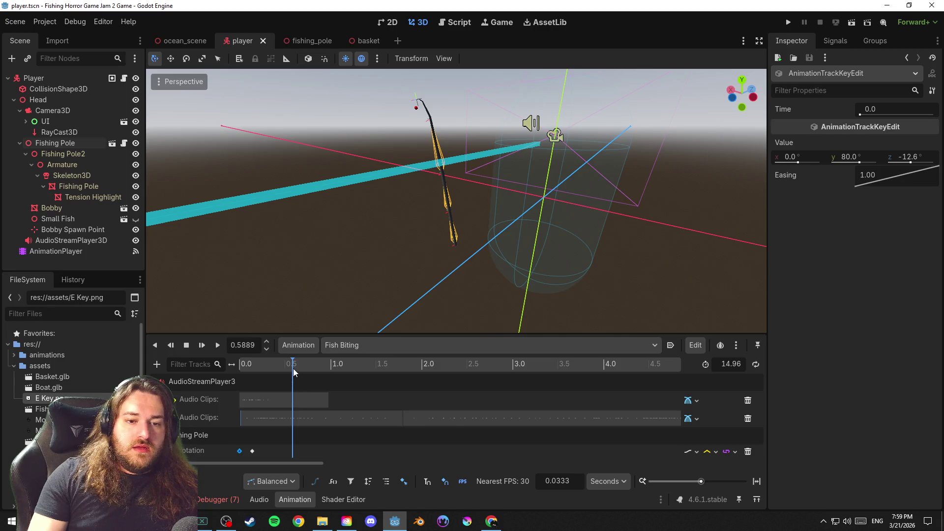
pyautogui.rightClick(296, 441)
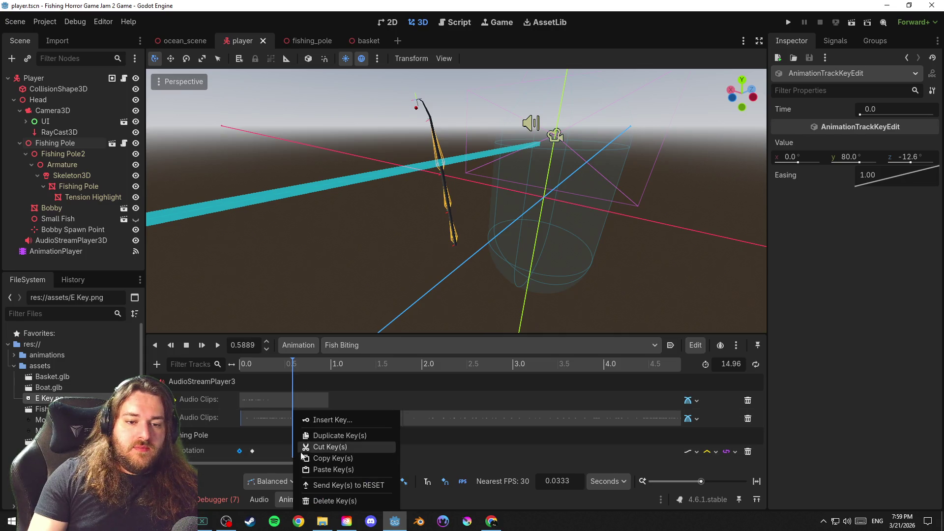
pyautogui.click(337, 462)
pyautogui.hotkey('ctrl', 's')
pyautogui.click(240, 450)
pyautogui.click(241, 364)
pyautogui.hotkey('ctrl', 's')
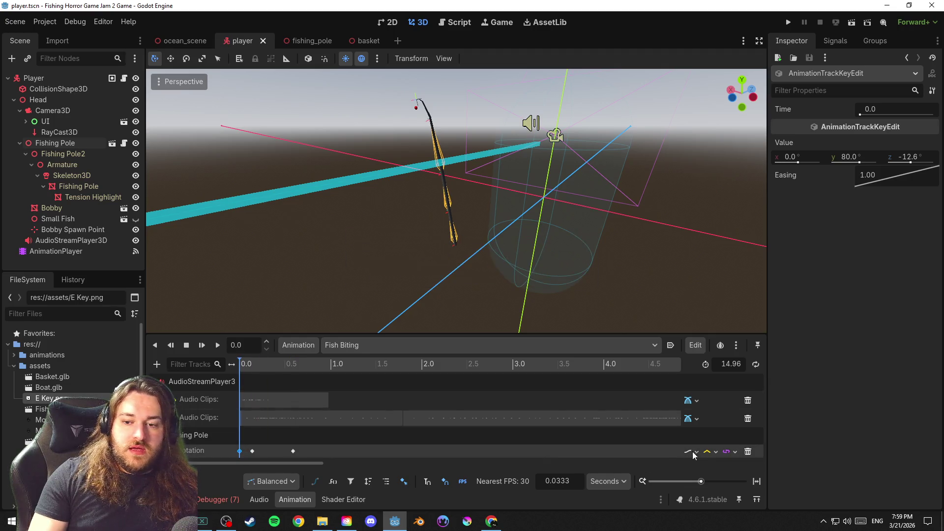
# Change the rotation track's interpolation mode and play back Fish Biting
pyautogui.click(709, 451)
pyautogui.click(732, 490)
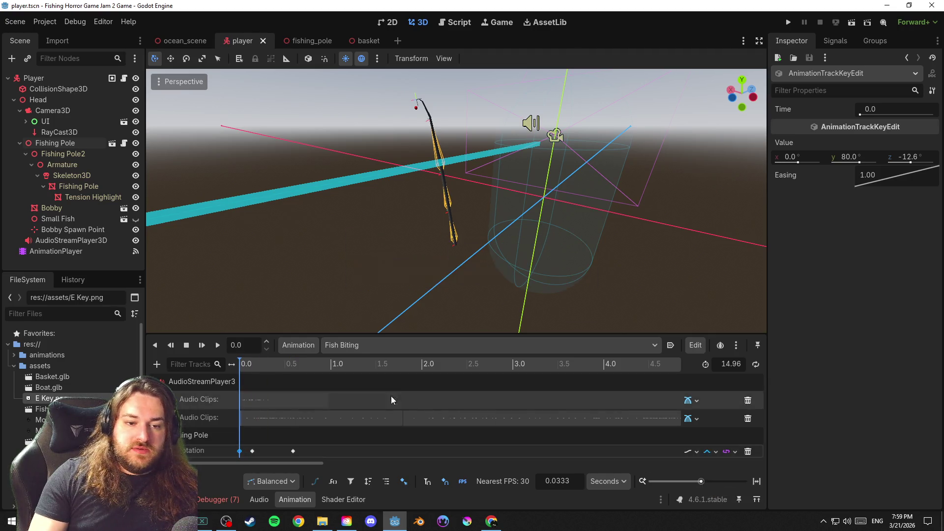
pyautogui.click(217, 345)
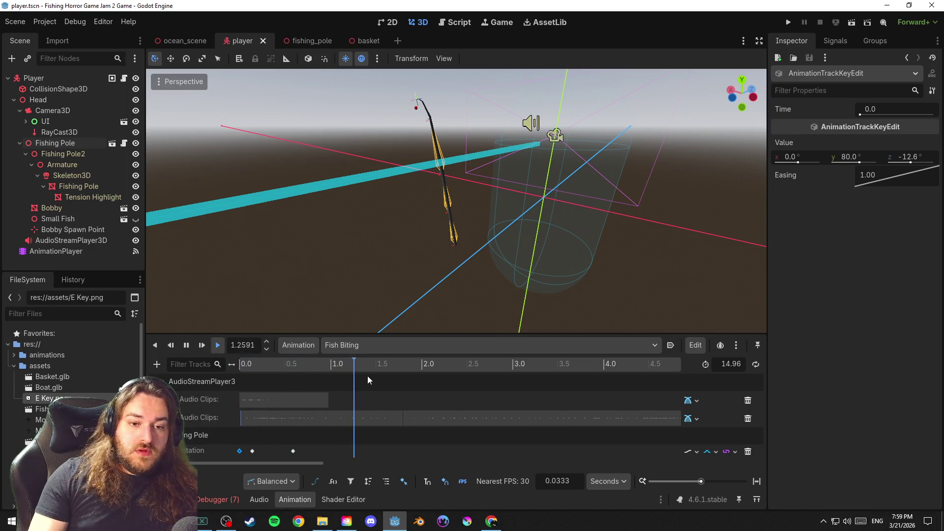
pyautogui.click(186, 345)
pyautogui.click(186, 345)
# Switch the animation editor to RESET, then back to Fish Biting
pyautogui.click(355, 346)
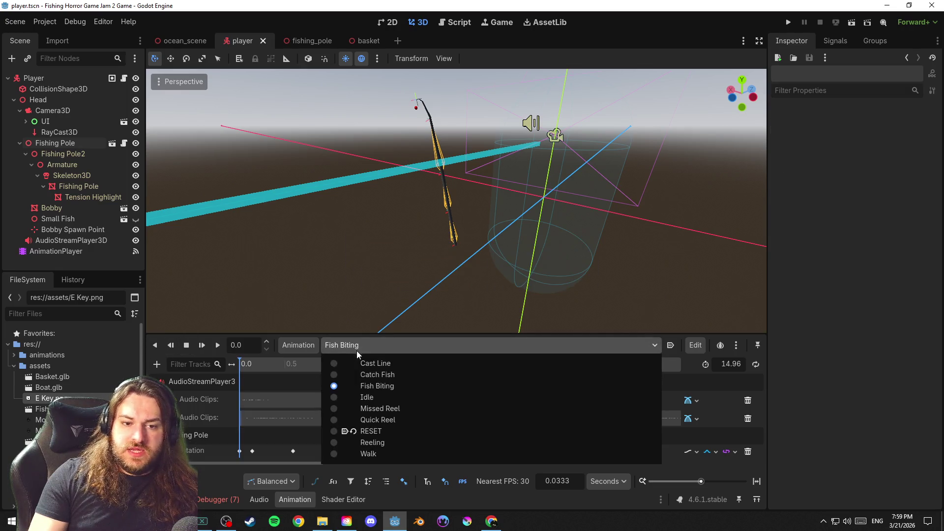
pyautogui.click(379, 429)
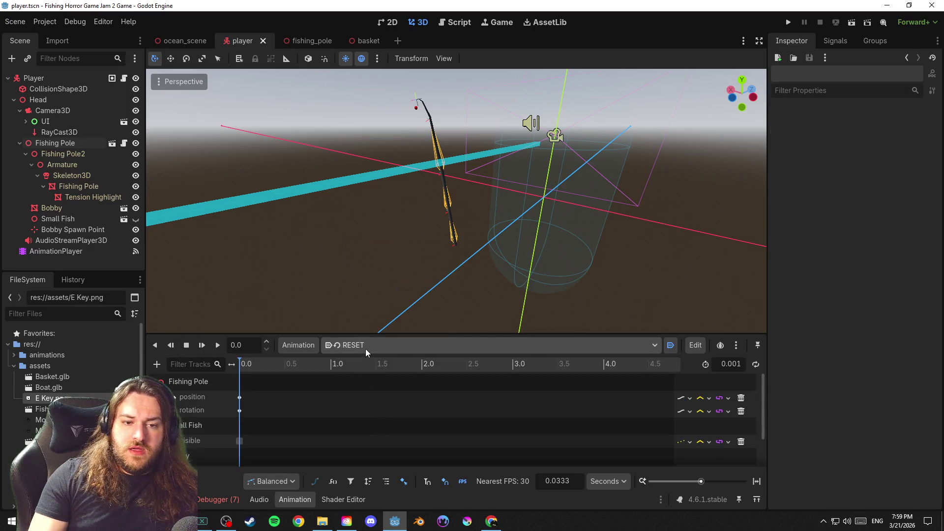
pyautogui.click(364, 346)
pyautogui.click(391, 386)
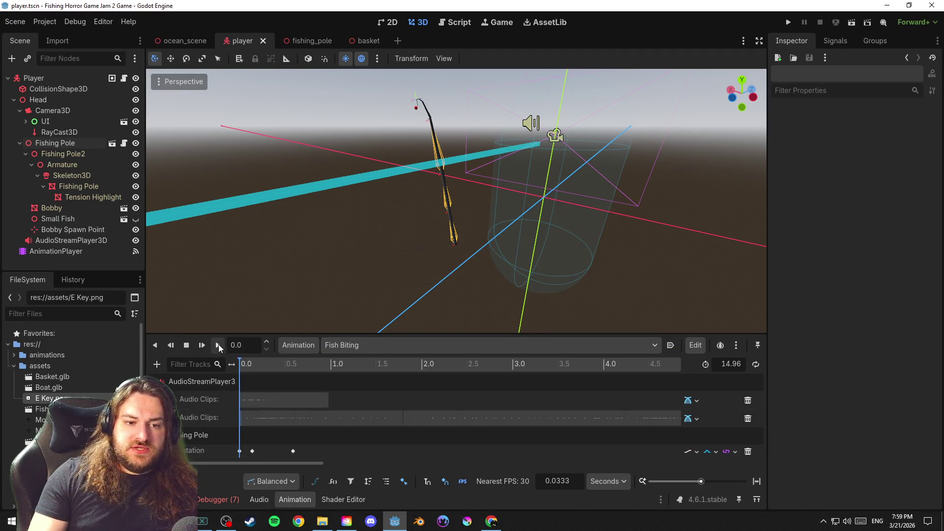
# Save, then play Fish Biting and select its three rotation keyframes to check them
pyautogui.hotkey('ctrl', 's')
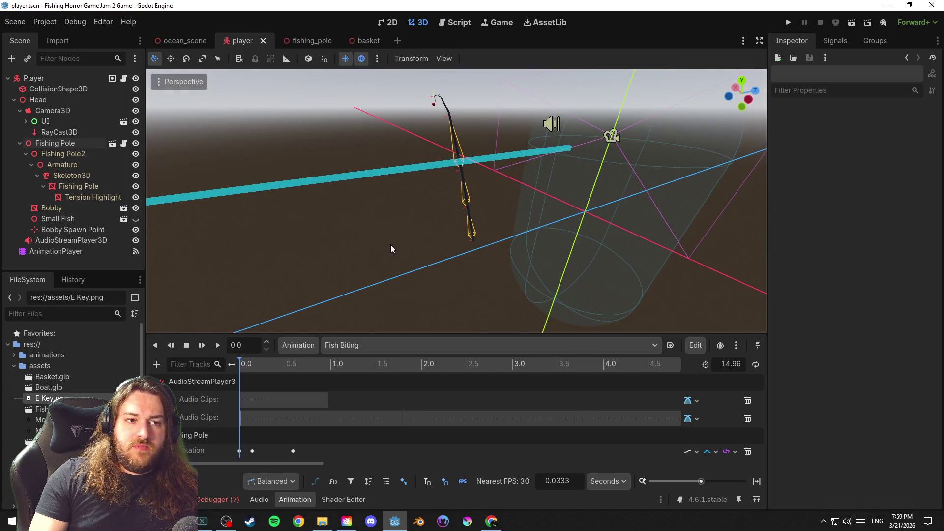
pyautogui.click(218, 346)
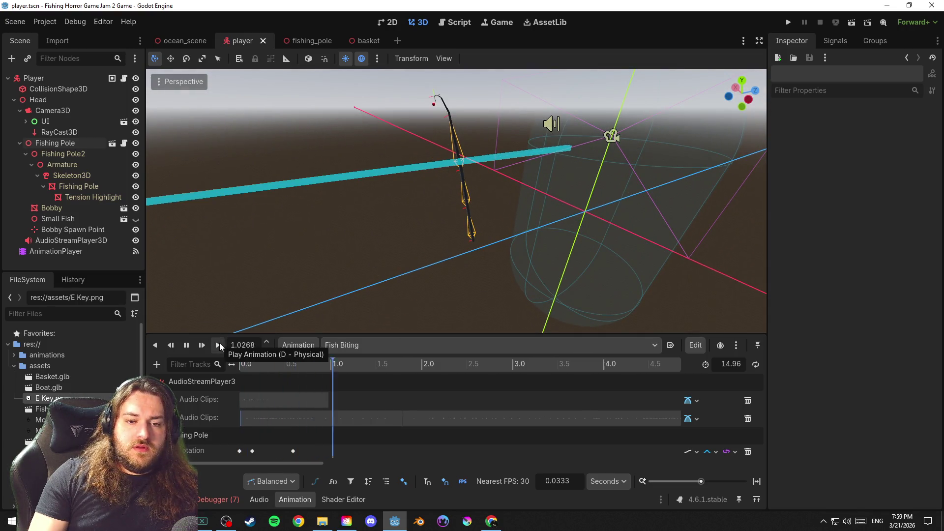
pyautogui.click(186, 345)
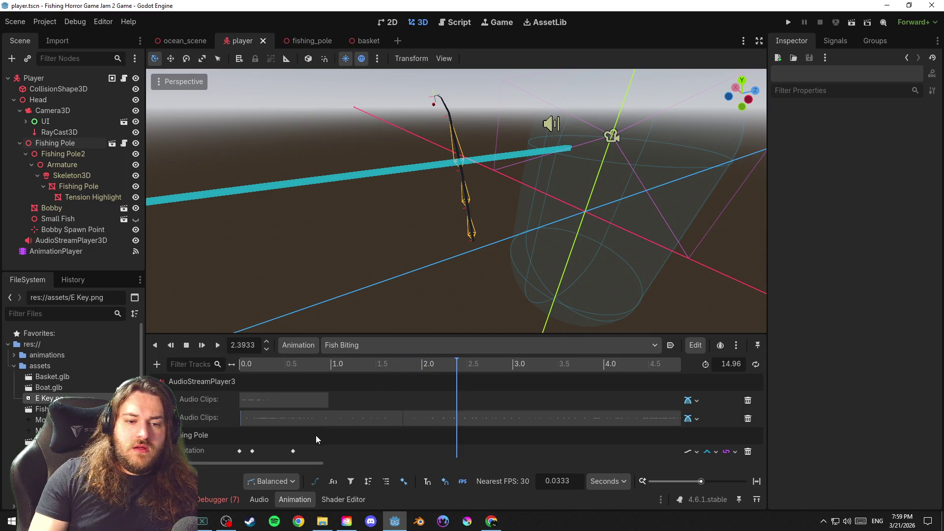
pyautogui.moveTo(315, 435); pyautogui.dragTo(226, 453)
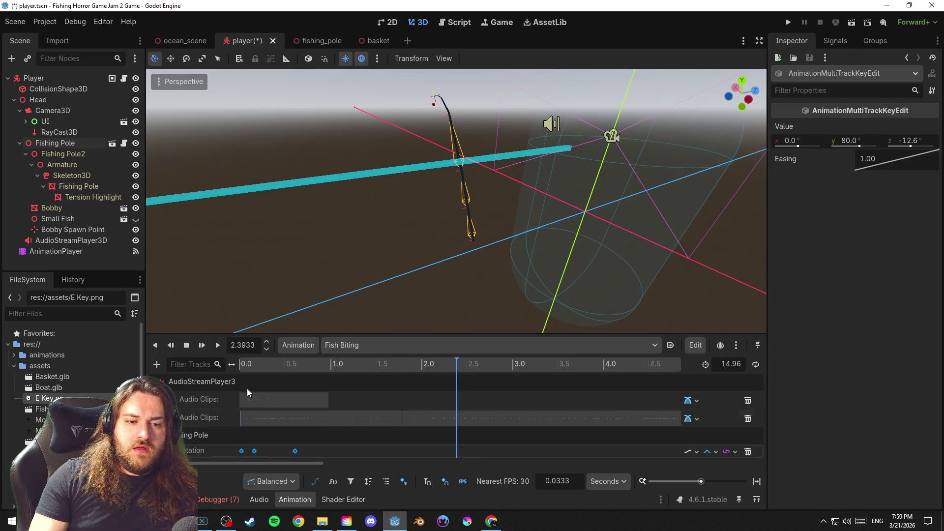
pyautogui.click(190, 345)
pyautogui.click(218, 347)
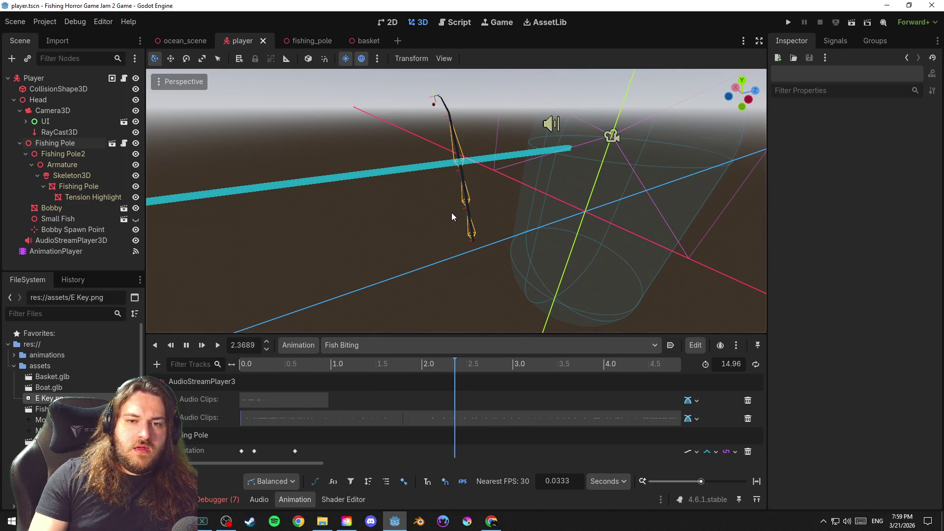
pyautogui.scroll(3, 451, 212)
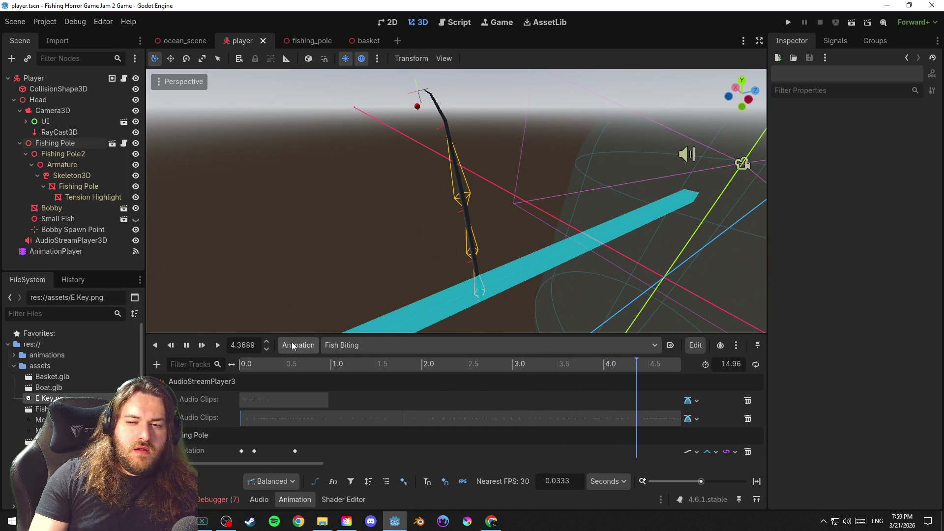
pyautogui.click(186, 344)
pyautogui.click(186, 344)
# Replay Fish Biting while orbiting around the pole, then save the player scene
pyautogui.click(211, 346)
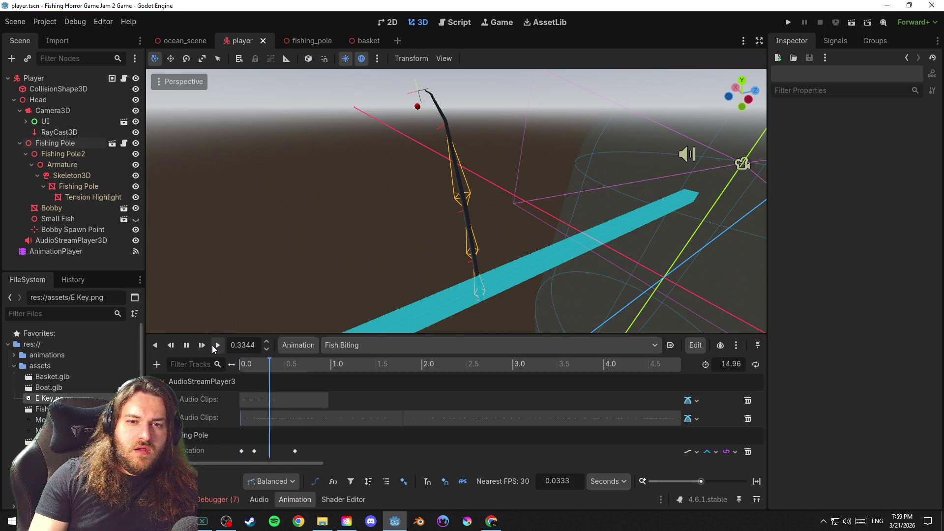
pyautogui.scroll(3, 447, 174)
pyautogui.scroll(-3, 465, 271)
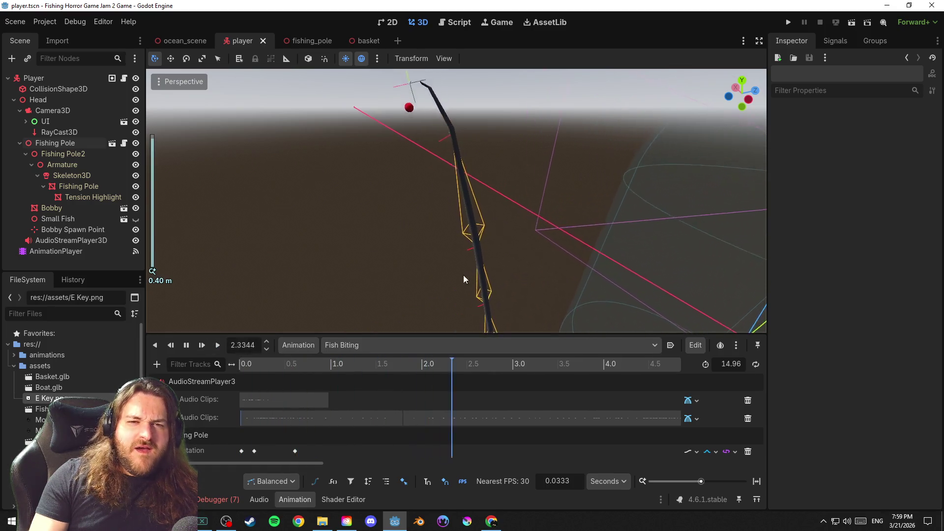
pyautogui.moveTo(456, 274); pyautogui.dragTo(506, 273)
pyautogui.click(186, 345)
pyautogui.click(187, 344)
pyautogui.click(218, 345)
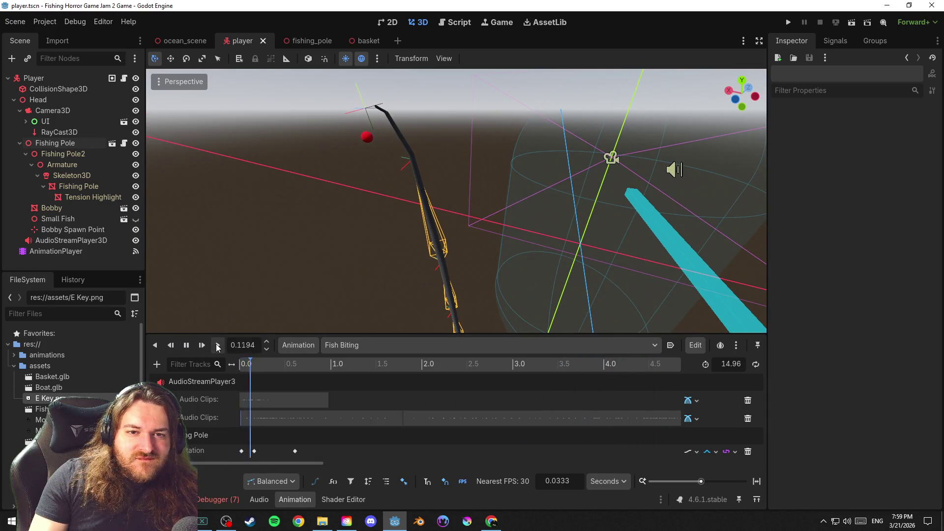
pyautogui.click(182, 347)
pyautogui.hotkey('ctrl', 's')
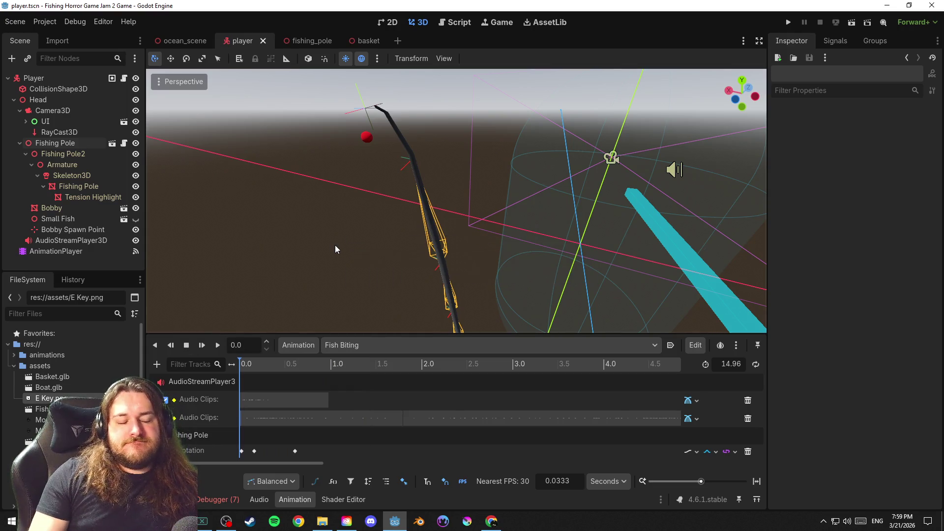
pyautogui.click(372, 346)
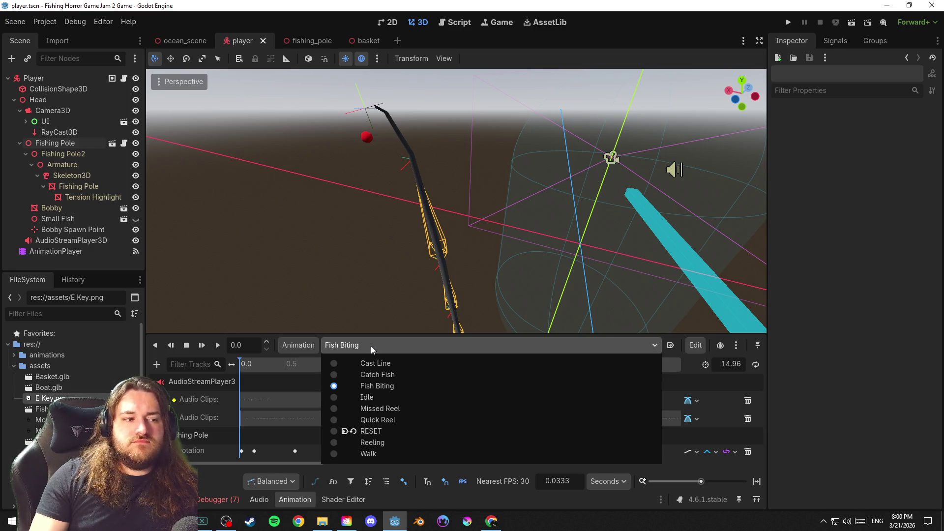
pyautogui.hotkey('ctrl', 's')
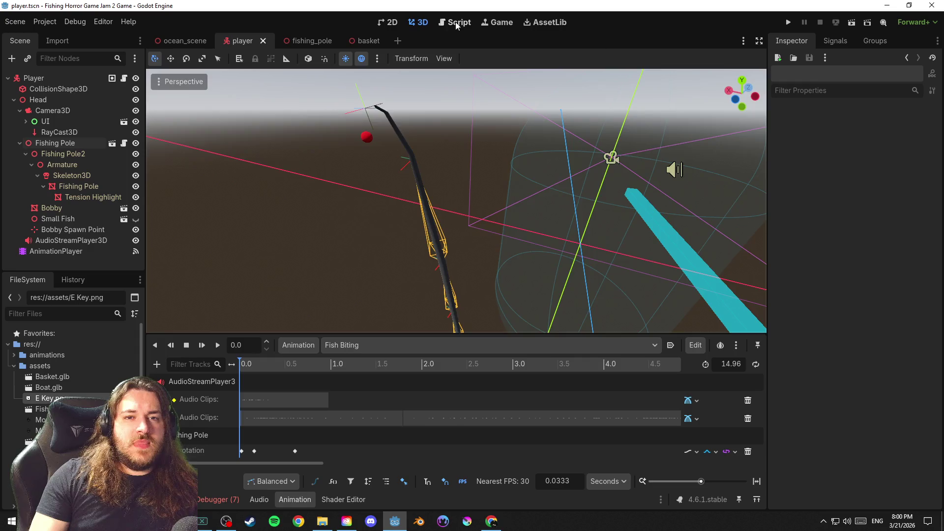
# Find player.gd's fishing-state lines that play Fish Biting and stop the Fishing Timer, then save
pyautogui.click(457, 22)
pyautogui.scroll(6, 500, 192)
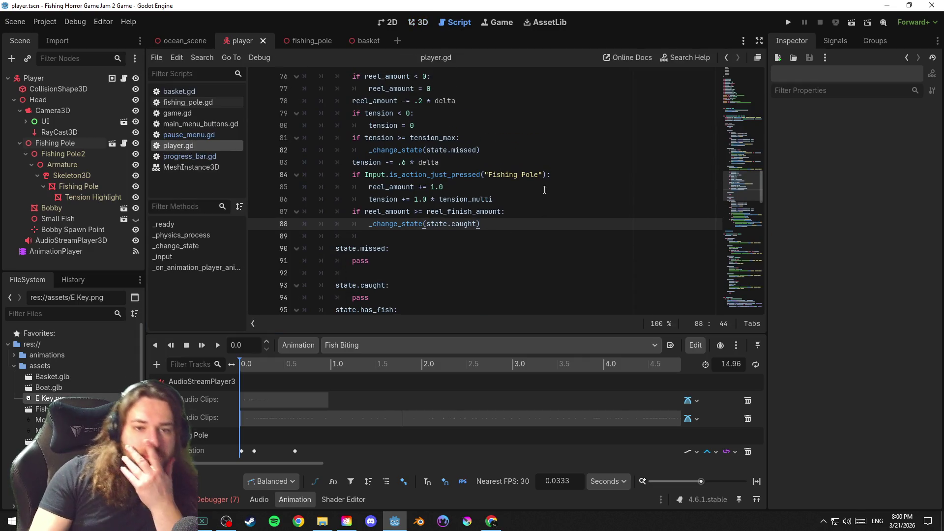
pyautogui.scroll(-4, 590, 224)
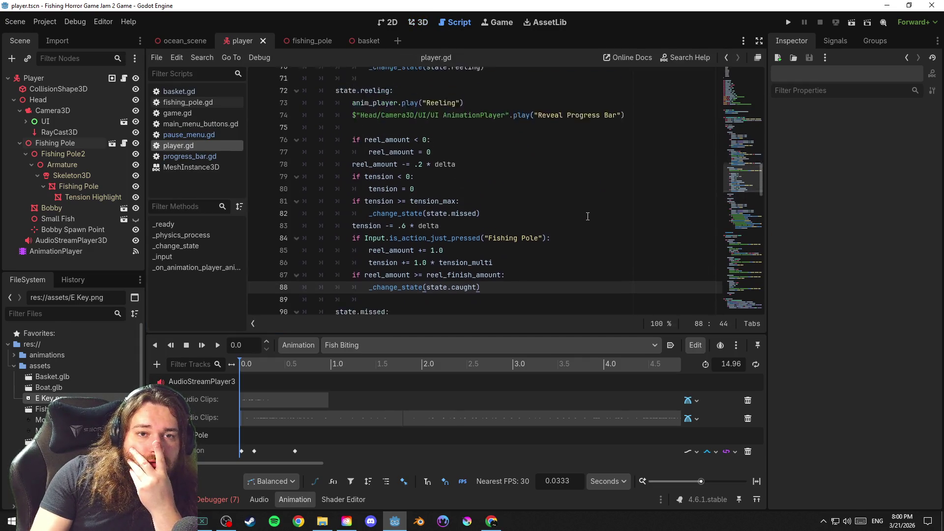
pyautogui.scroll(5, 591, 217)
pyautogui.scroll(-1, 756, 160)
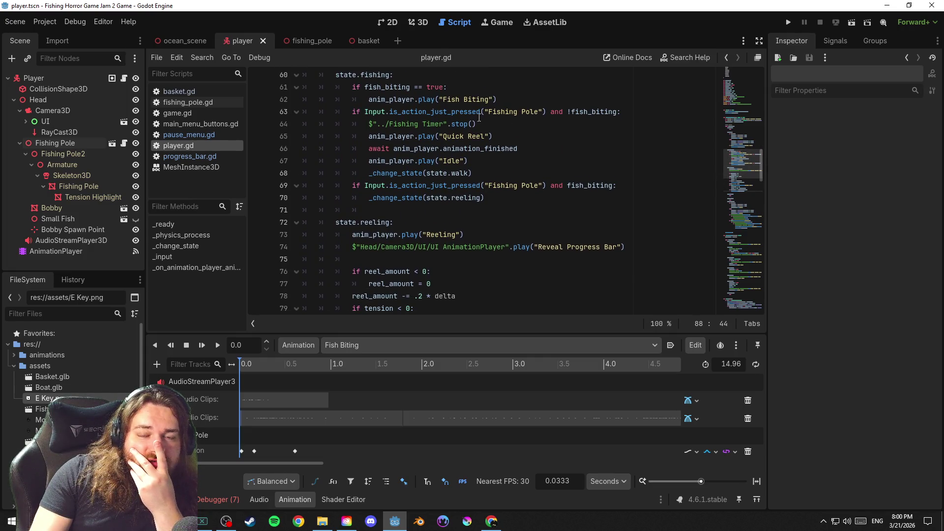
pyautogui.click(527, 100)
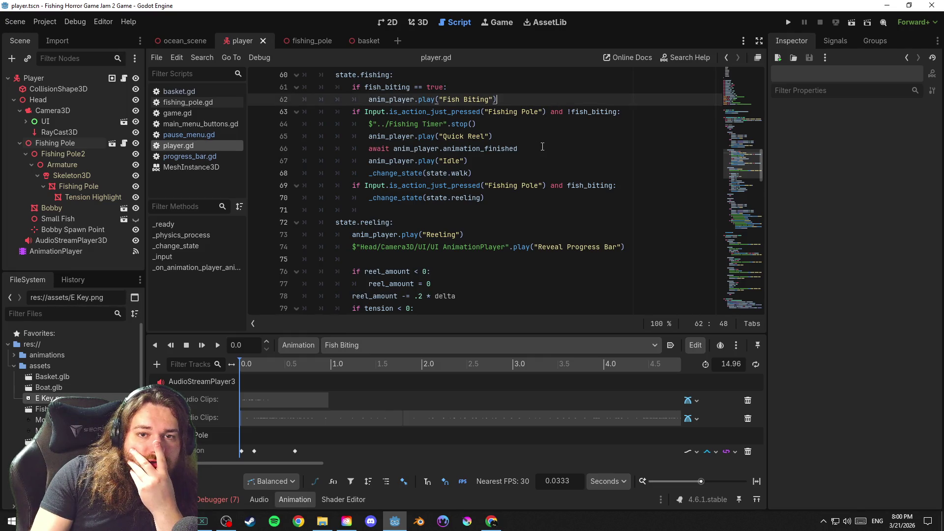
pyautogui.click(517, 130)
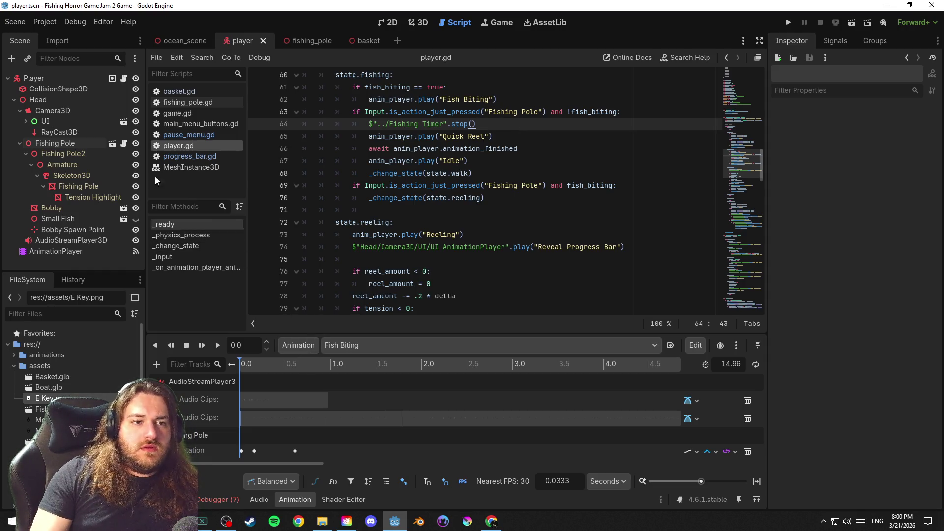
pyautogui.click(14, 21)
pyautogui.click(73, 96)
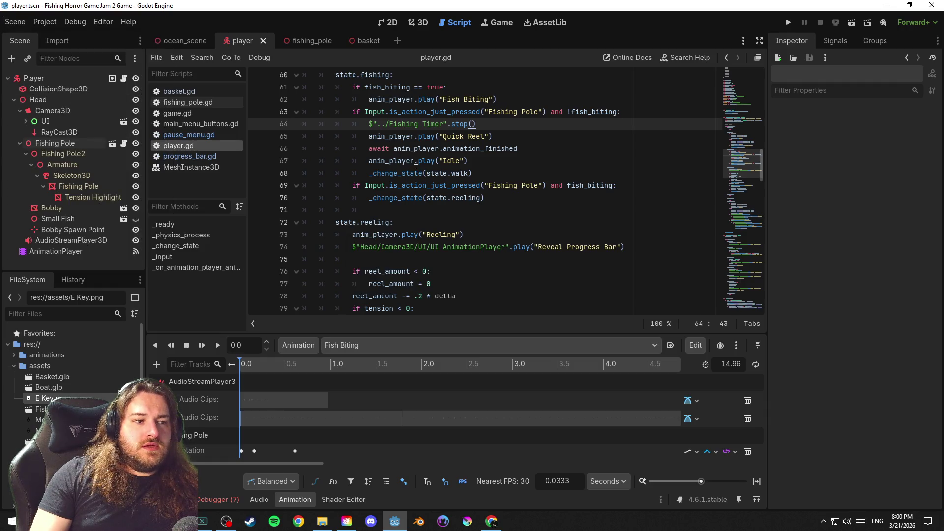
# Inspect the line that plays Idle and the reeling-state code below it
pyautogui.click(547, 165)
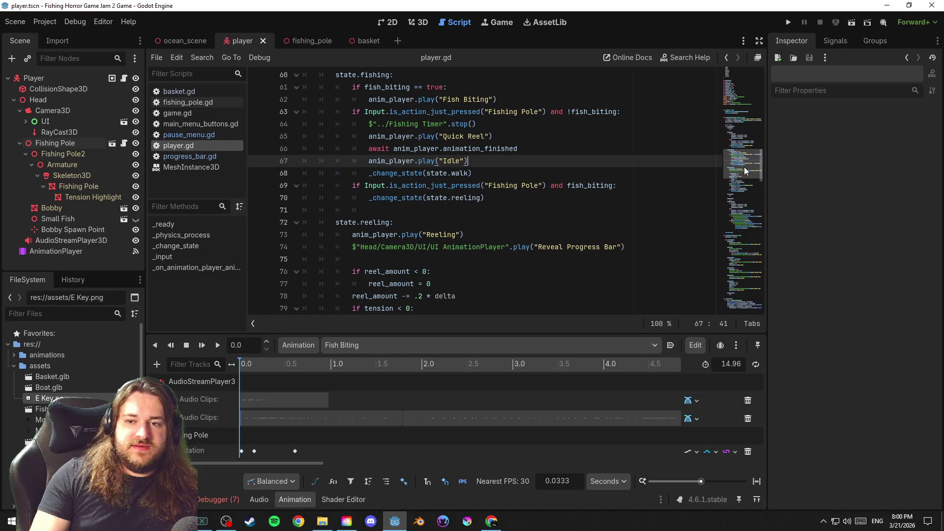
pyautogui.moveTo(742, 163); pyautogui.dragTo(742, 173)
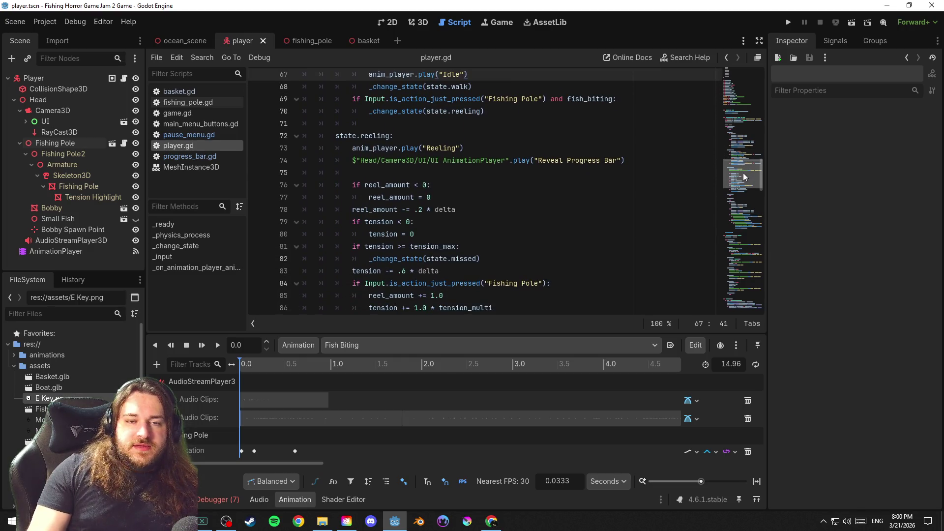
pyautogui.click(469, 123)
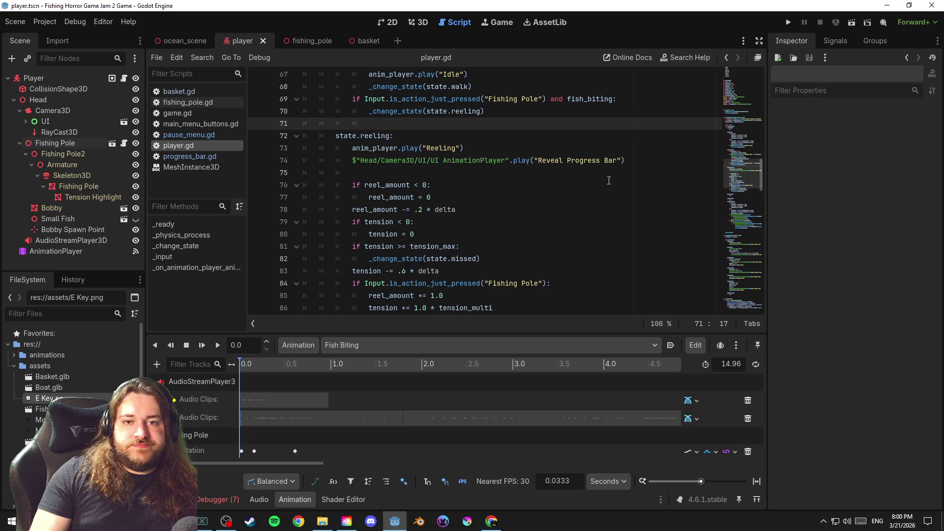
pyautogui.scroll(-1, 610, 179)
pyautogui.scroll(1, 608, 180)
pyautogui.scroll(-1, 606, 181)
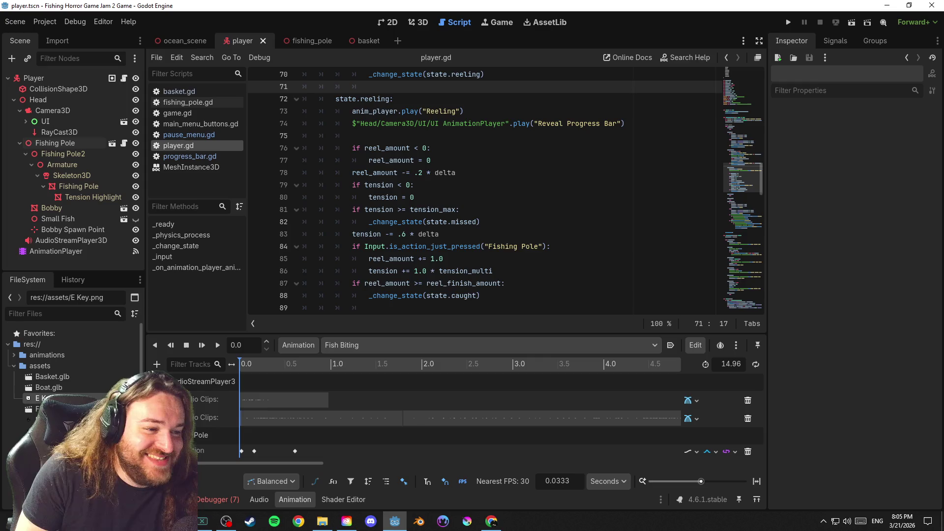
# Review the reel_amount line and the Fish Biting play call in player.gd's state code
pyautogui.click(556, 265)
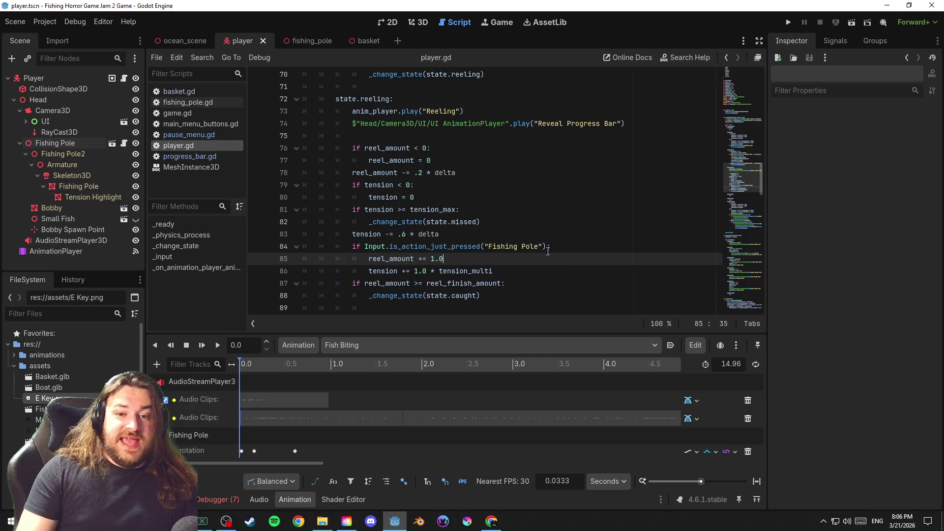
pyautogui.click(474, 139)
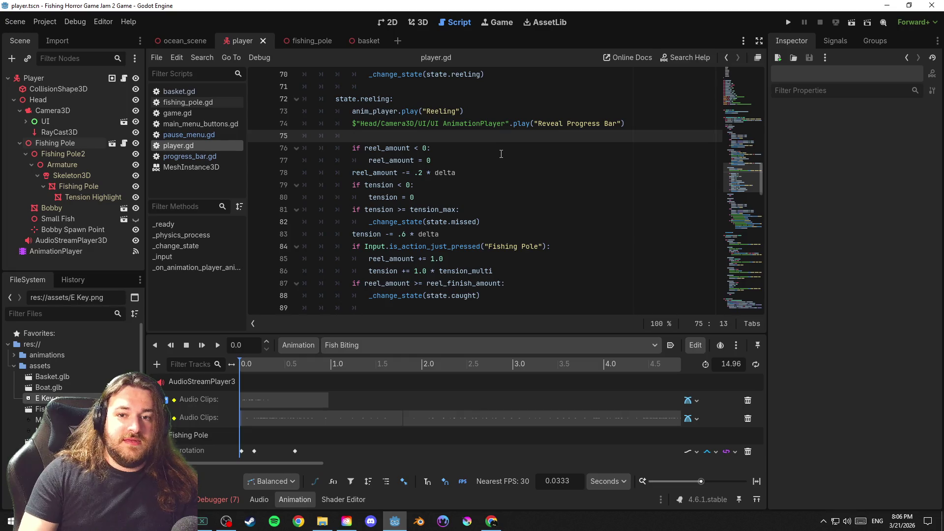
pyautogui.scroll(4, 510, 168)
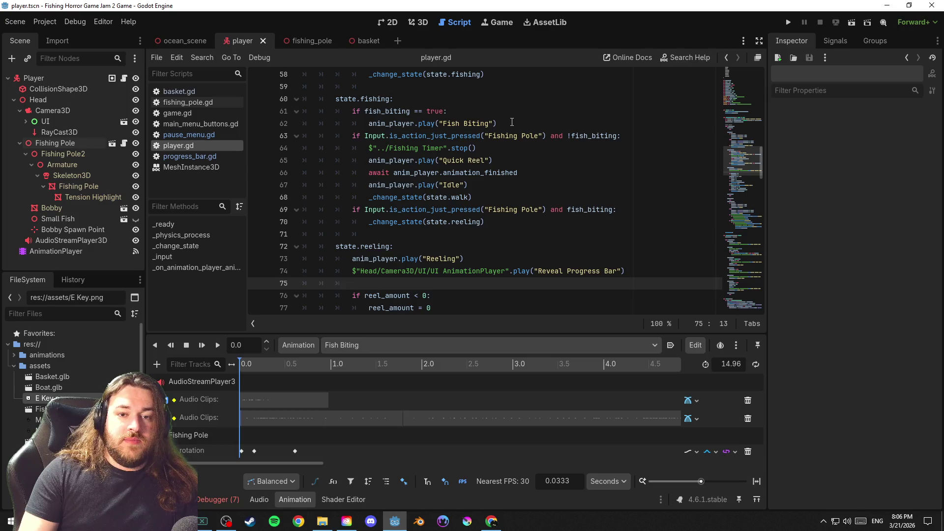
pyautogui.click(512, 122)
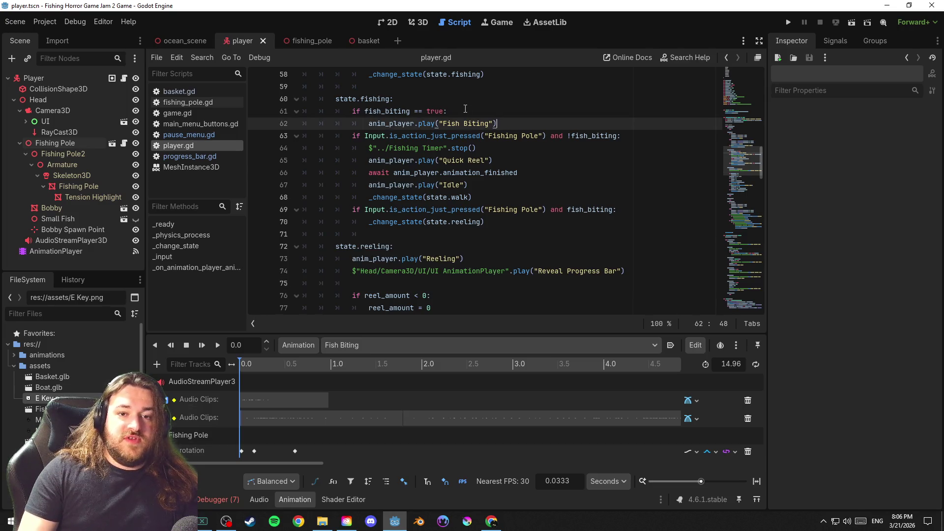
pyautogui.moveTo(742, 162); pyautogui.dragTo(761, 304)
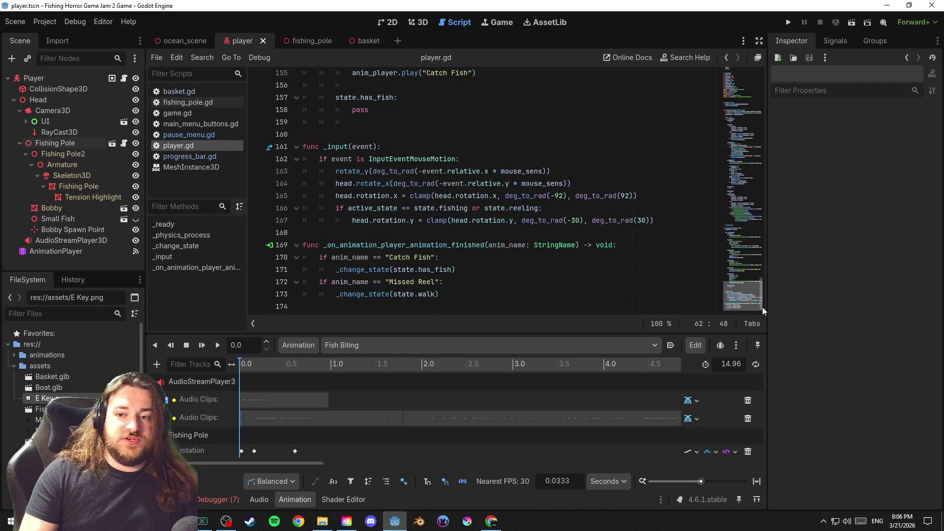
pyautogui.scroll(8, 526, 165)
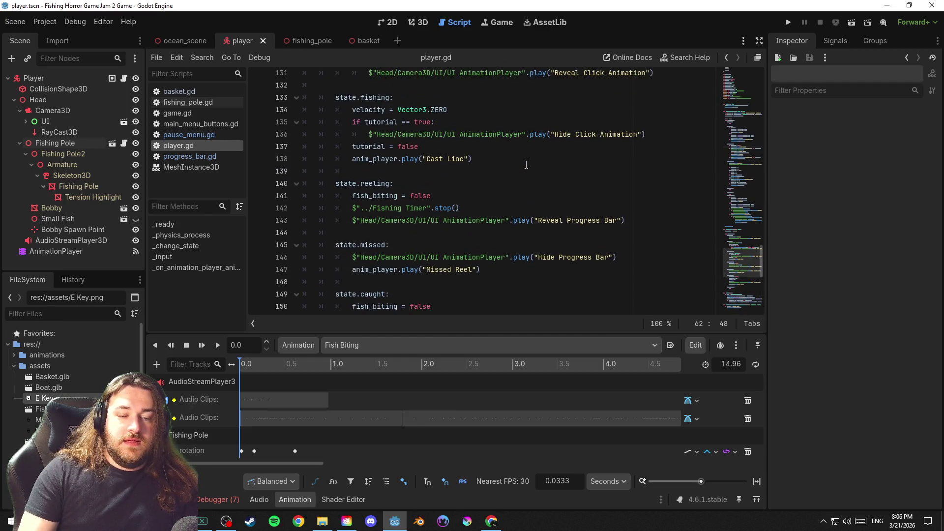
# Save the scene and script after checking the reeling and fishing state blocks
pyautogui.click(478, 181)
pyautogui.hotkey('ctrl', 's')
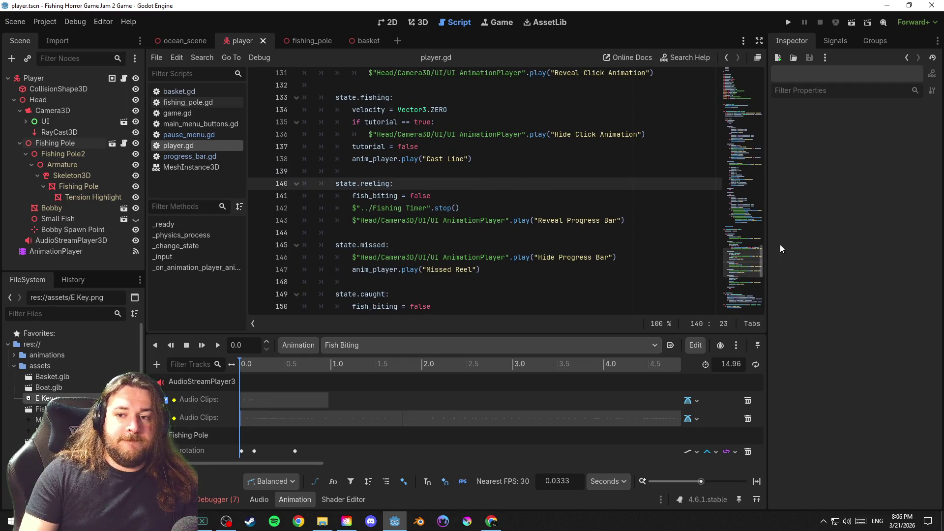
pyautogui.moveTo(742, 263)
pyautogui.mouseDown()
pyautogui.moveTo(755, 164)
pyautogui.moveTo(767, 152)
pyautogui.mouseUp()
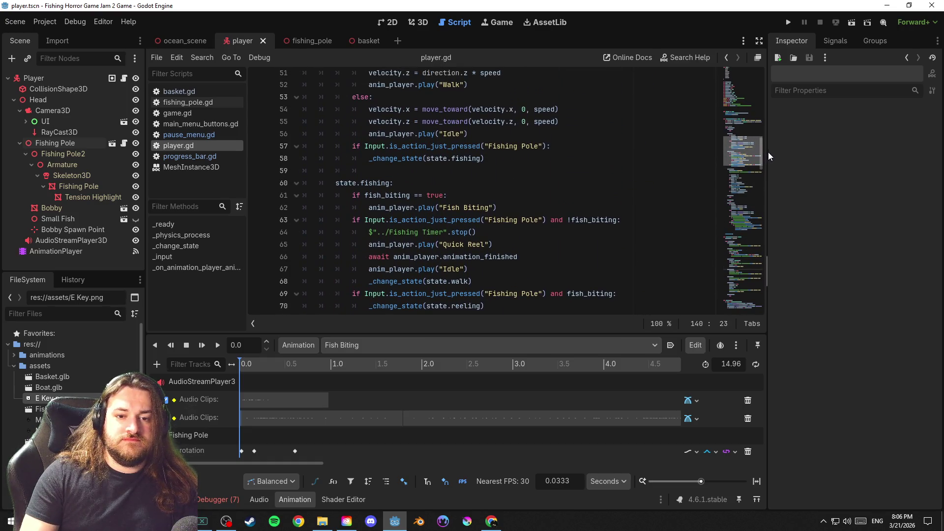
pyautogui.click(493, 171)
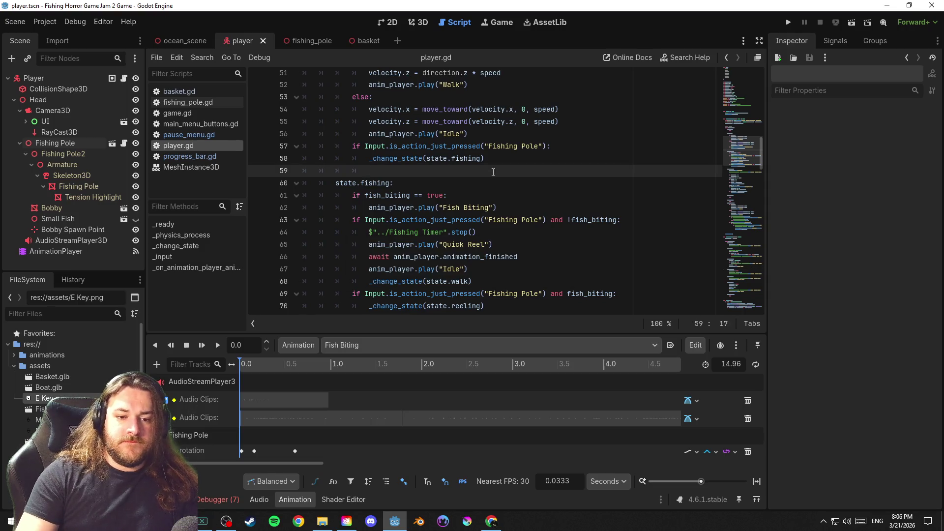
pyautogui.click(414, 24)
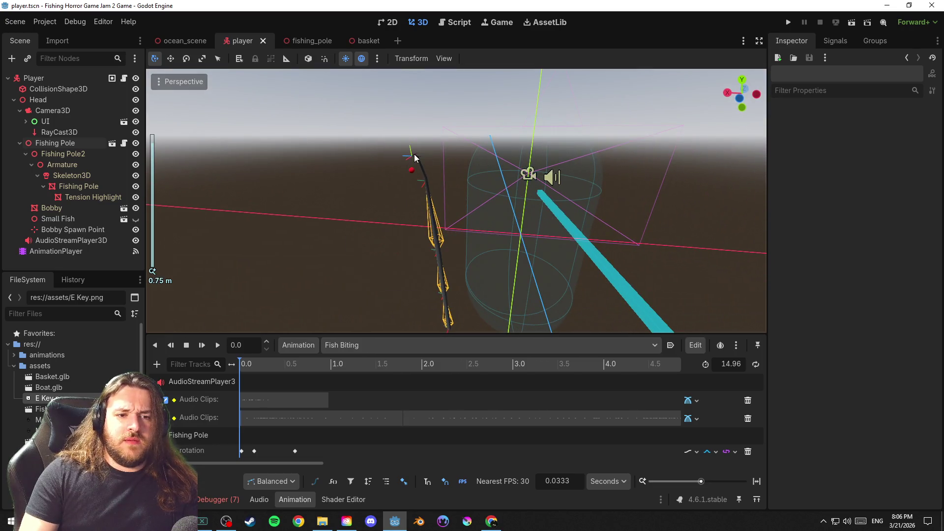
# Glance at the fishing_pole scene, then load and play Fish Biting on the player's AnimationPlayer
pyautogui.click(299, 42)
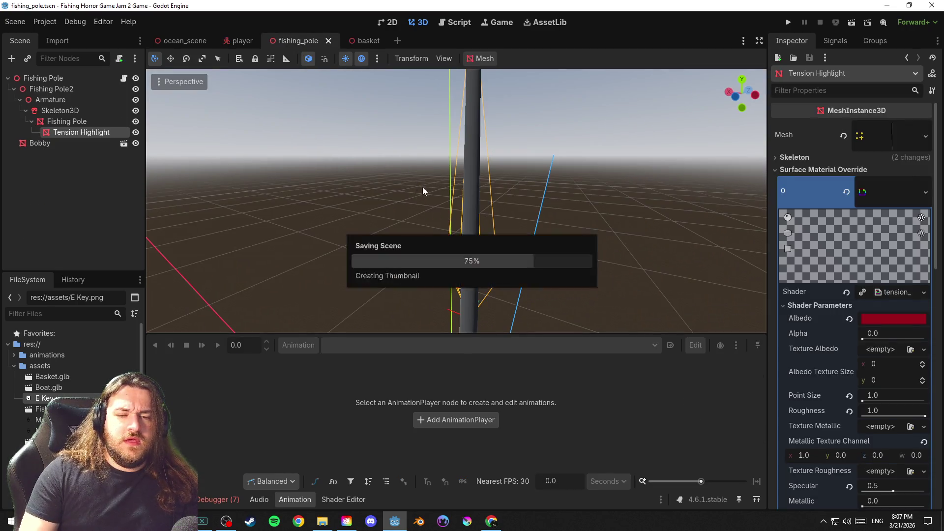
pyautogui.scroll(-5, 467, 188)
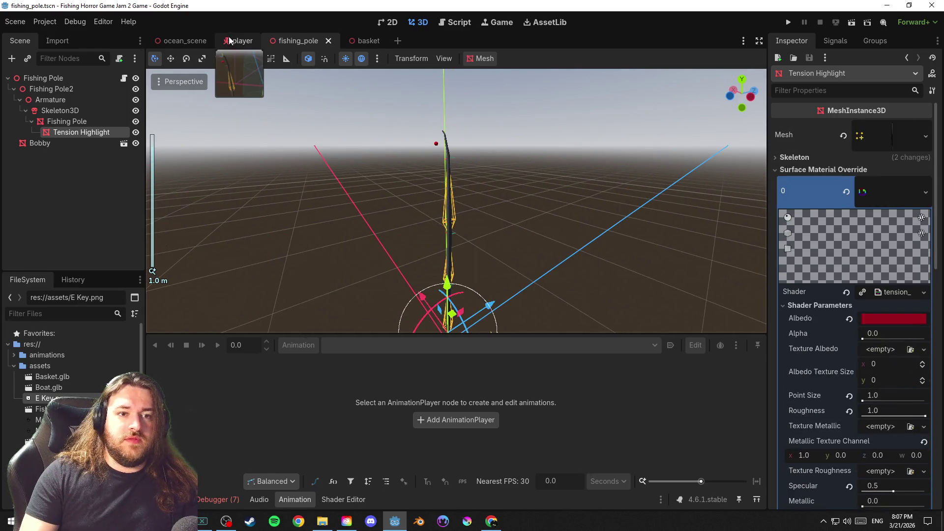
pyautogui.click(240, 41)
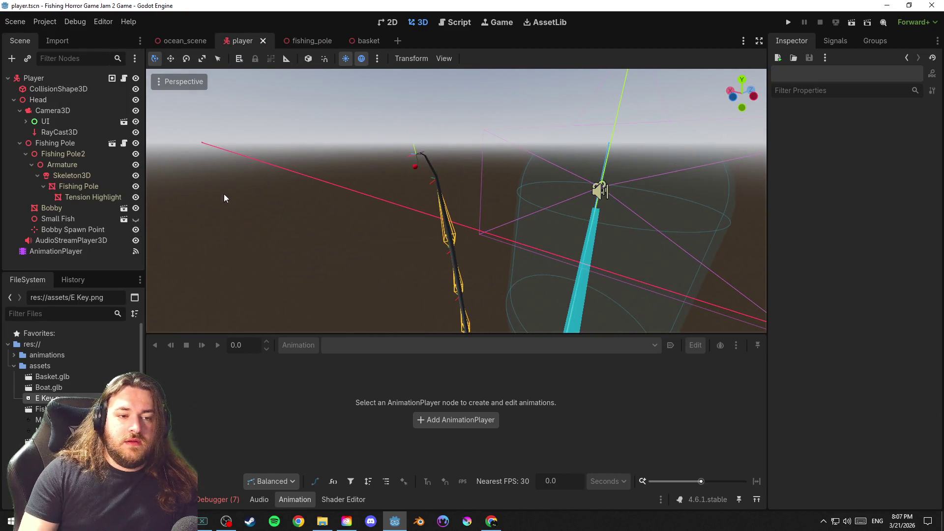
pyautogui.click(59, 251)
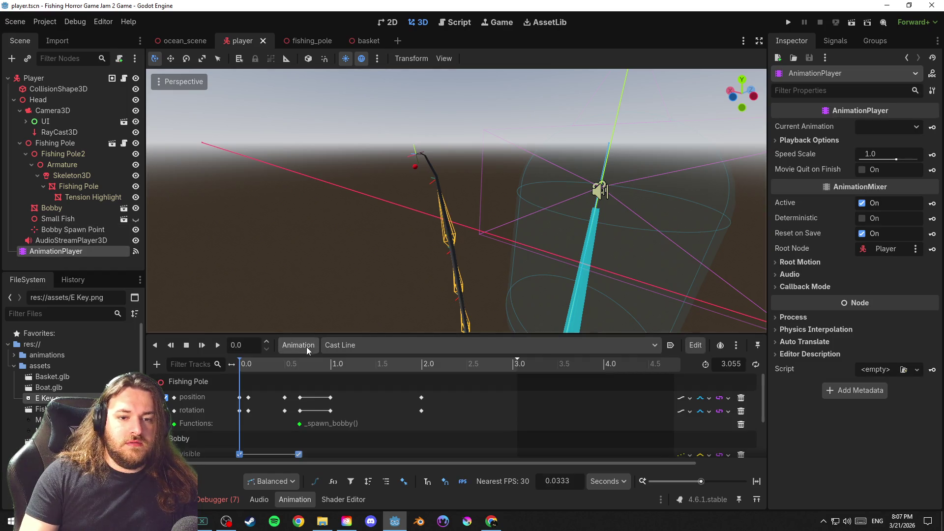
pyautogui.click(344, 345)
pyautogui.click(392, 386)
pyautogui.click(218, 345)
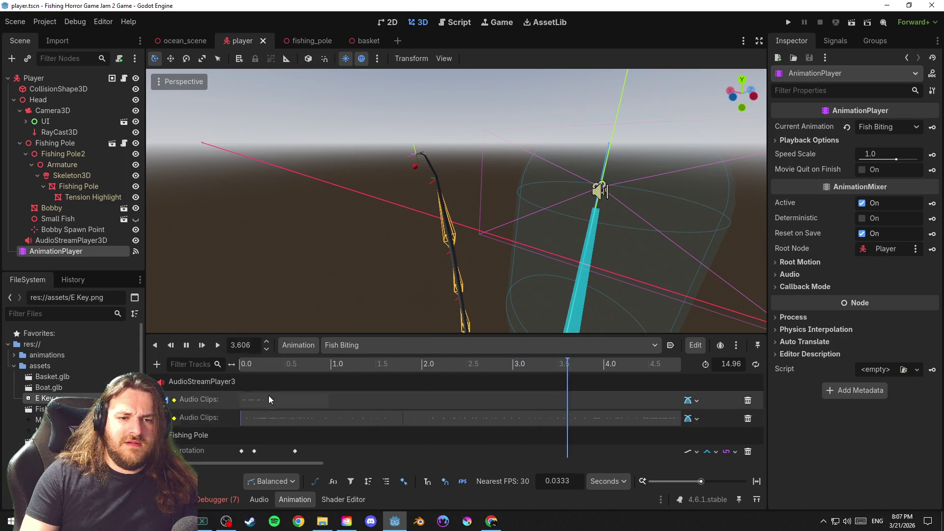
# Inspect the 0.1667 s Fishing Pole rotation key, leaving it at 0.0, 80, -12.6
pyautogui.click(294, 451)
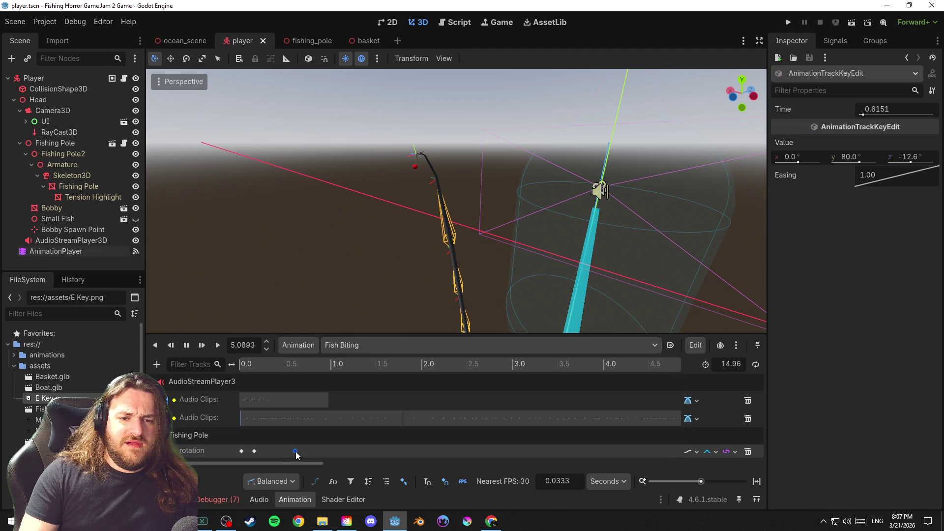
pyautogui.click(253, 450)
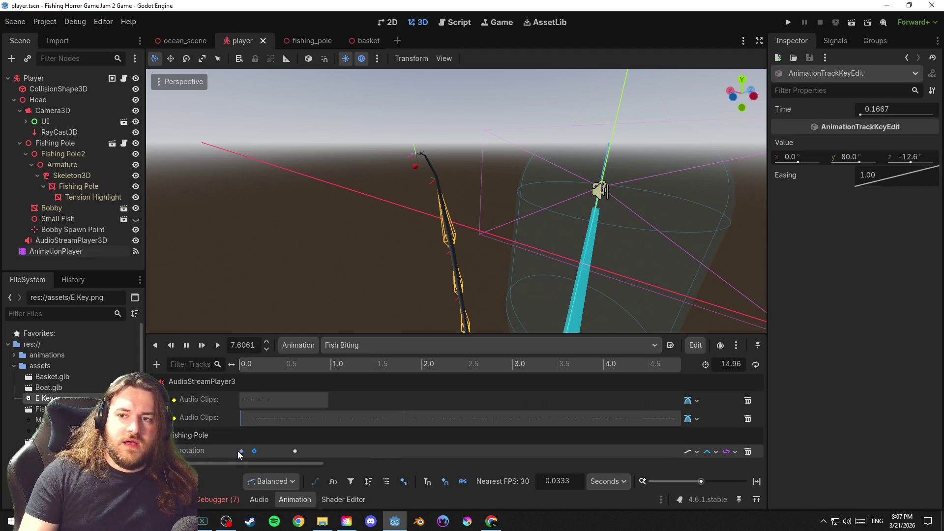
pyautogui.click(254, 451)
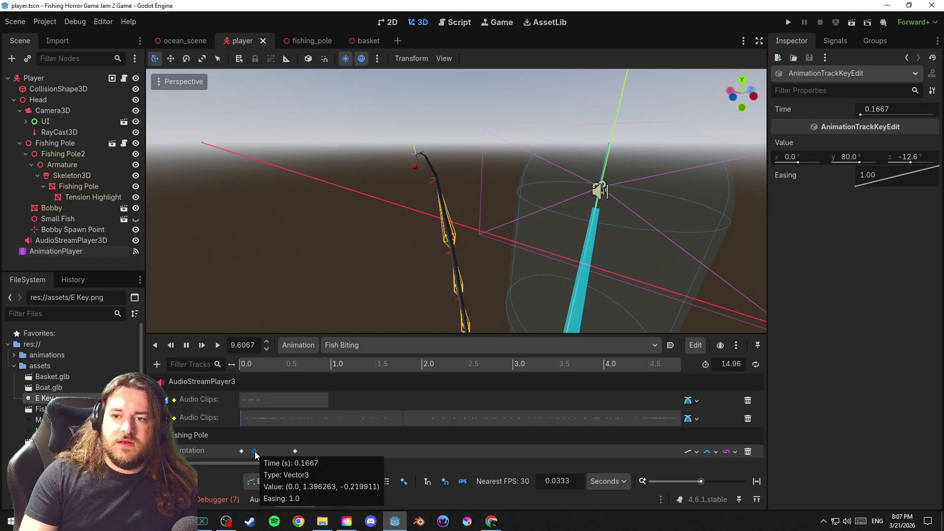
pyautogui.click(792, 155)
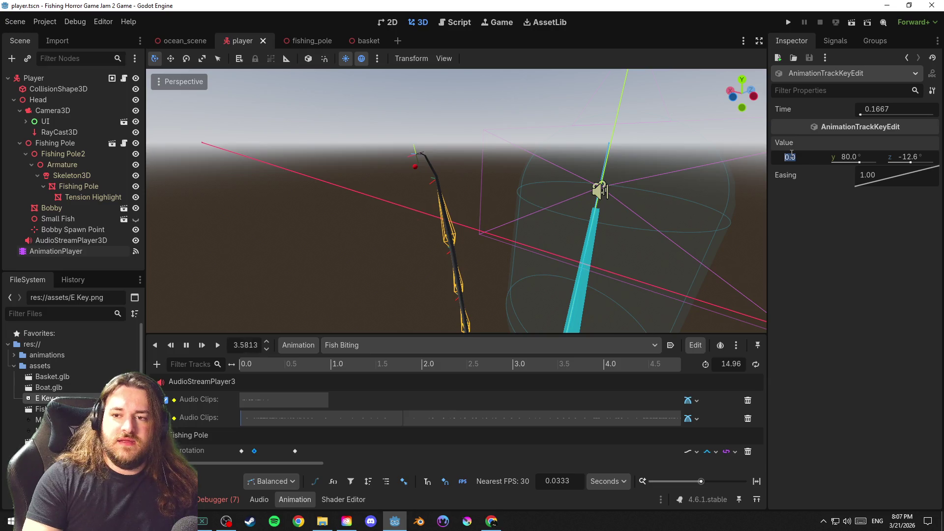
pyautogui.click(839, 374)
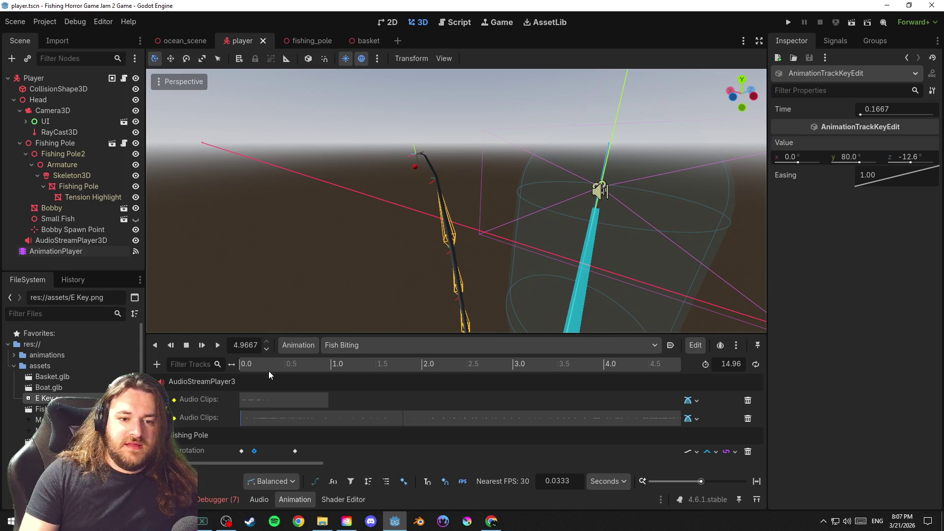
pyautogui.click(65, 144)
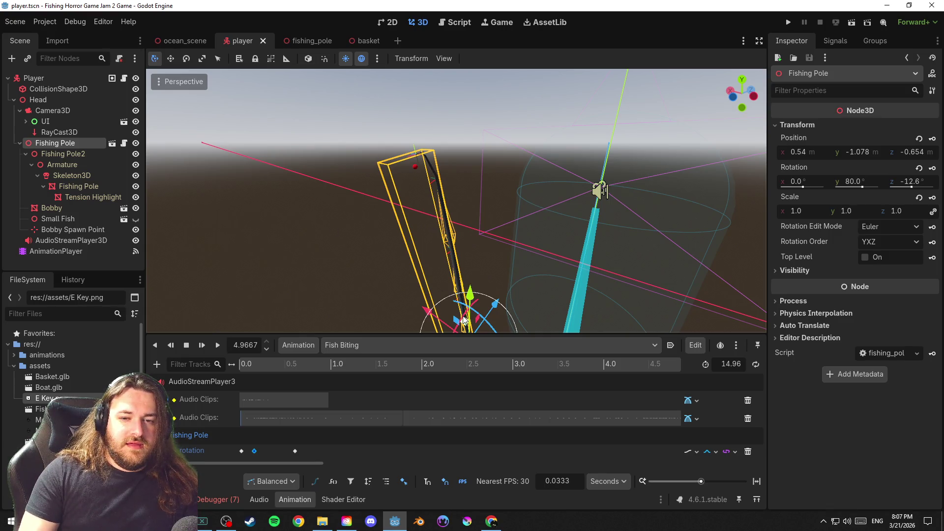
# Swing the Fishing Pole sideways near the animation start, toward -4.0, 80.8, -36.2
pyautogui.moveTo(464, 320); pyautogui.dragTo(461, 318)
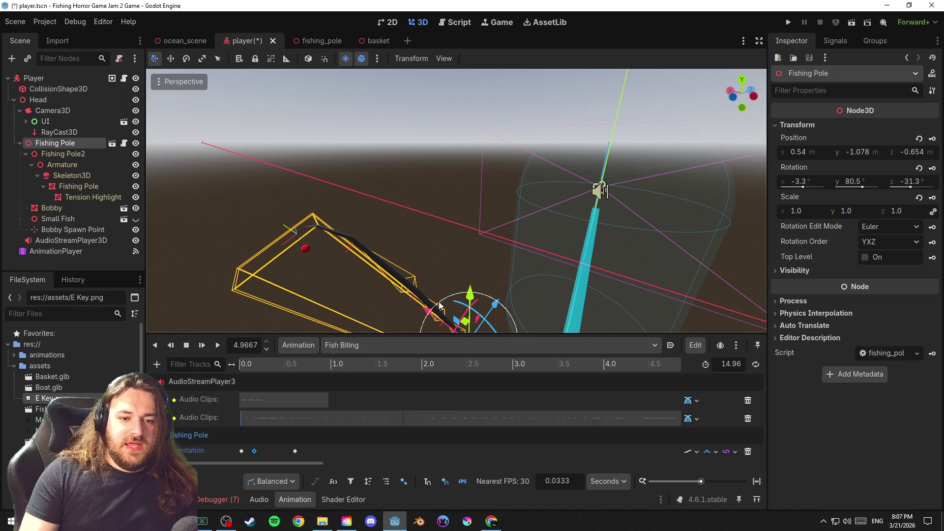
pyautogui.click(932, 168)
pyautogui.hotkey('ctrl', 's')
pyautogui.moveTo(259, 361); pyautogui.dragTo(254, 364)
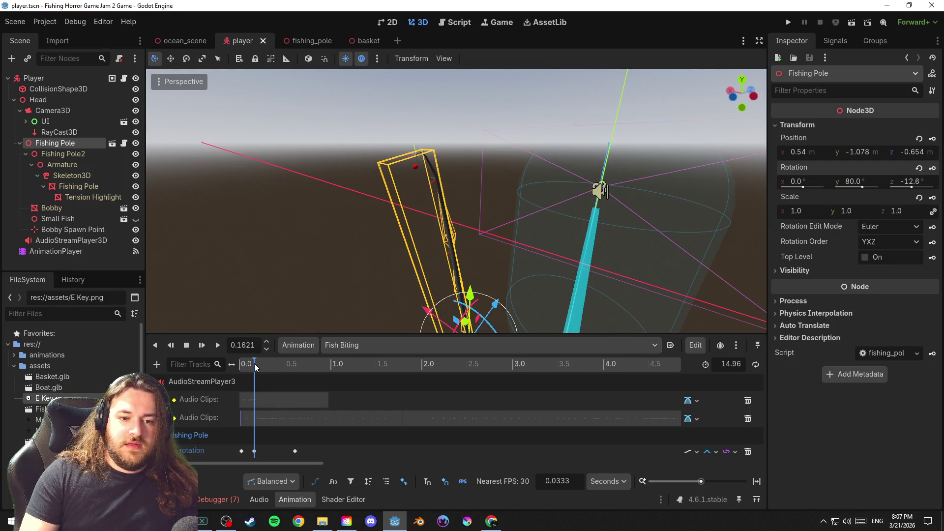
pyautogui.moveTo(472, 211); pyautogui.dragTo(480, 219)
pyautogui.moveTo(475, 281); pyautogui.dragTo(451, 297)
pyautogui.moveTo(472, 246)
pyautogui.mouseDown()
pyautogui.moveTo(494, 212)
pyautogui.moveTo(491, 223)
pyautogui.mouseUp()
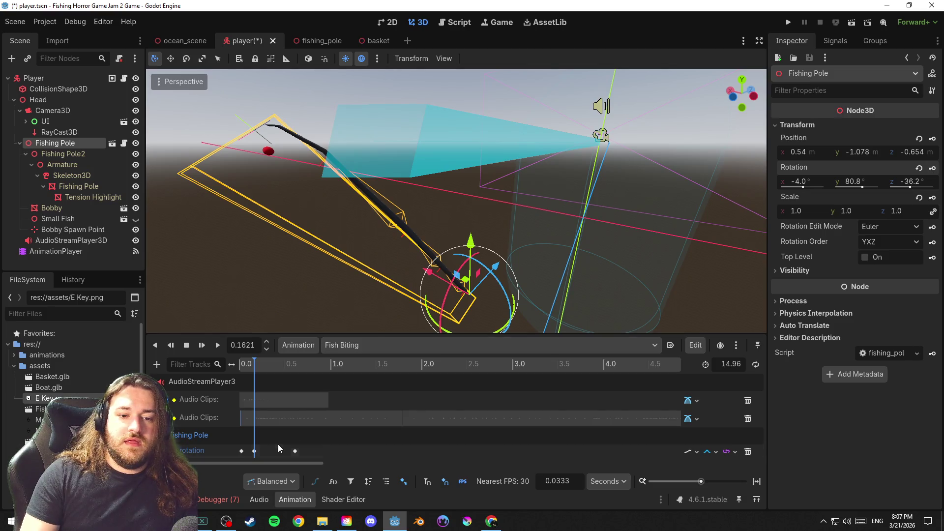
# Check the rotation keys near 0.16 s and at 0.6151 s, then save
pyautogui.click(254, 450)
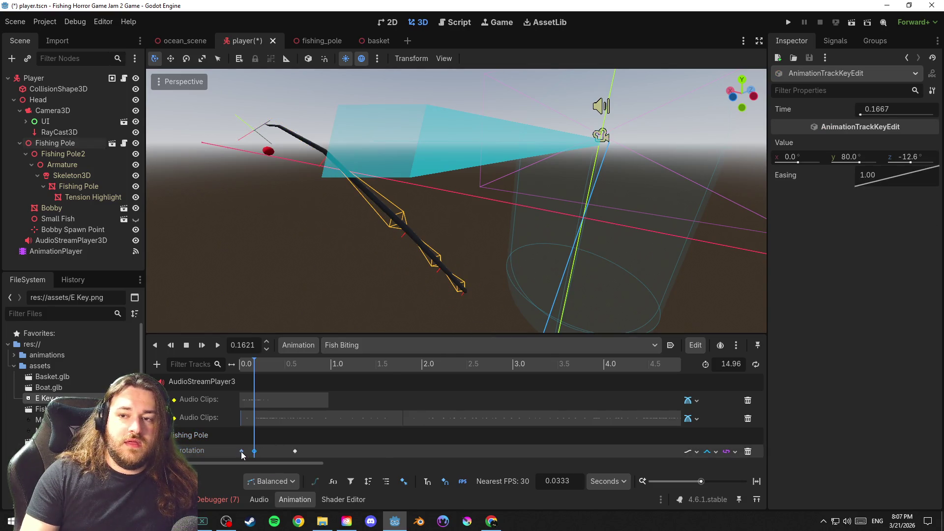
pyautogui.click(254, 451)
pyautogui.click(296, 450)
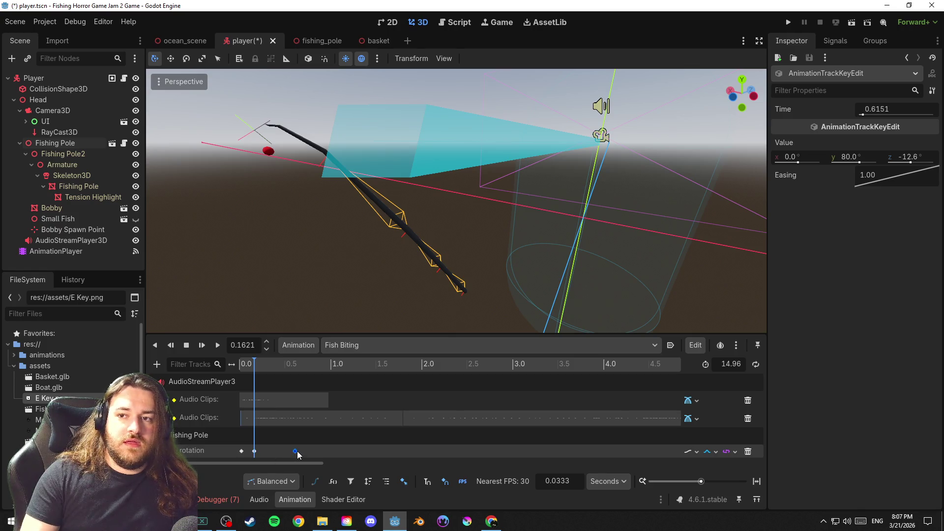
pyautogui.hotkey('ctrl', 's')
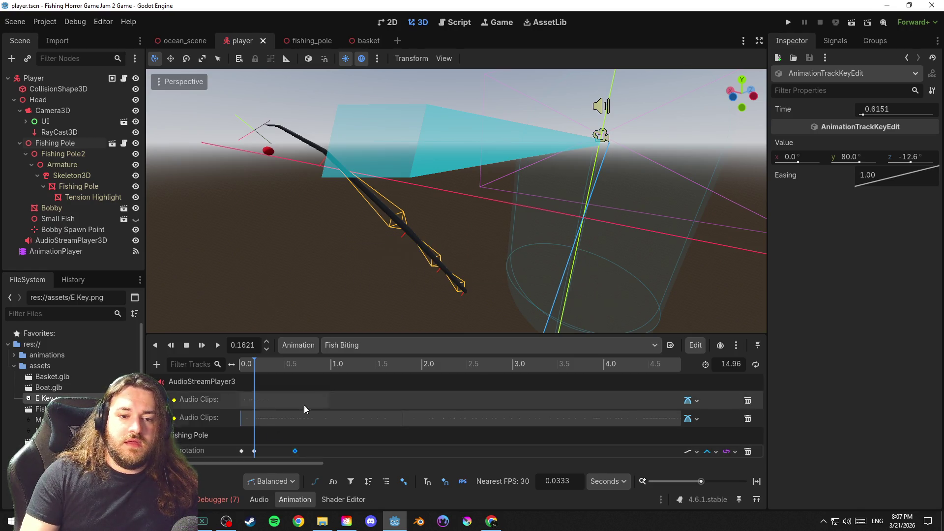
# Set the 0.1667 s rotation key's x value to 0.0 and save
pyautogui.click(254, 451)
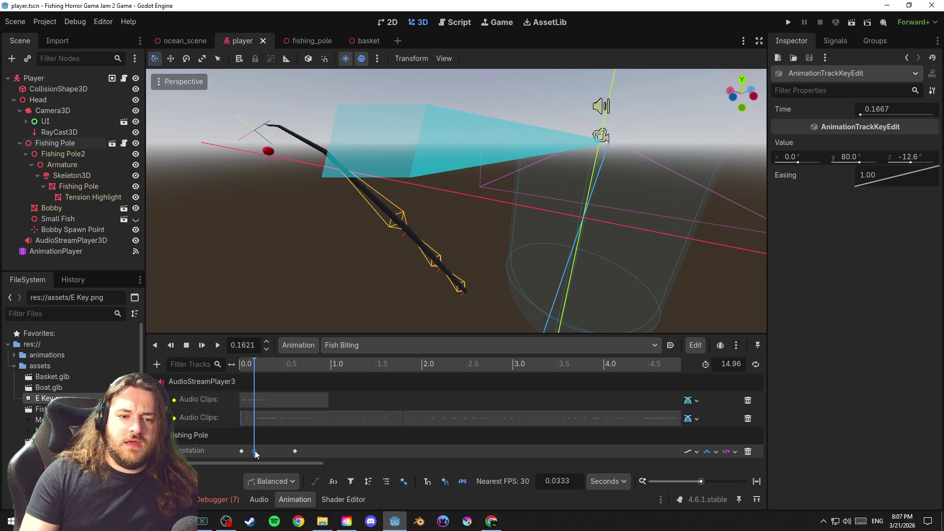
pyautogui.moveTo(791, 158)
pyautogui.mouseDown()
pyautogui.moveTo(816, 157)
pyautogui.moveTo(781, 157)
pyautogui.mouseUp()
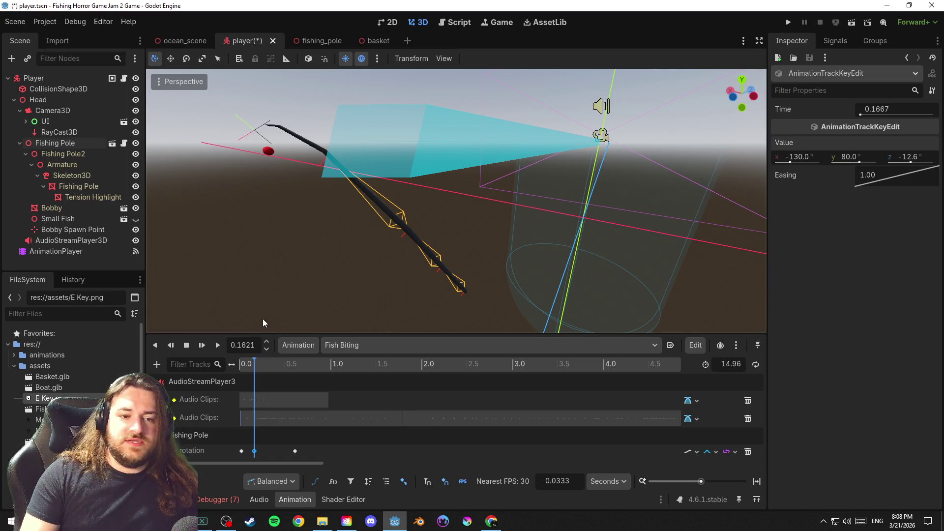
pyautogui.click(186, 345)
pyautogui.click(255, 452)
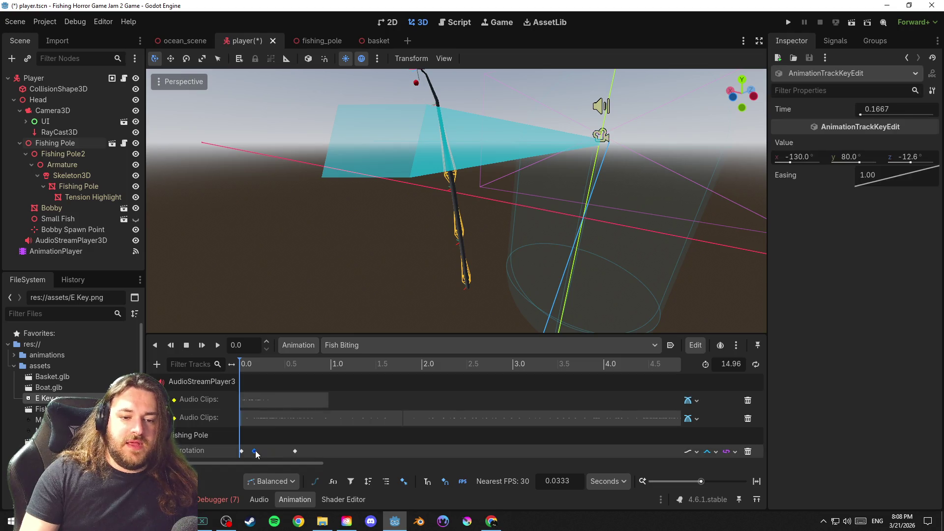
pyautogui.click(807, 159)
pyautogui.write('0')
pyautogui.press('Return')
pyautogui.hotkey('ctrl', 's')
# Review the first and 0.6151 s rotation keys, then select the Player node and save
pyautogui.click(241, 451)
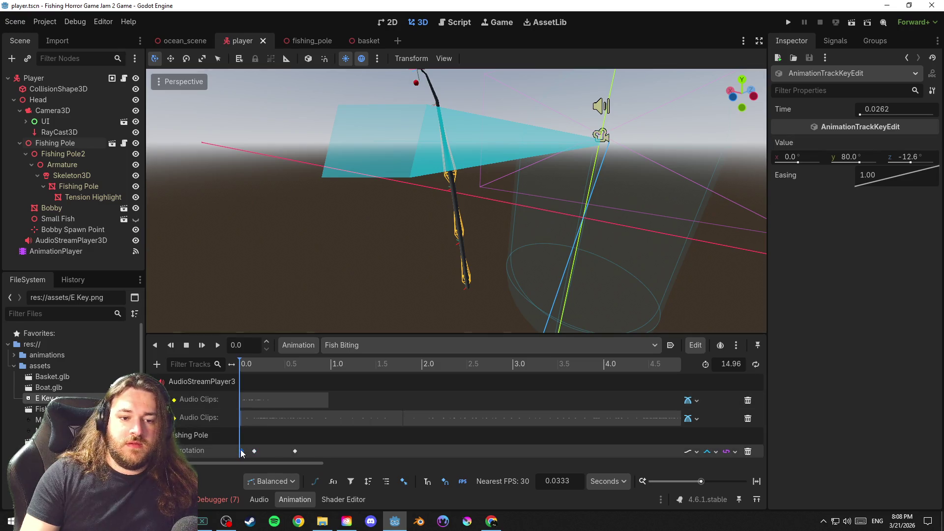
pyautogui.click(294, 452)
pyautogui.click(305, 223)
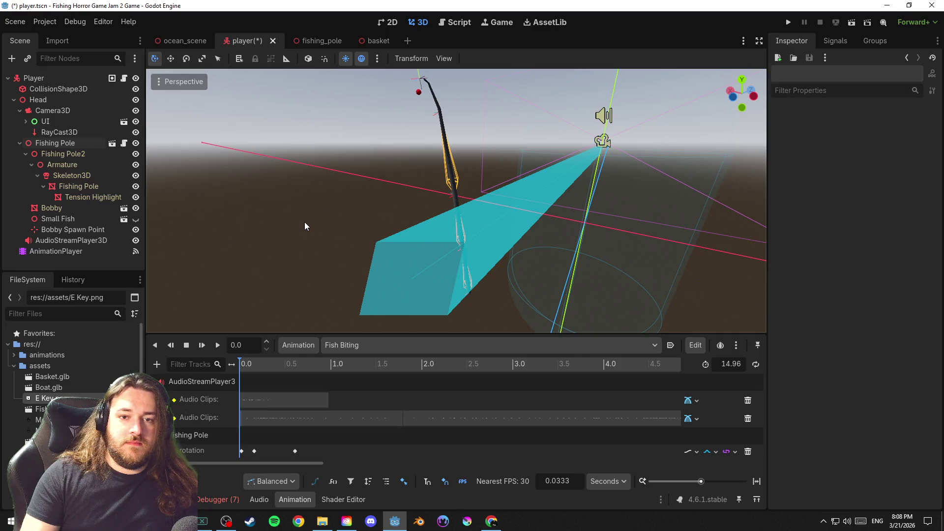
pyautogui.hotkey('ctrl', 's')
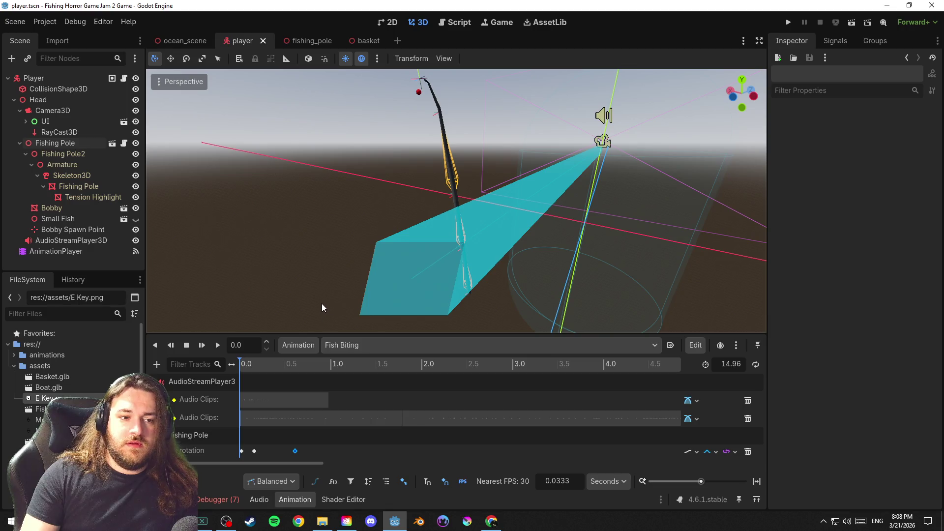
pyautogui.click(53, 77)
pyautogui.hotkey('ctrl', 's')
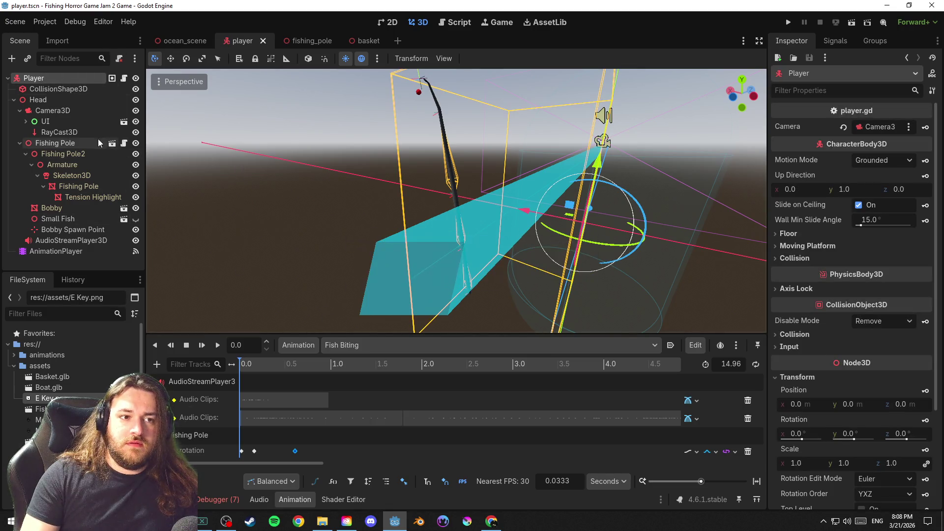
# Frame the view on the Fishing Pole and reload Fish Biting via the RESET animation, saving
pyautogui.click(63, 142)
pyautogui.press('f')
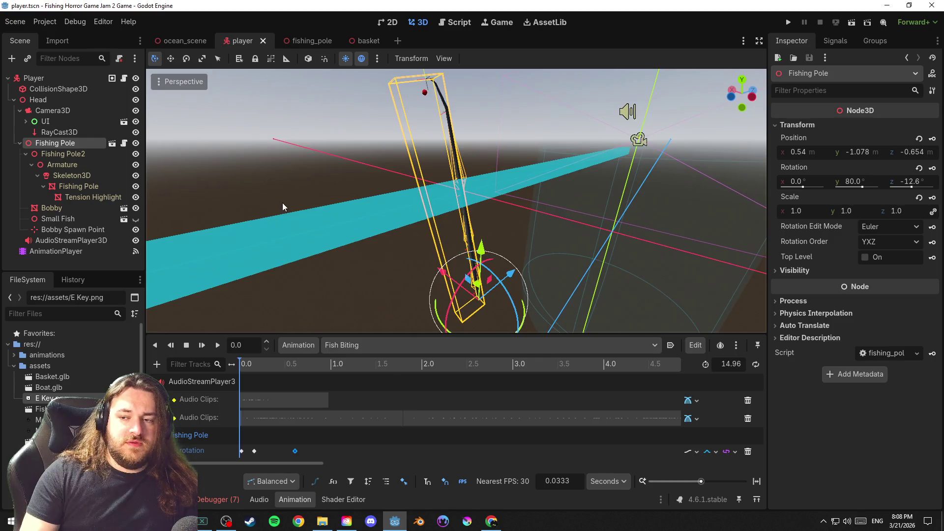
pyautogui.click(354, 344)
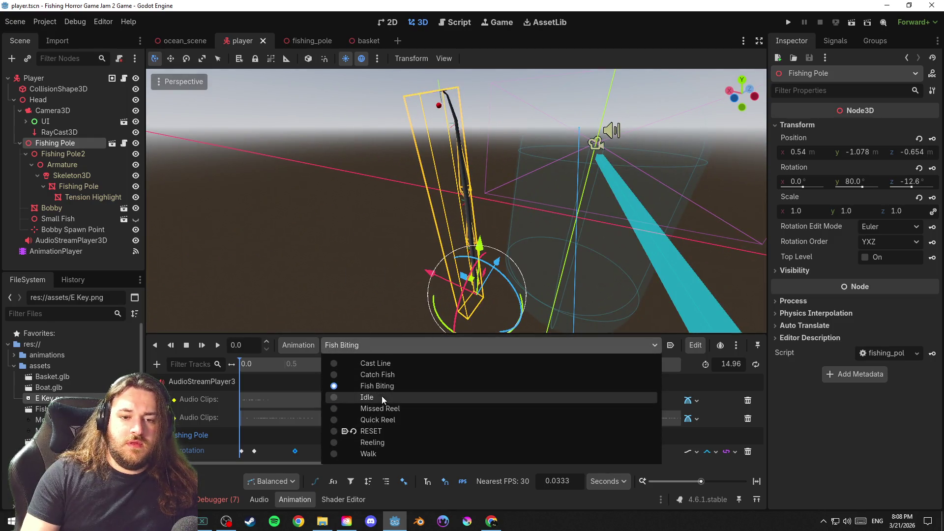
pyautogui.click(382, 432)
pyautogui.click(361, 346)
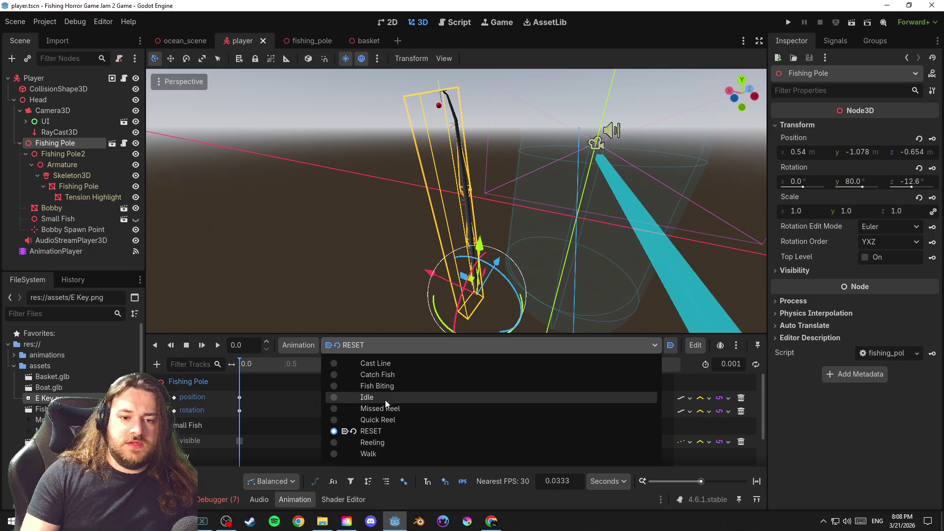
pyautogui.click(397, 386)
pyautogui.hotkey('ctrl', 's')
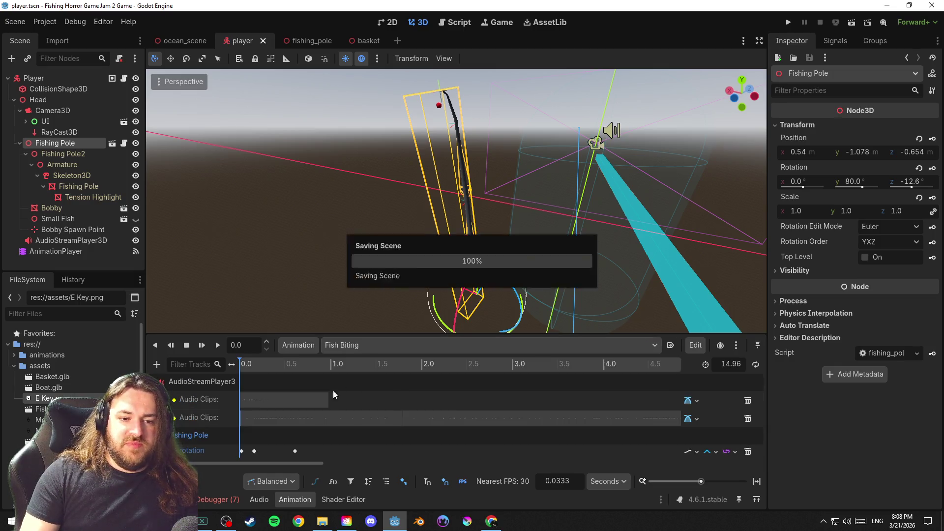
# Preview the pole's pose at the first key and at the 0.1621 s rotation key
pyautogui.click(241, 451)
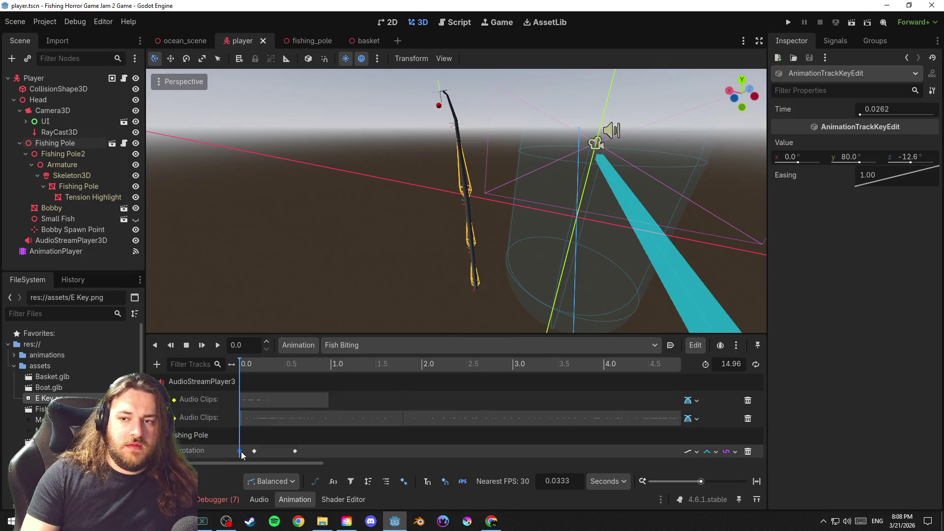
pyautogui.hotkey('ctrl', 's')
pyautogui.click(254, 451)
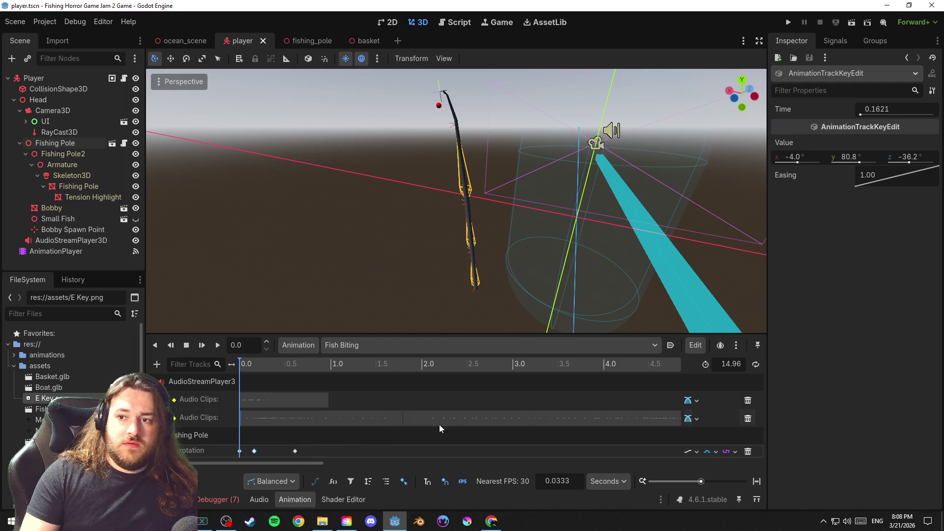
pyautogui.click(253, 451)
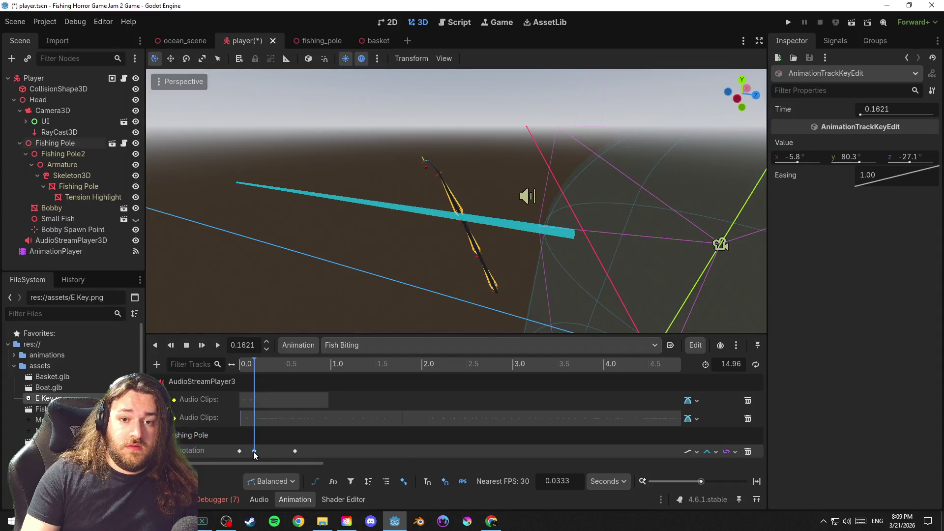
# Drag the 0.6151 s rotation key back to 0.1667 s
pyautogui.click(239, 451)
pyautogui.click(255, 451)
pyautogui.moveTo(253, 364)
pyautogui.mouseDown()
pyautogui.moveTo(240, 364)
pyautogui.moveTo(289, 370)
pyautogui.mouseUp()
pyautogui.click(295, 451)
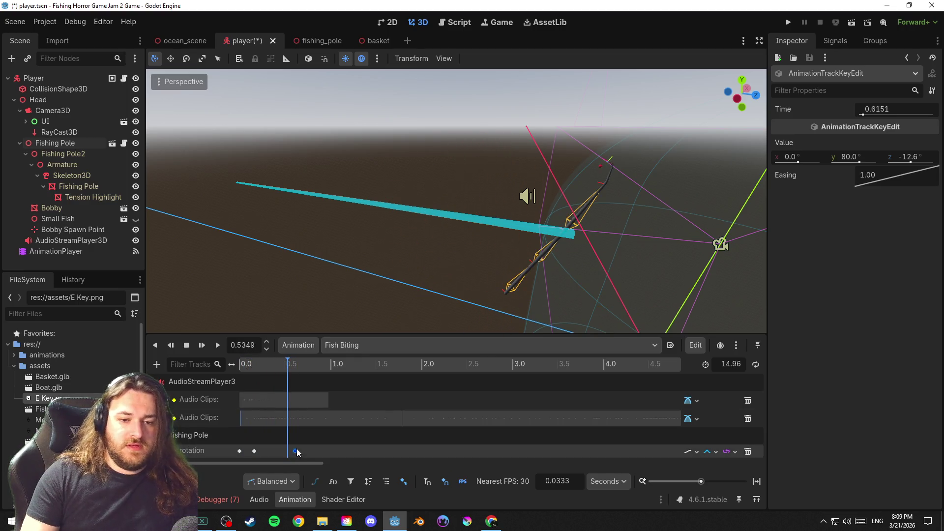
pyautogui.moveTo(297, 450); pyautogui.dragTo(261, 453)
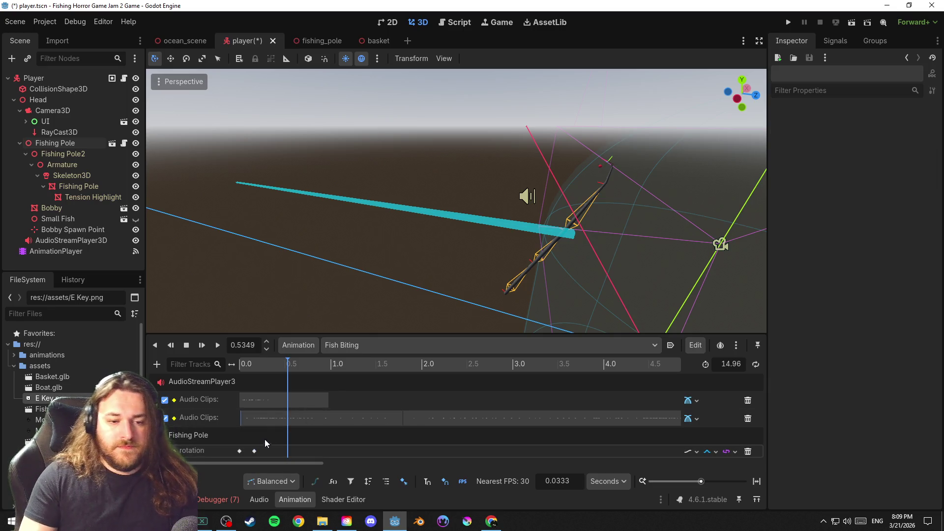
pyautogui.click(257, 448)
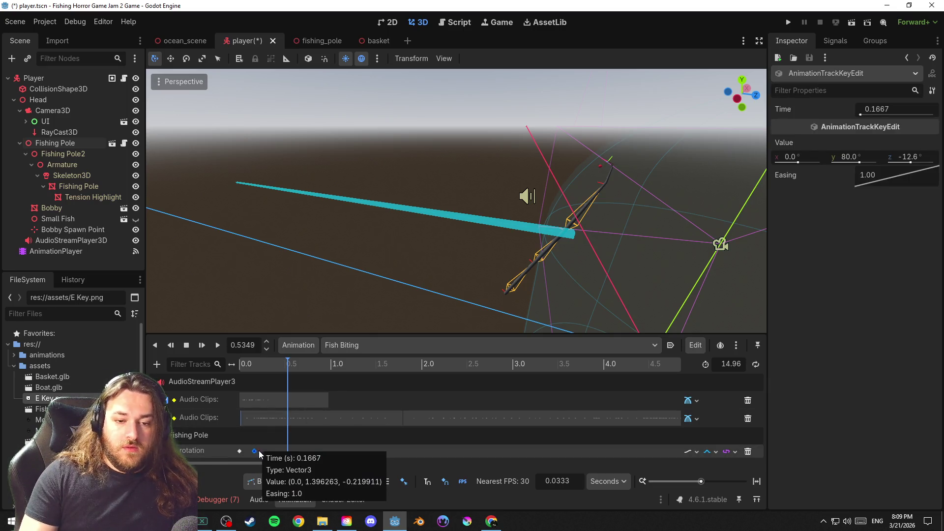
pyautogui.click(263, 452)
# Delete the 0.1621 s rotation key and move the 0.2667 s key to about 0.17 s
pyautogui.click(258, 453)
pyautogui.click(254, 451)
pyautogui.press('Delete')
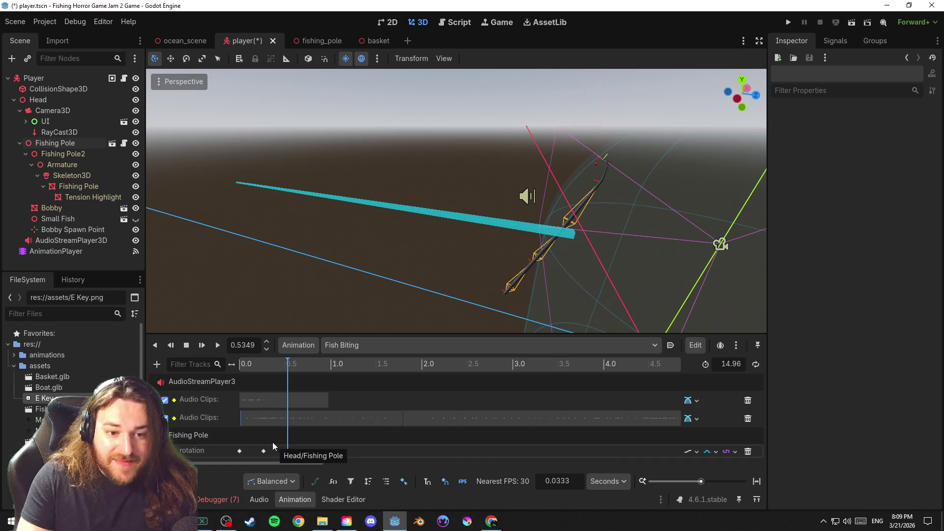
pyautogui.click(263, 452)
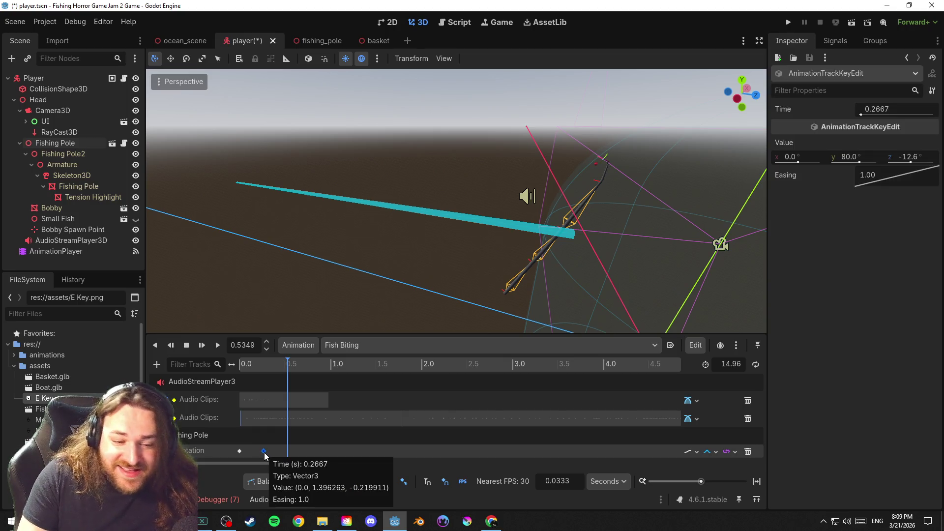
pyautogui.moveTo(264, 452); pyautogui.dragTo(255, 451)
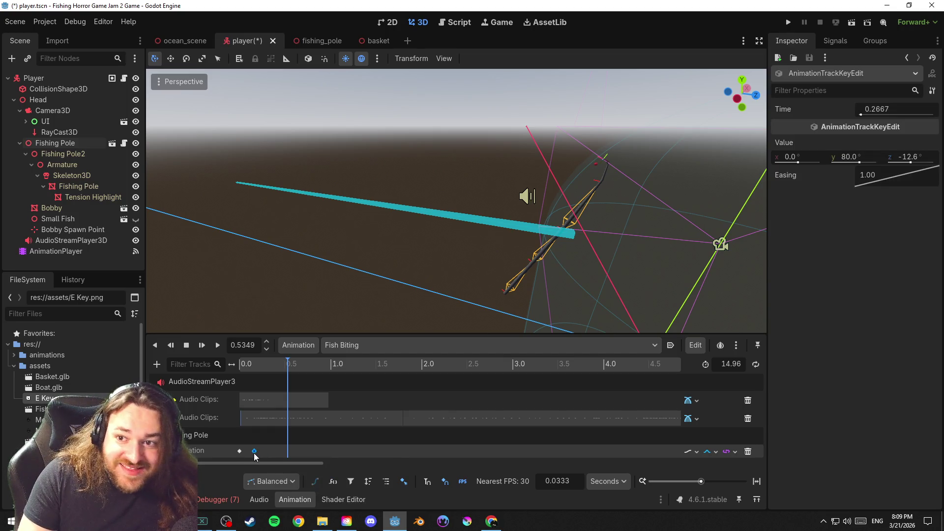
# Duplicate the 0 s rotation key at about 0.52 s and save
pyautogui.click(239, 451)
pyautogui.click(287, 365)
pyautogui.hotkey('ctrl', 'd')
pyautogui.hotkey('ctrl', 's')
pyautogui.moveTo(268, 364); pyautogui.dragTo(254, 364)
pyautogui.click(254, 450)
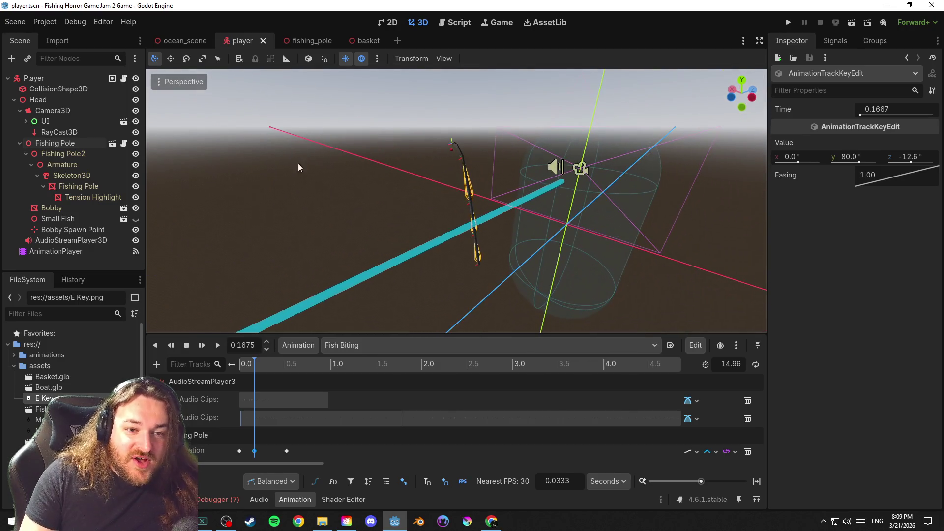
# Tilt the Fishing Pole about 12 degrees and move the later rotation key to 0.7 s
pyautogui.click(67, 142)
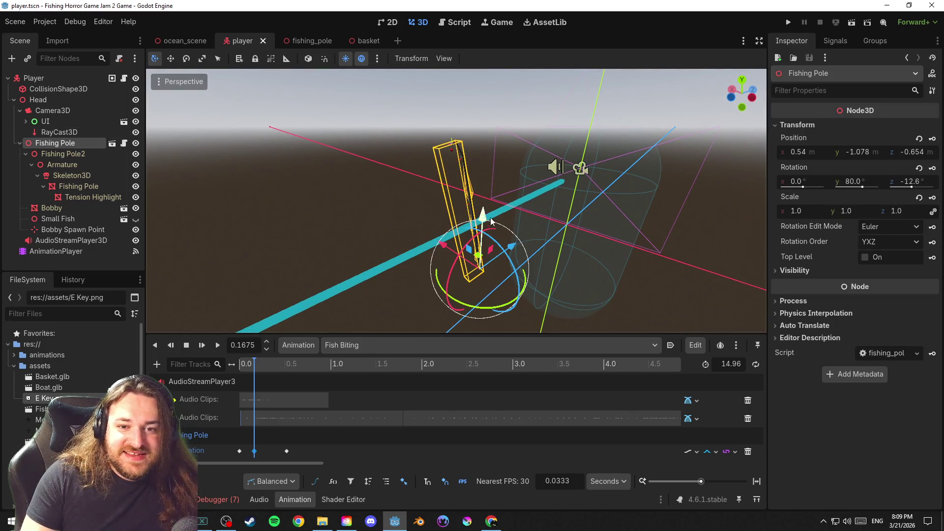
pyautogui.moveTo(484, 234); pyautogui.dragTo(440, 199)
pyautogui.hotkey('ctrl', 's')
pyautogui.moveTo(287, 451); pyautogui.dragTo(304, 449)
pyautogui.hotkey('ctrl', 's')
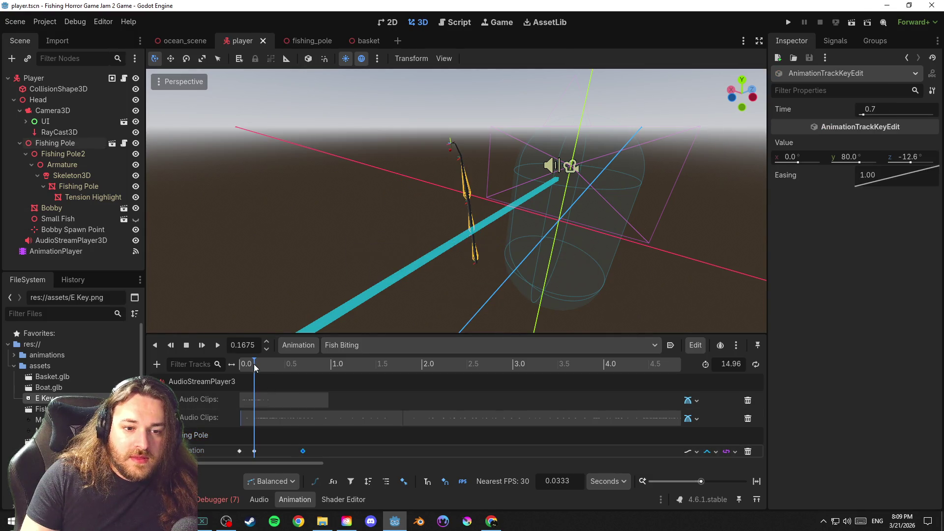
pyautogui.moveTo(254, 364); pyautogui.dragTo(236, 362)
pyautogui.hotkey('ctrl', 's')
# Delete the 0.1667 s rotation key with the playhead on it and save
pyautogui.click(254, 450)
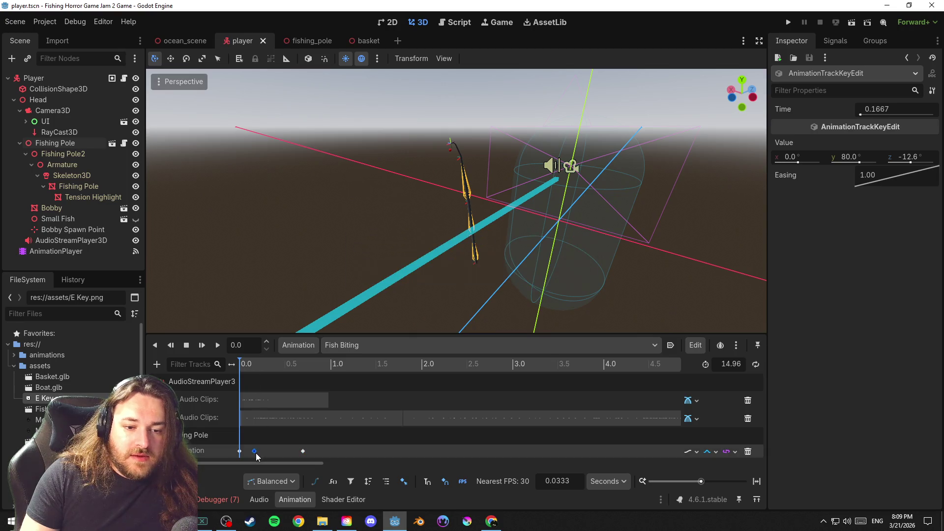
pyautogui.click(303, 451)
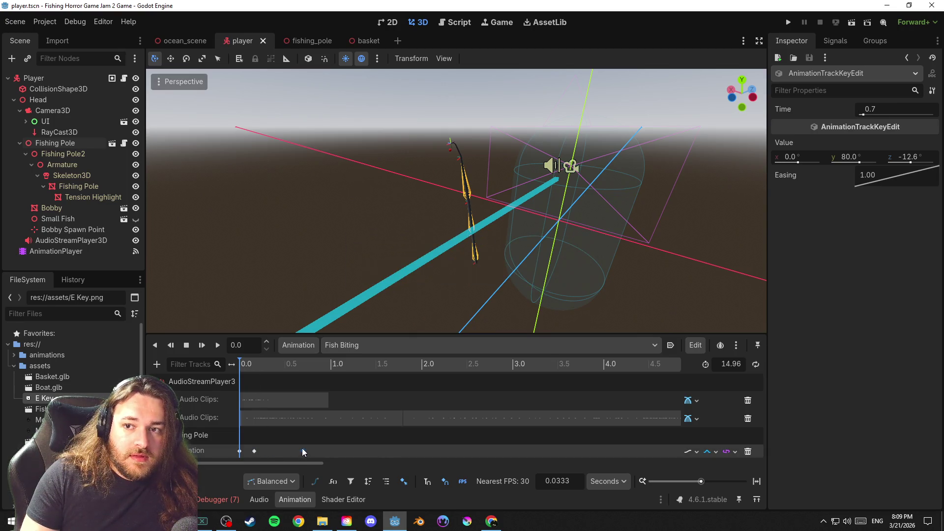
pyautogui.click(255, 451)
pyautogui.hotkey('ctrl', 's')
pyautogui.click(248, 364)
pyautogui.moveTo(248, 365); pyautogui.dragTo(254, 365)
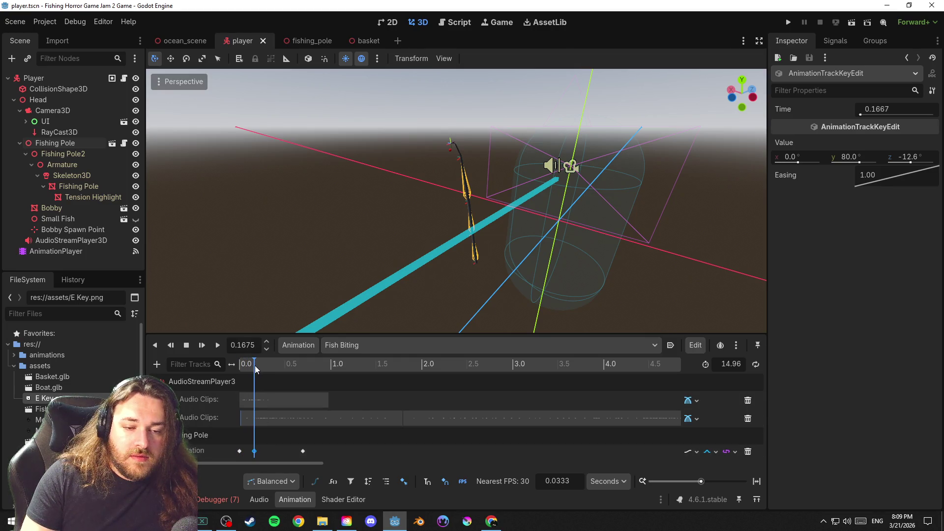
pyautogui.press('Delete')
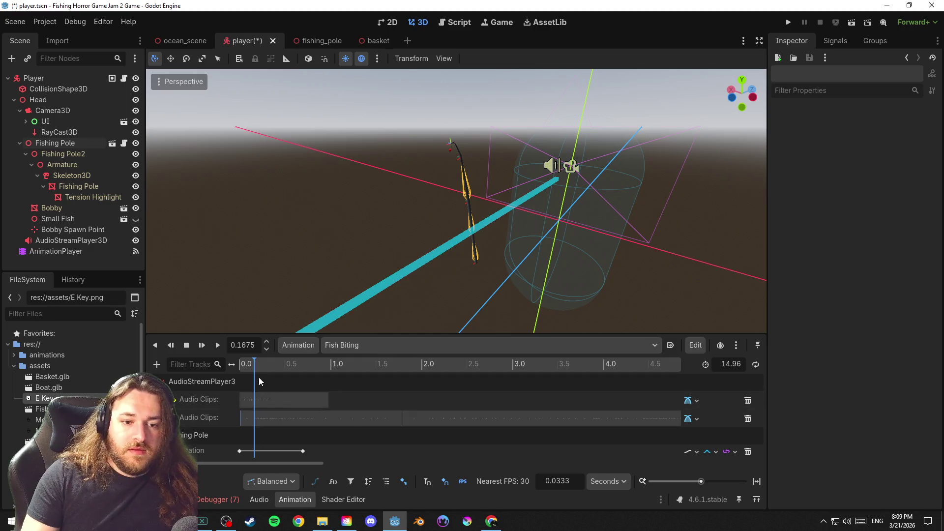
pyautogui.hotkey('ctrl', 's')
# Tilt the pole about 17 degrees to -3.2, 80.5, -31.1, key it at the playhead, and replay
pyautogui.click(55, 143)
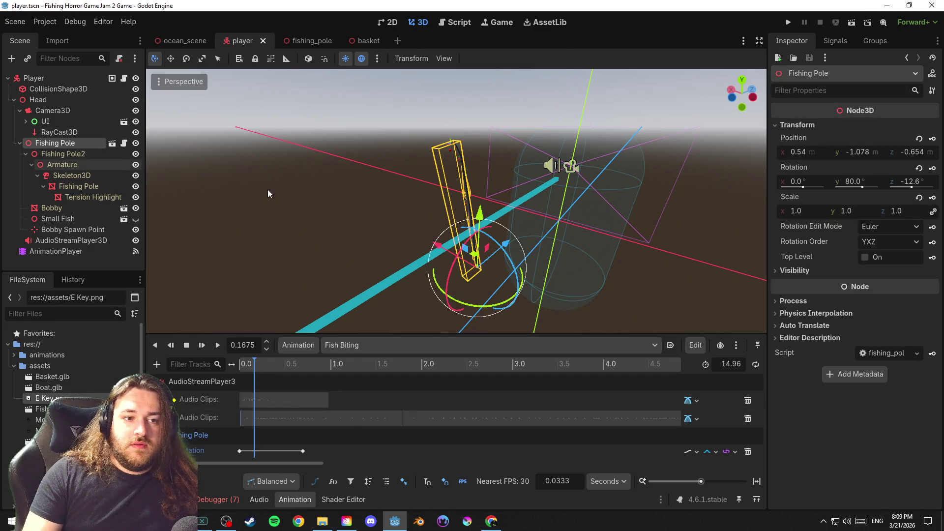
pyautogui.moveTo(448, 283); pyautogui.dragTo(464, 243)
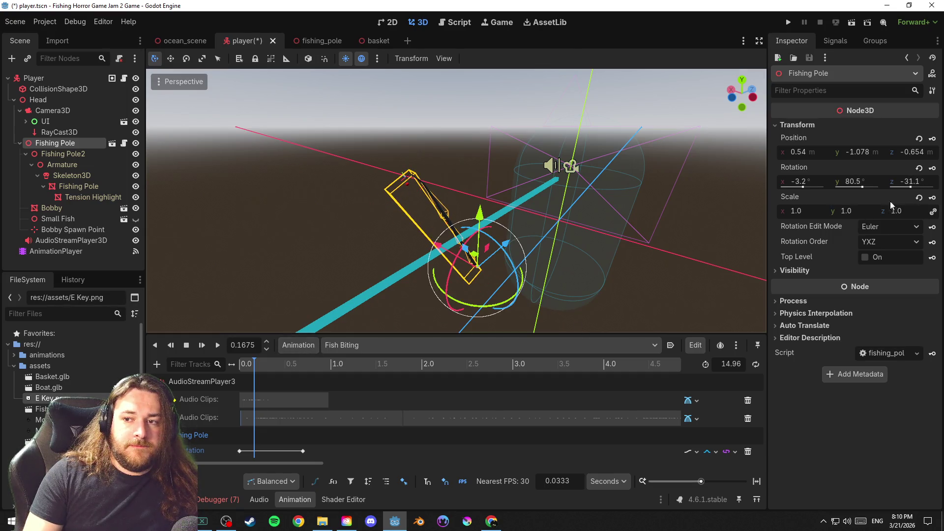
pyautogui.click(932, 168)
pyautogui.hotkey('ctrl', 's')
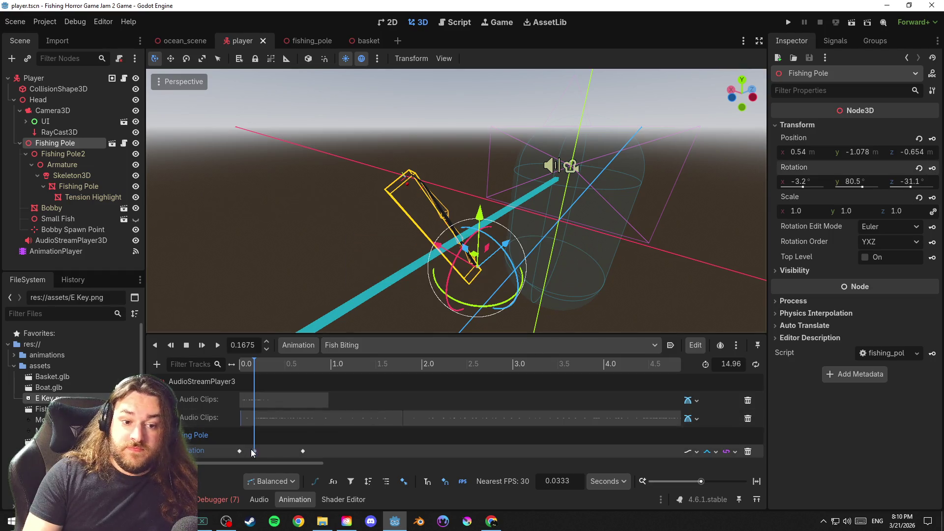
pyautogui.click(255, 451)
pyautogui.moveTo(255, 371); pyautogui.dragTo(229, 365)
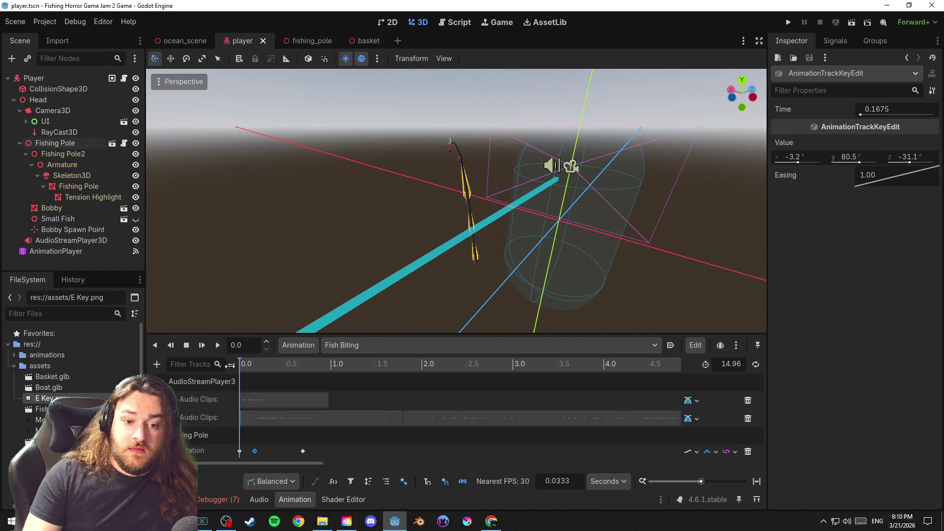
pyautogui.click(218, 346)
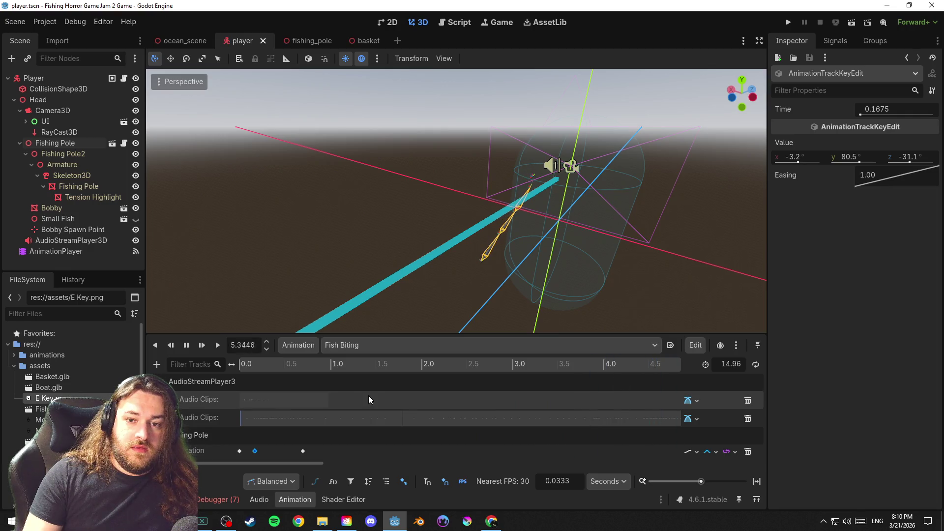
# Delete the stray rotation key at 15 s and save
pyautogui.scroll(-4, 367, 395)
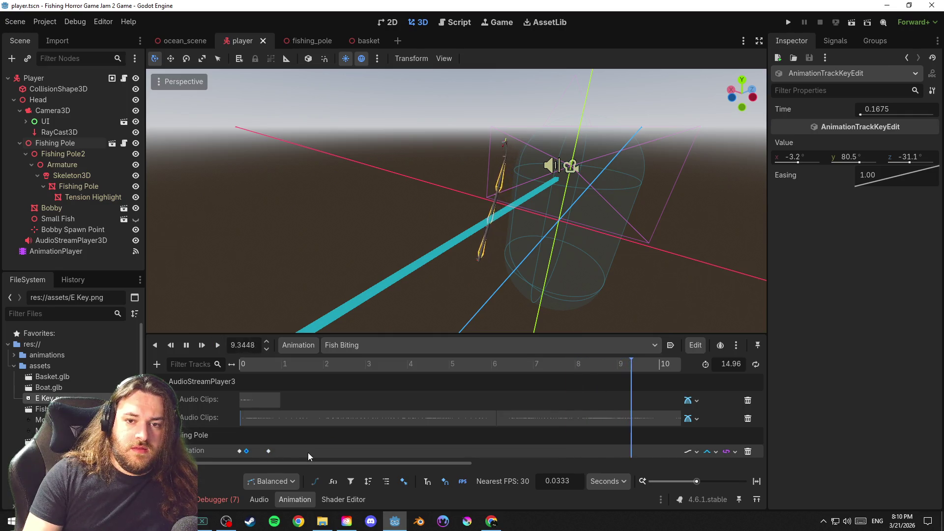
pyautogui.scroll(-2, 341, 449)
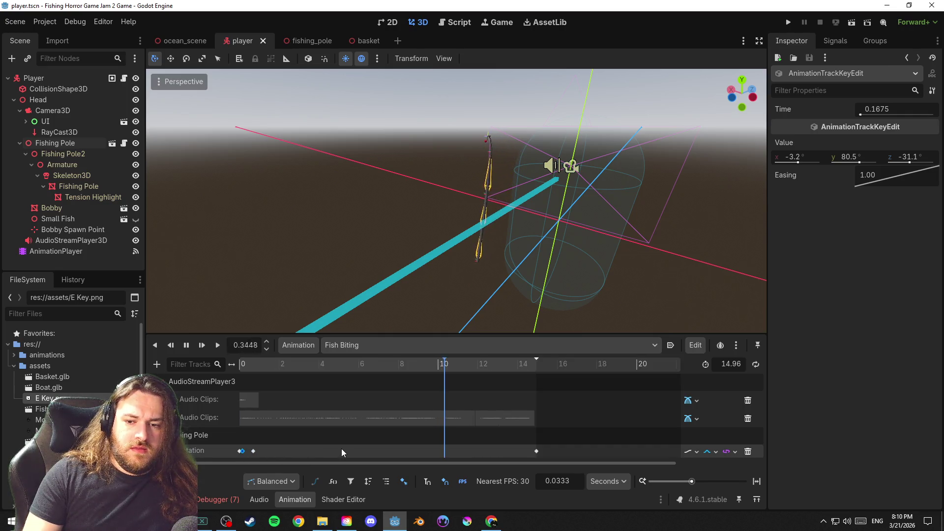
pyautogui.doubleClick(536, 450)
pyautogui.press('Delete')
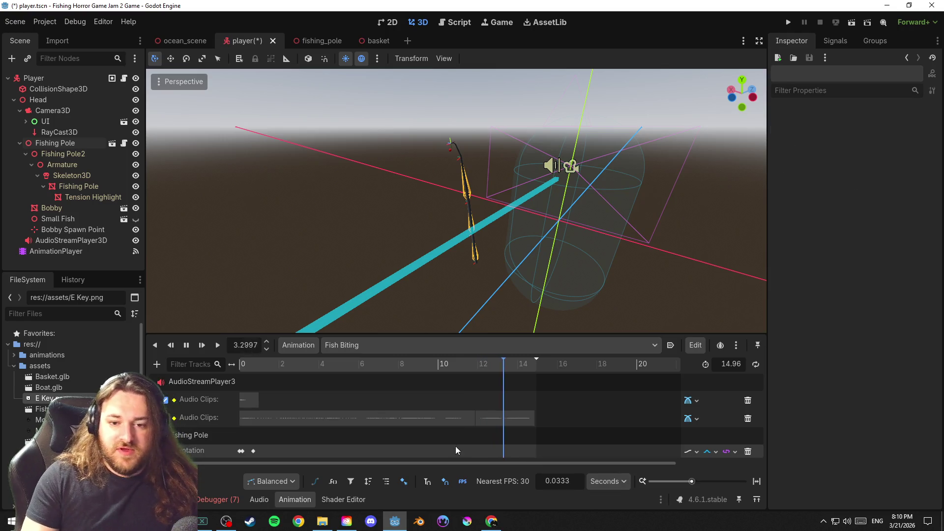
pyautogui.hotkey('ctrl', 's')
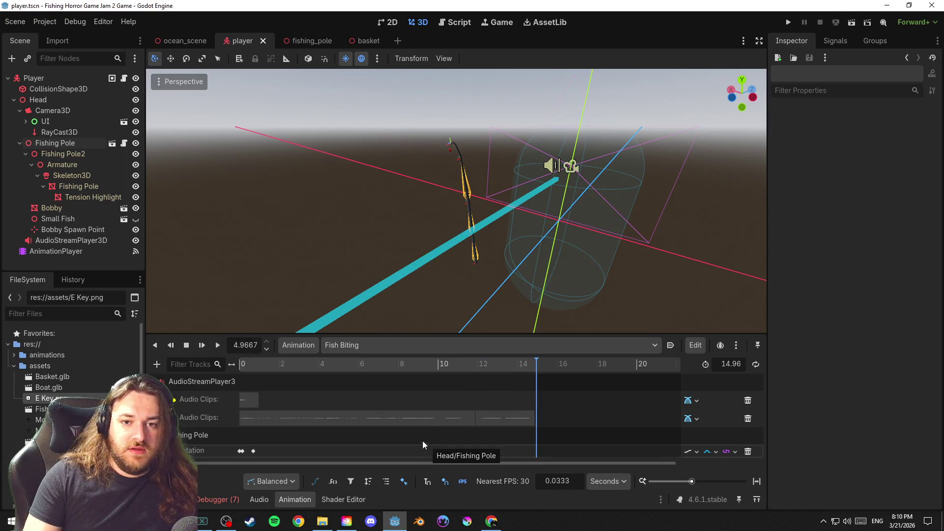
# Replay Fish Biting and drag the last rotation key out to about 3 s
pyautogui.click(219, 345)
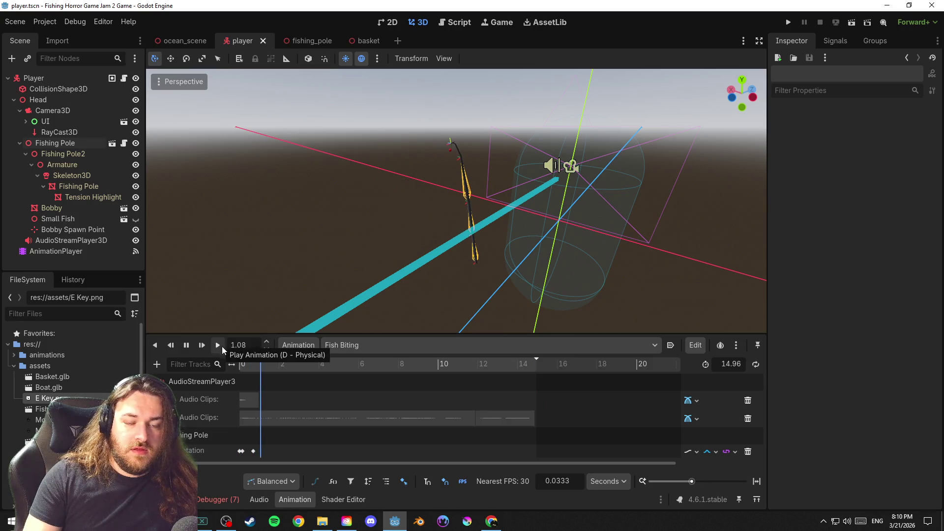
pyautogui.keyDown('ctrl'); pyautogui.scroll(3, 261, 446); pyautogui.keyUp('ctrl')
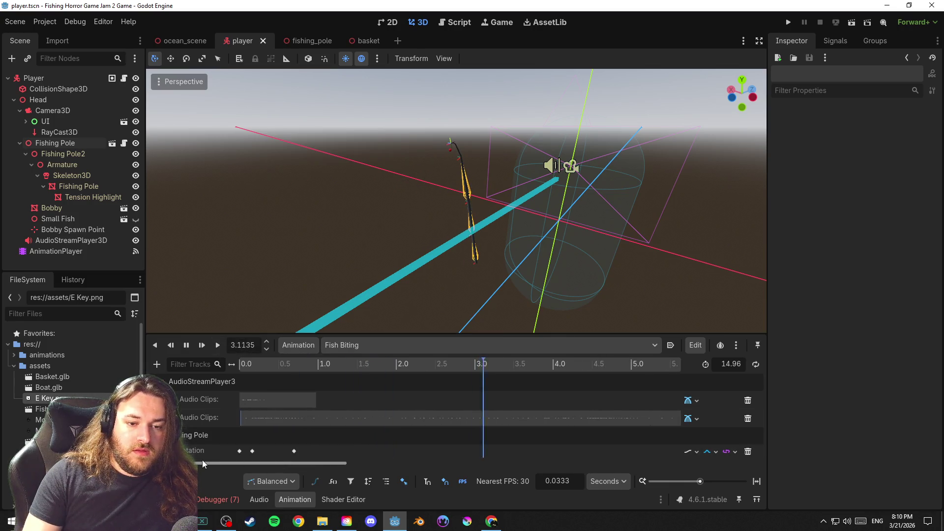
pyautogui.moveTo(297, 450); pyautogui.dragTo(473, 455)
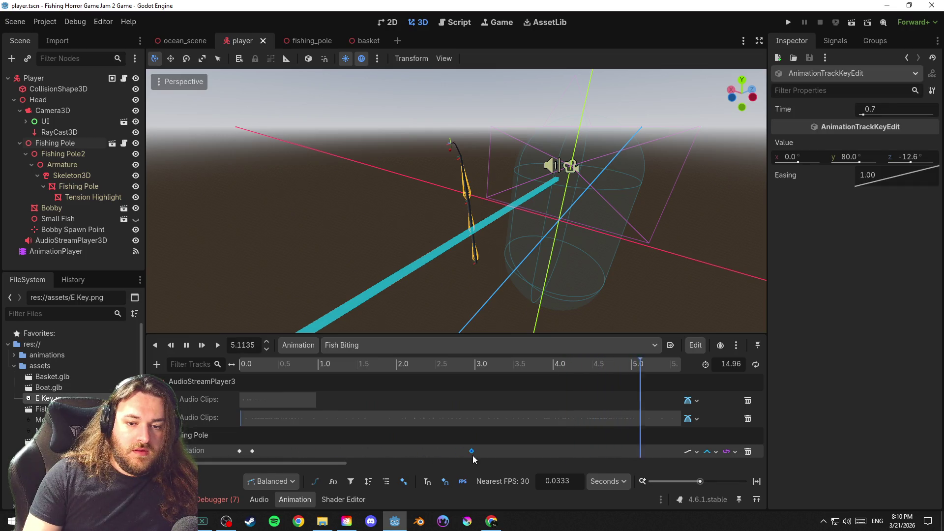
# Save, play and pause Fish Biting, and scrub back to the start
pyautogui.hotkey('ctrl', 's')
pyautogui.click(186, 344)
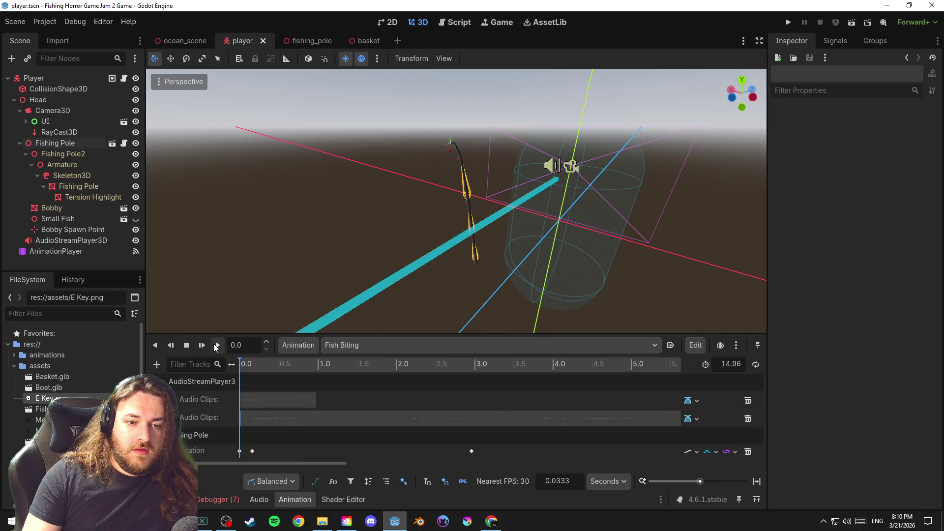
pyautogui.click(216, 345)
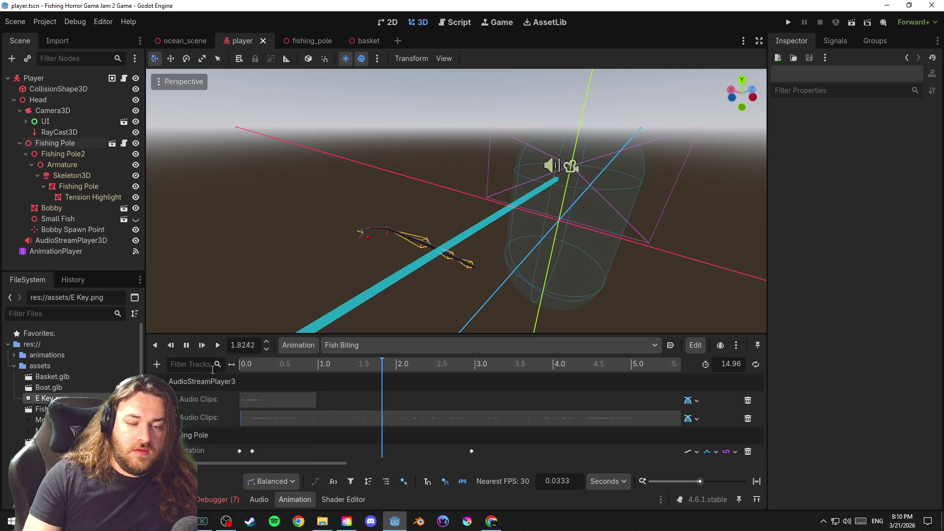
pyautogui.click(243, 400)
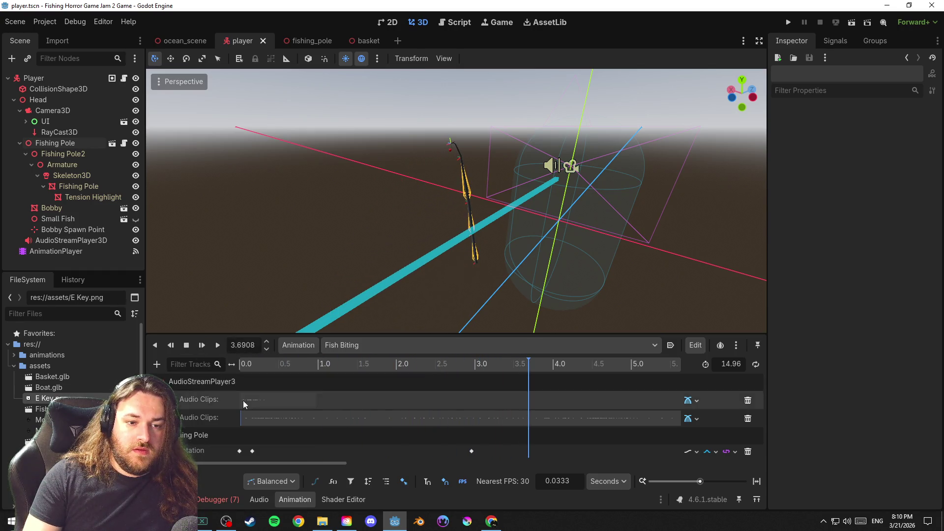
pyautogui.click(252, 450)
pyautogui.click(262, 364)
pyautogui.moveTo(262, 364)
pyautogui.mouseDown()
pyautogui.moveTo(240, 365)
pyautogui.moveTo(281, 370)
pyautogui.moveTo(270, 379)
pyautogui.mouseUp()
# Try the tilted rotation key at 0.4 s, then settle it at about 0.2333 s
pyautogui.moveTo(259, 452); pyautogui.dragTo(271, 452)
pyautogui.click(218, 345)
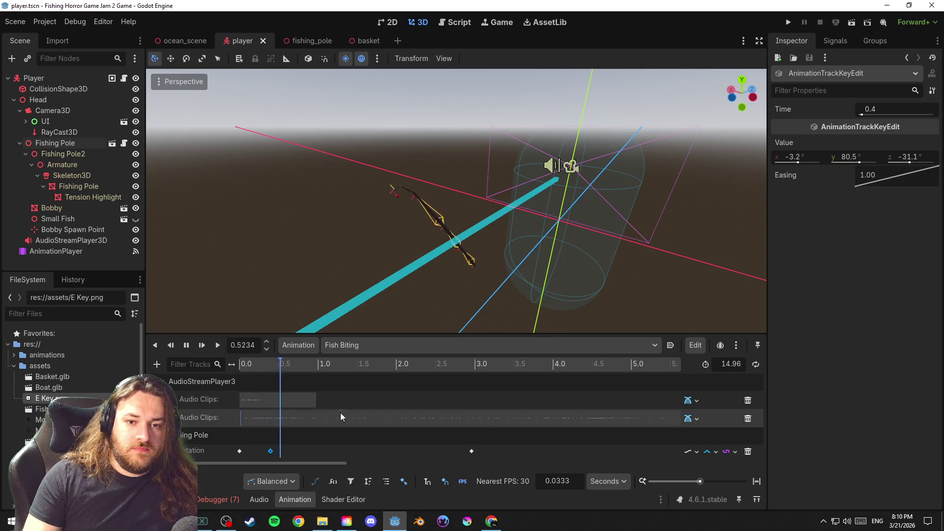
pyautogui.moveTo(270, 450); pyautogui.dragTo(257, 451)
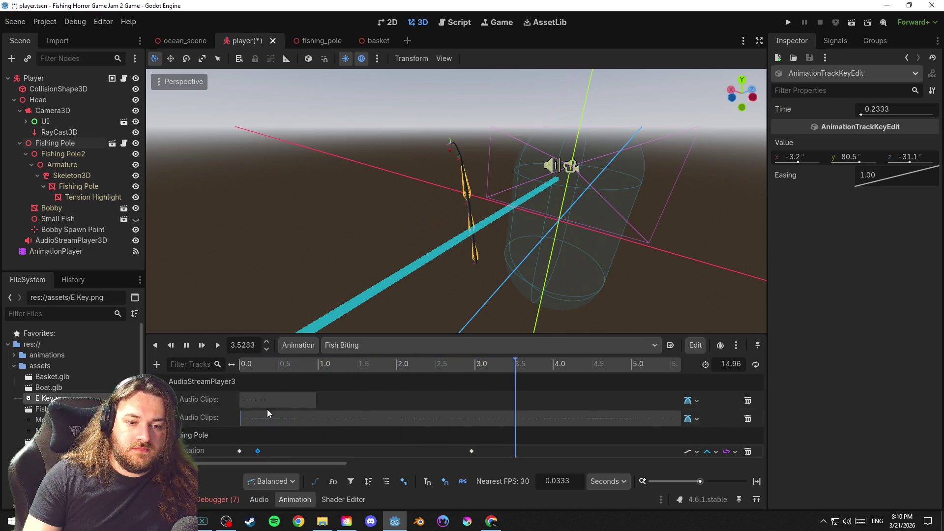
pyautogui.click(217, 346)
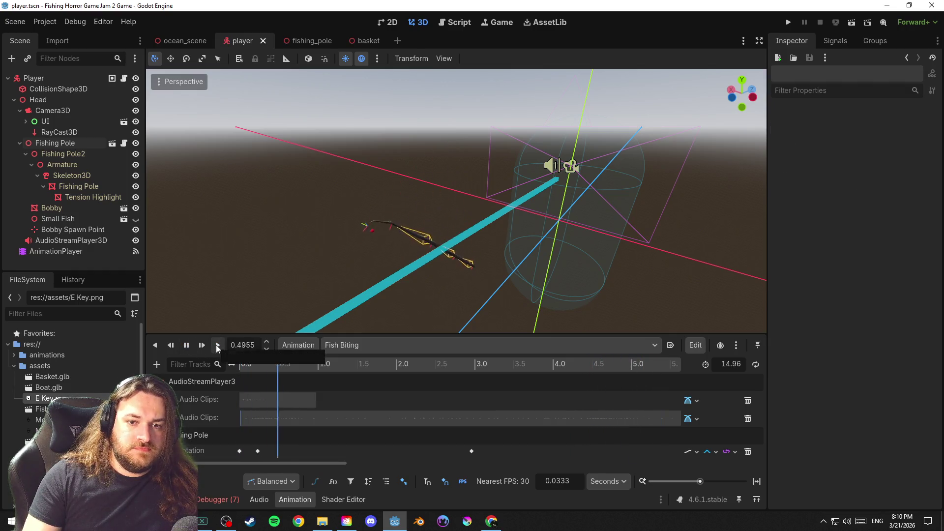
pyautogui.click(185, 345)
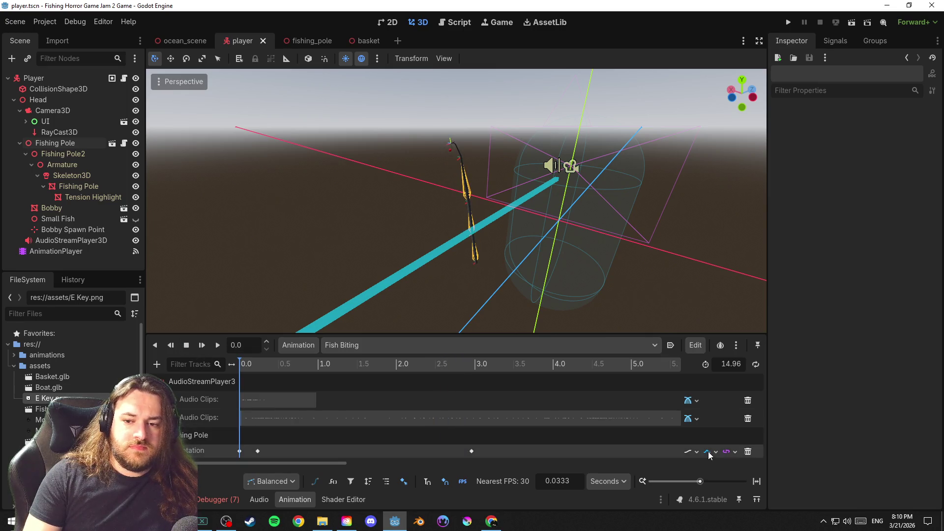
# Change the rotation track's interpolation mode, save, and preview Fish Biting
pyautogui.click(708, 451)
pyautogui.click(727, 481)
pyautogui.hotkey('ctrl', 's')
pyautogui.click(217, 344)
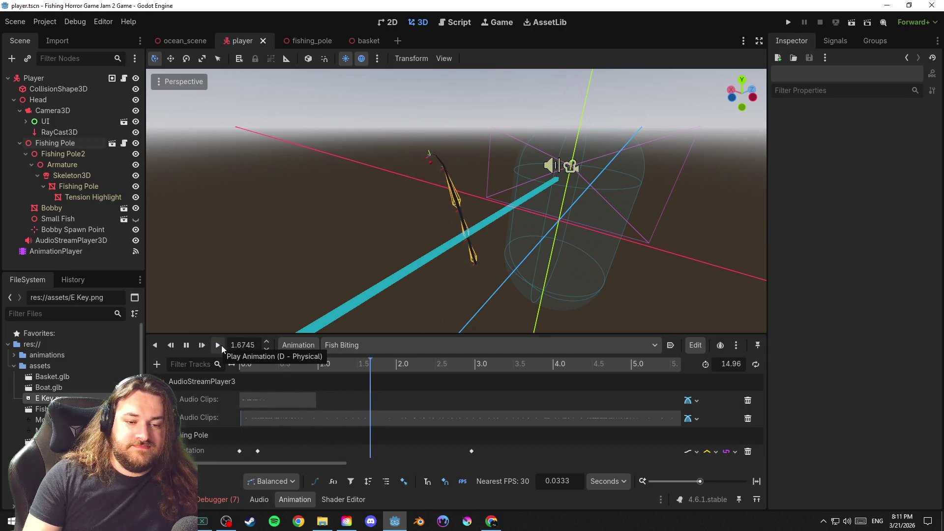
pyautogui.click(186, 345)
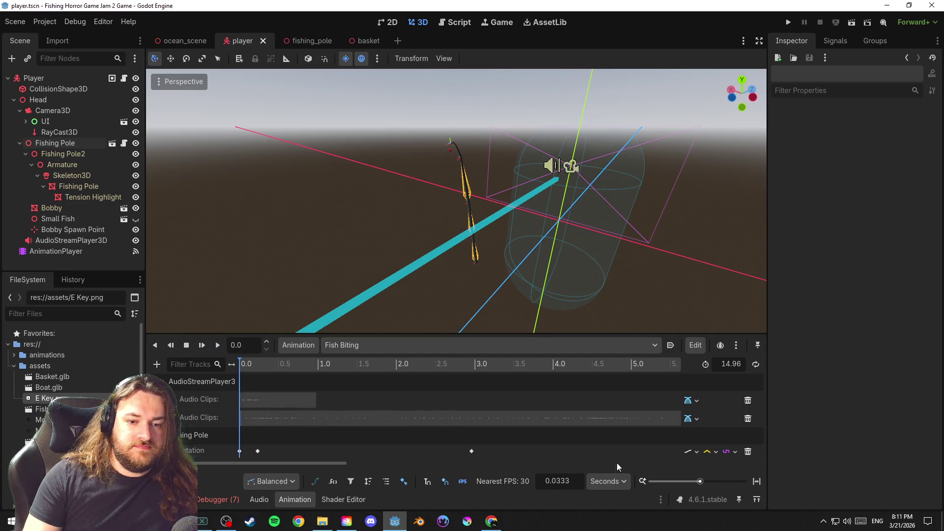
# Set the rotation track to nearest interpolation and preview the animation
pyautogui.click(709, 451)
pyautogui.click(736, 468)
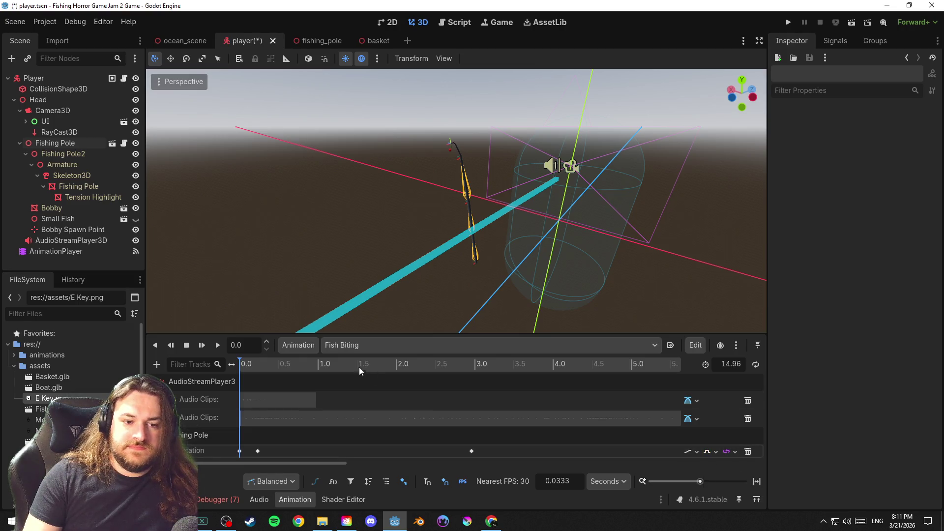
pyautogui.click(218, 345)
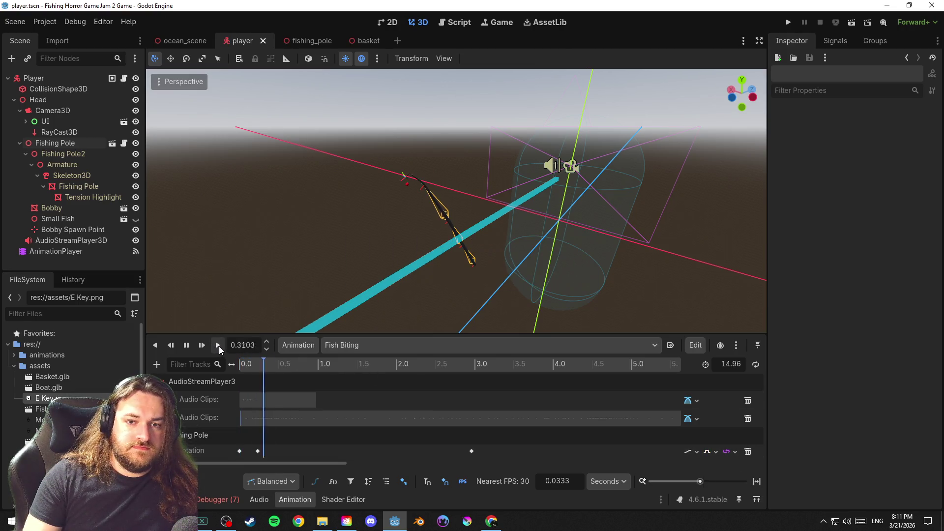
pyautogui.click(190, 348)
# Switch the rotation track to curved interpolation and preview the pole's motion from the start
pyautogui.click(706, 451)
pyautogui.click(732, 492)
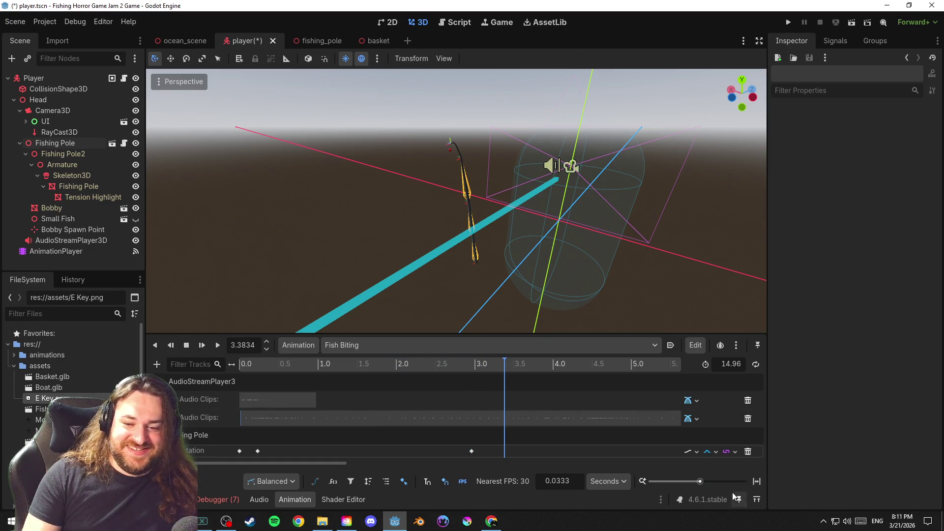
pyautogui.moveTo(258, 363); pyautogui.dragTo(236, 364)
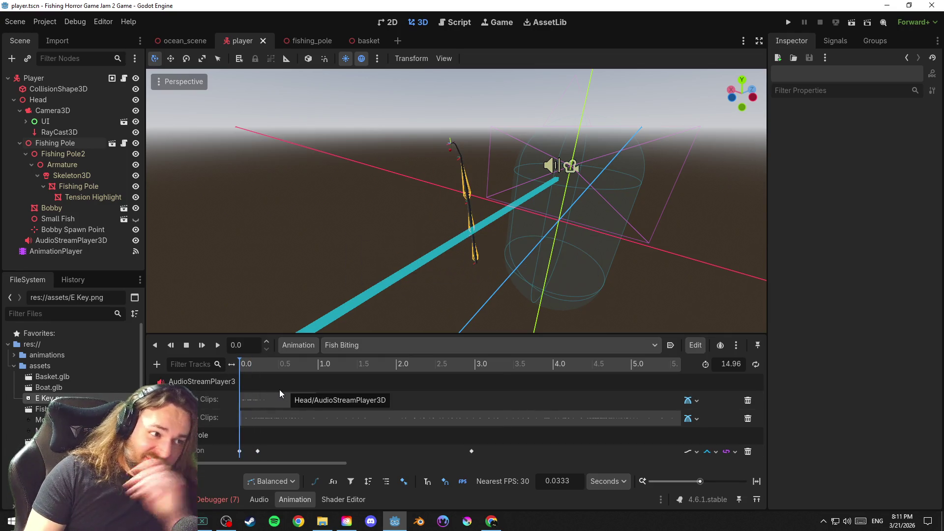
pyautogui.click(219, 347)
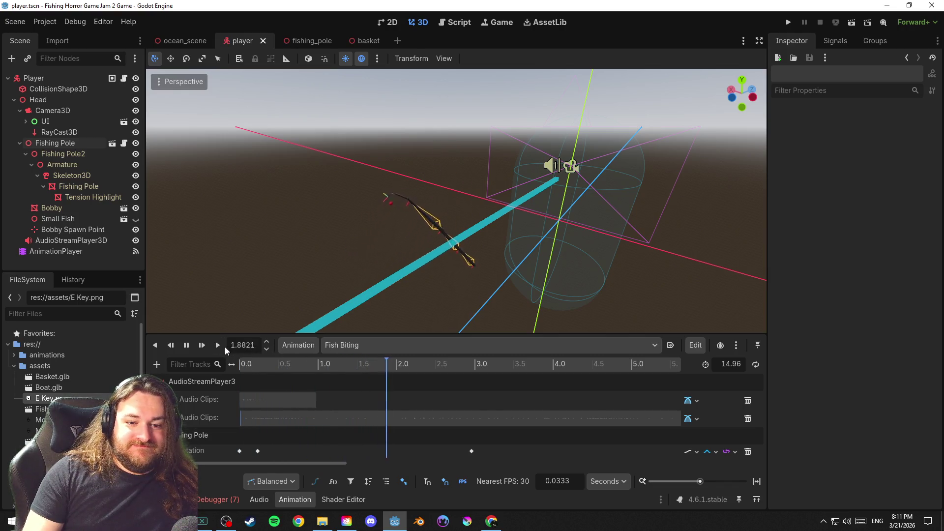
pyautogui.click(186, 345)
pyautogui.click(186, 344)
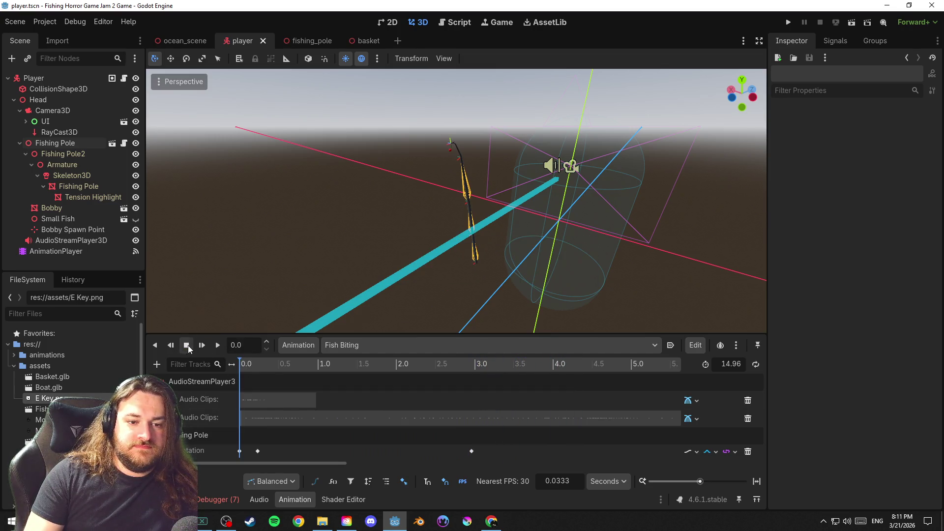
pyautogui.click(257, 450)
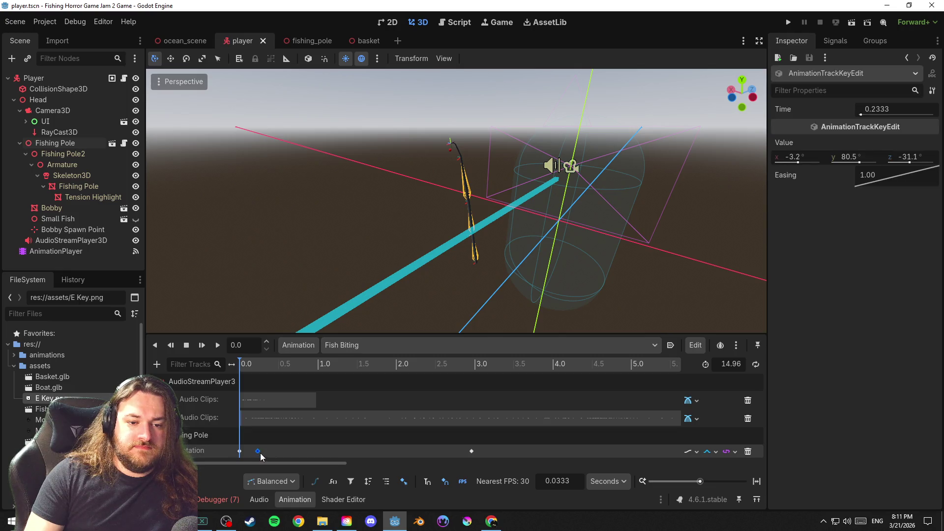
# Move a Fishing Pole rotation key to 1.5 s, save, and preview Fish Biting
pyautogui.moveTo(472, 450); pyautogui.dragTo(358, 451)
pyautogui.hotkey('ctrl', 's')
pyautogui.click(217, 345)
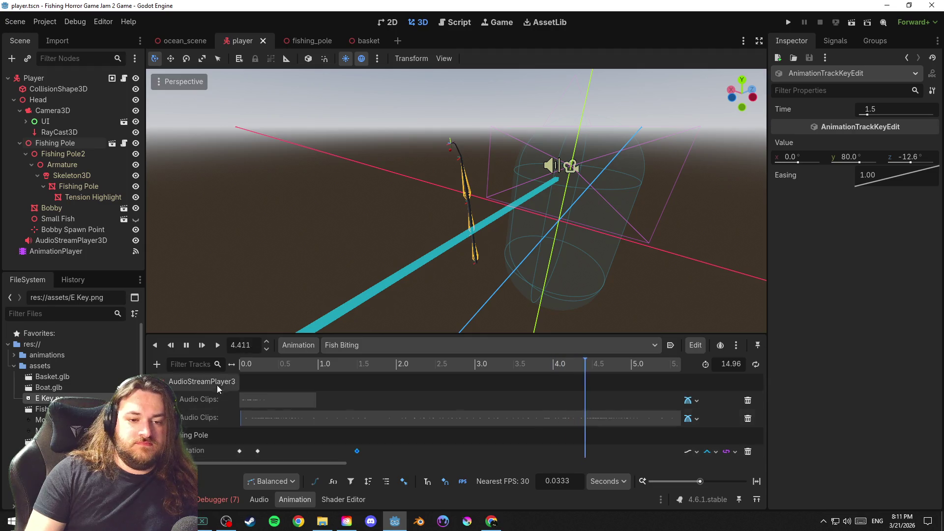
pyautogui.press('s')
# Shift the 1.5 s rotation key to about 2.33 s and paste a copy at 1.69 s
pyautogui.click(357, 451)
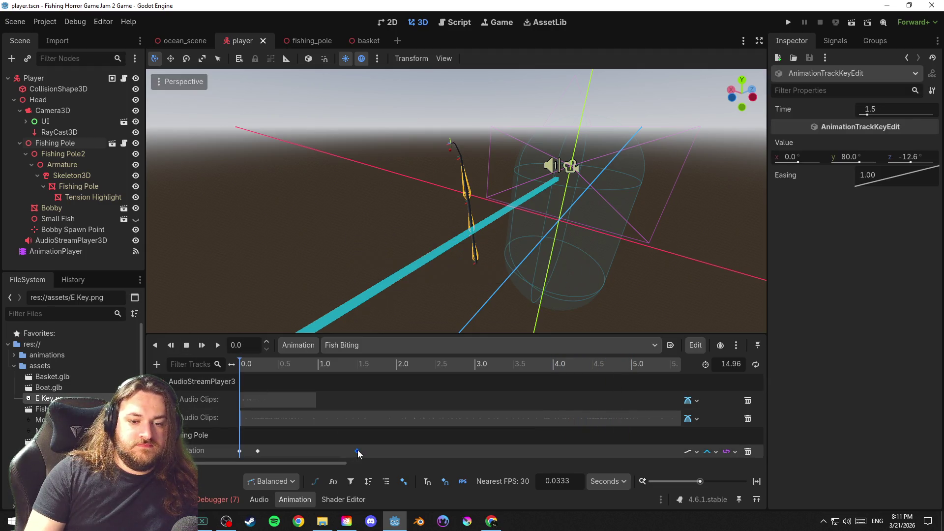
pyautogui.moveTo(424, 453); pyautogui.dragTo(423, 452)
pyautogui.rightClick(421, 450)
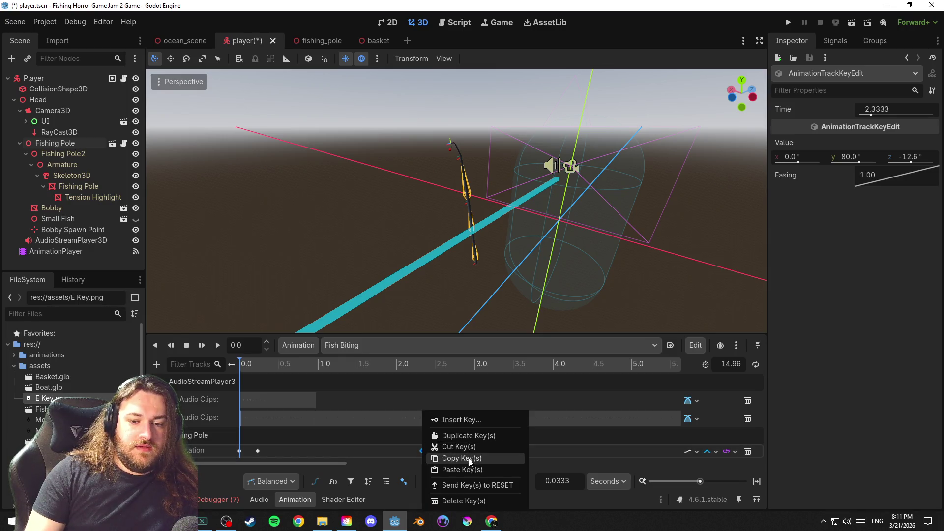
pyautogui.click(376, 375)
pyautogui.click(372, 366)
pyautogui.rightClick(373, 451)
pyautogui.click(415, 469)
pyautogui.hotkey('ctrl', 's')
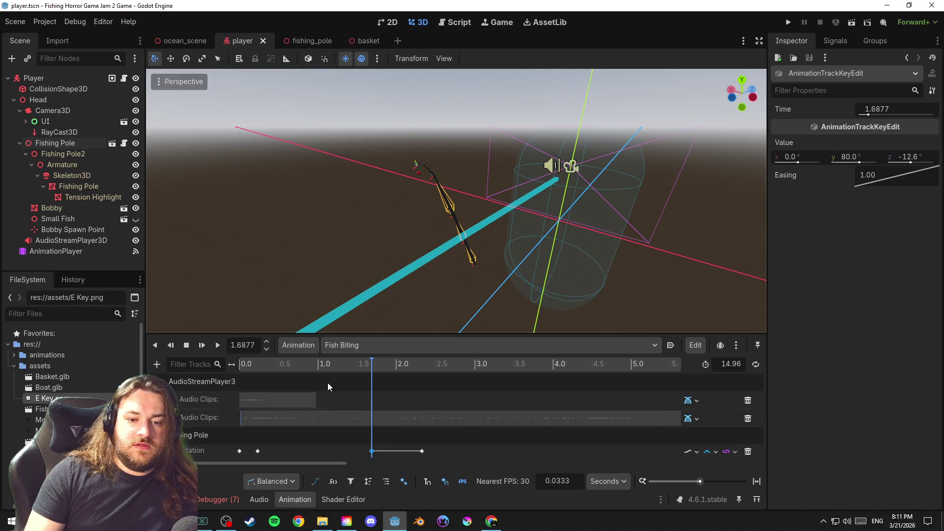
# Replace the 1.69 s key with a copy of the 0.23 s tilted pose (-3.2, 80.5, -31.1)
pyautogui.click(421, 451)
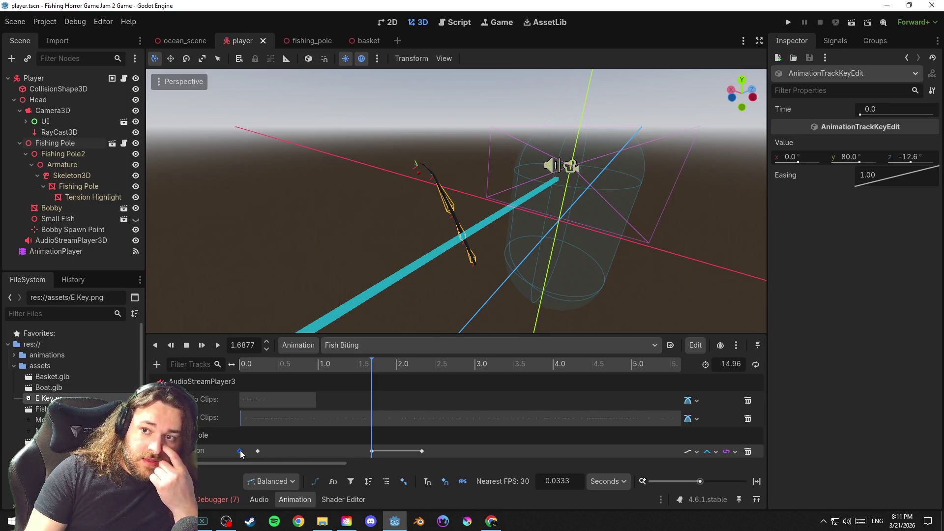
pyautogui.click(257, 451)
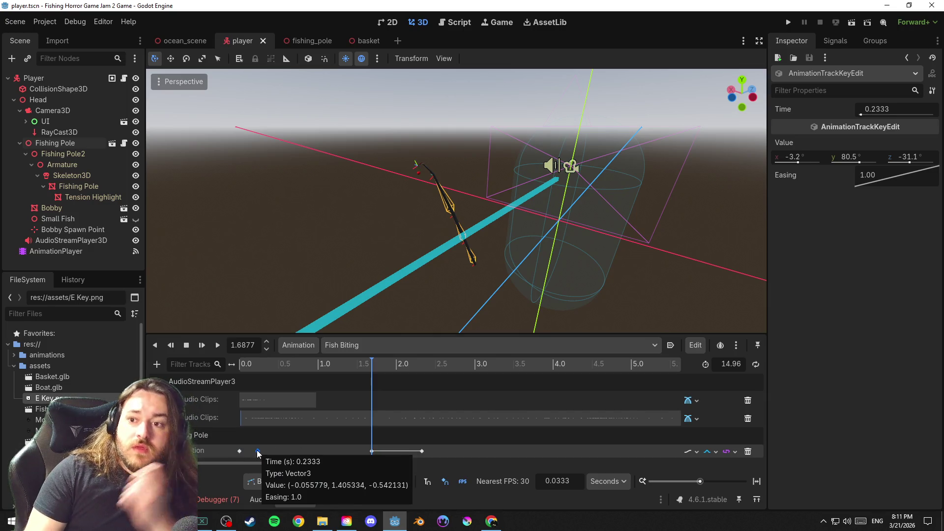
pyautogui.click(240, 451)
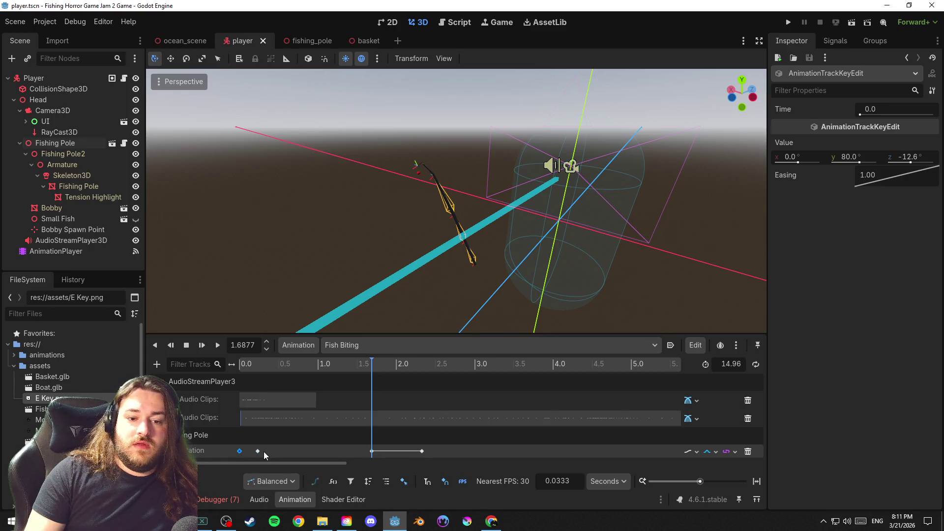
pyautogui.click(258, 450)
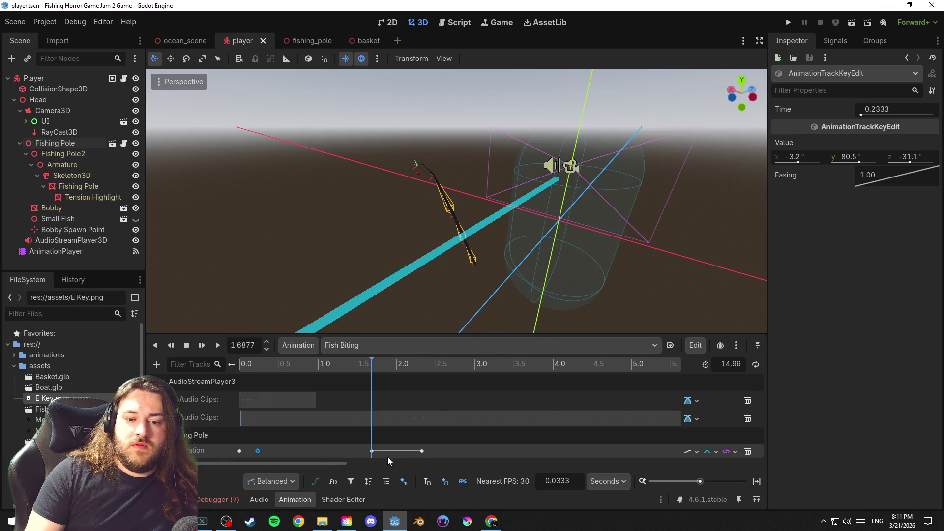
pyautogui.moveTo(370, 450); pyautogui.dragTo(259, 450)
pyautogui.rightClick(372, 450)
pyautogui.click(405, 467)
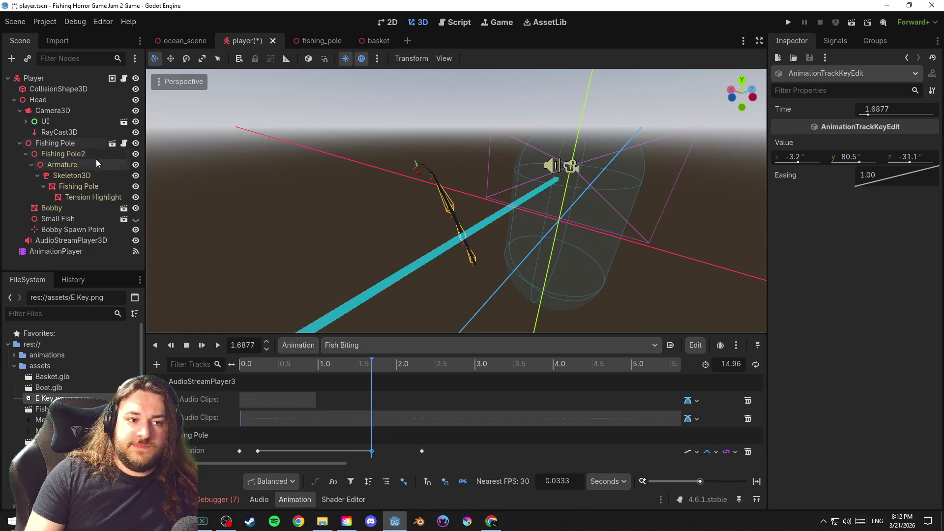
# Rotate the Fishing Pole upright, keying rotation (2.2, 80.3, 0.2) at 1.69 s, then replay Fish Biting
pyautogui.click(55, 143)
pyautogui.press('f')
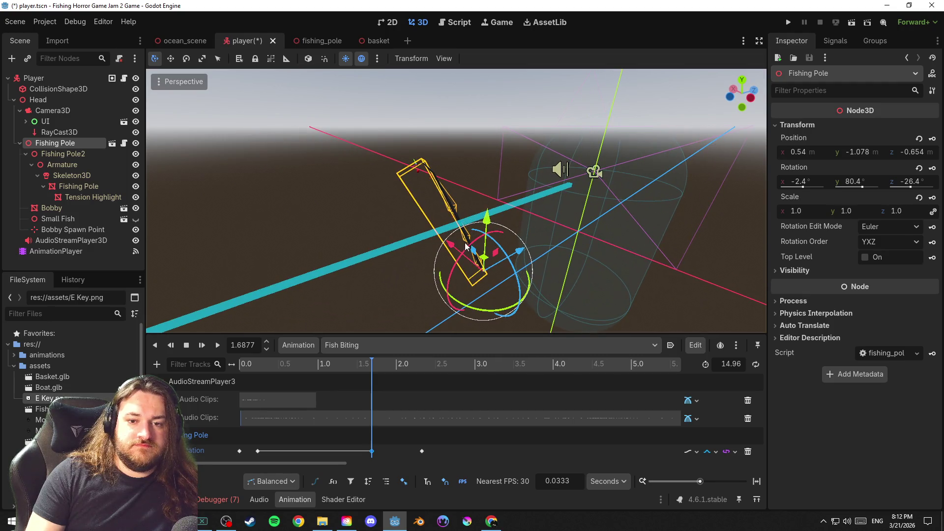
pyautogui.moveTo(485, 242); pyautogui.dragTo(497, 241)
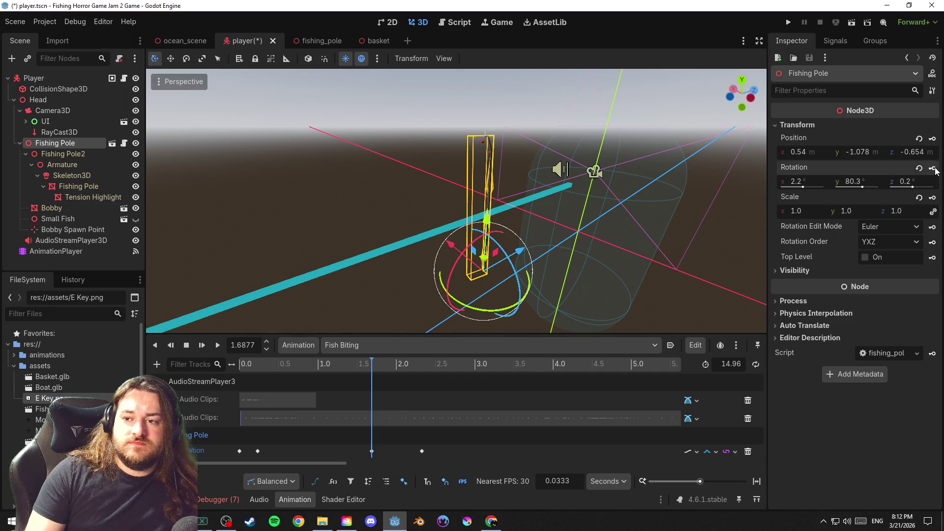
pyautogui.moveTo(373, 451); pyautogui.dragTo(358, 453)
pyautogui.hotkey('ctrl', 'z')
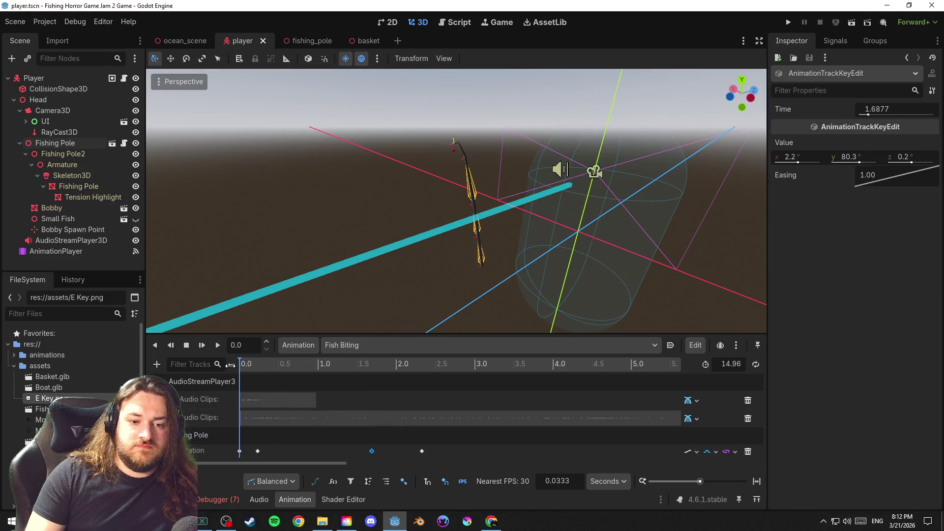
pyautogui.click(220, 344)
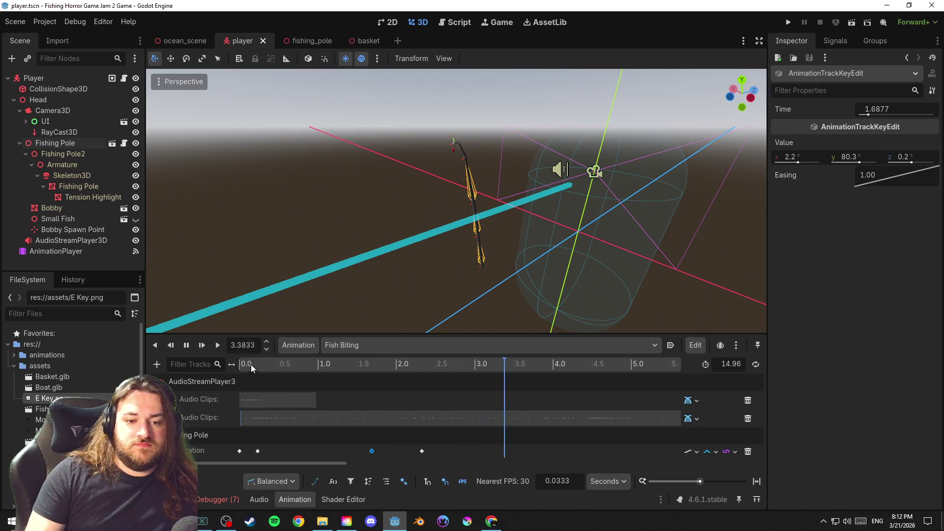
pyautogui.click(218, 345)
pyautogui.click(218, 346)
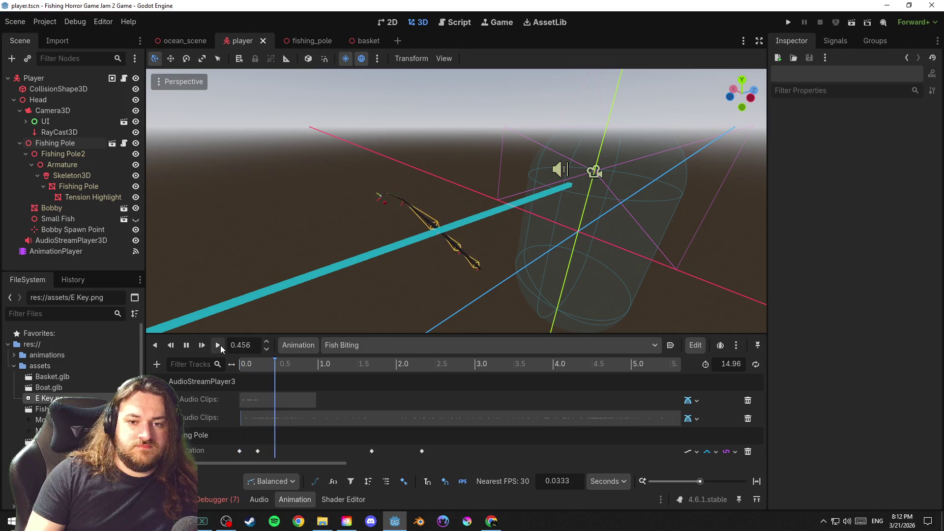
pyautogui.click(186, 346)
pyautogui.hotkey('ctrl', 's')
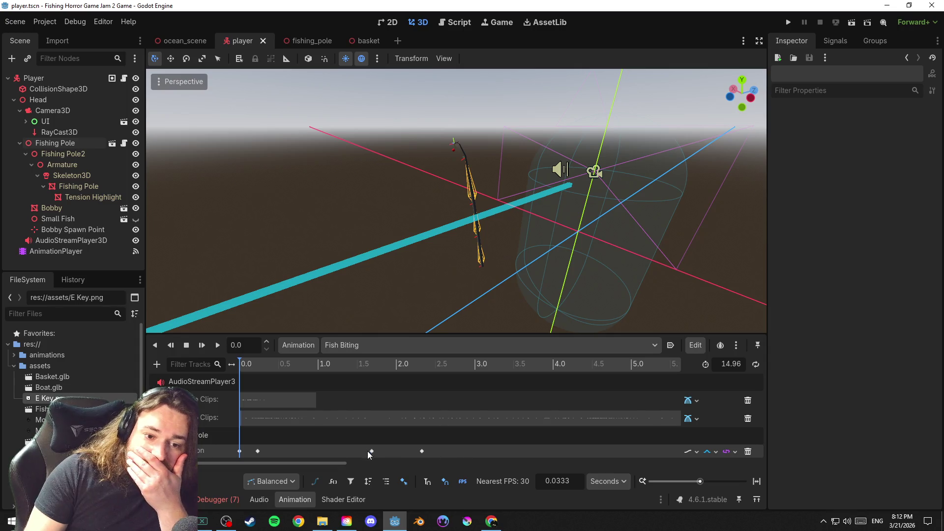
pyautogui.moveTo(700, 482)
pyautogui.mouseDown()
pyautogui.moveTo(710, 481)
pyautogui.moveTo(685, 482)
pyautogui.moveTo(698, 482)
pyautogui.mouseUp()
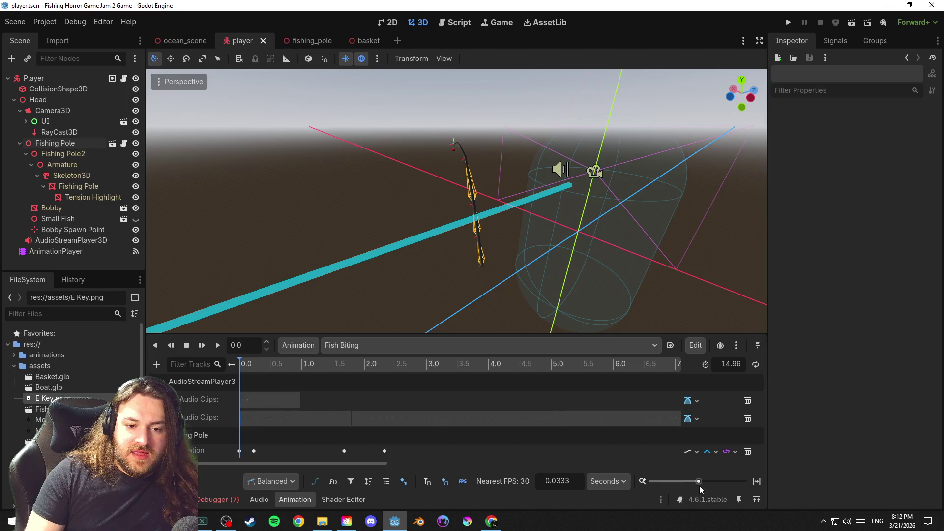
# Switch the player to the RESET animation, run the project with F5, and inspect basket.gd
pyautogui.click(385, 347)
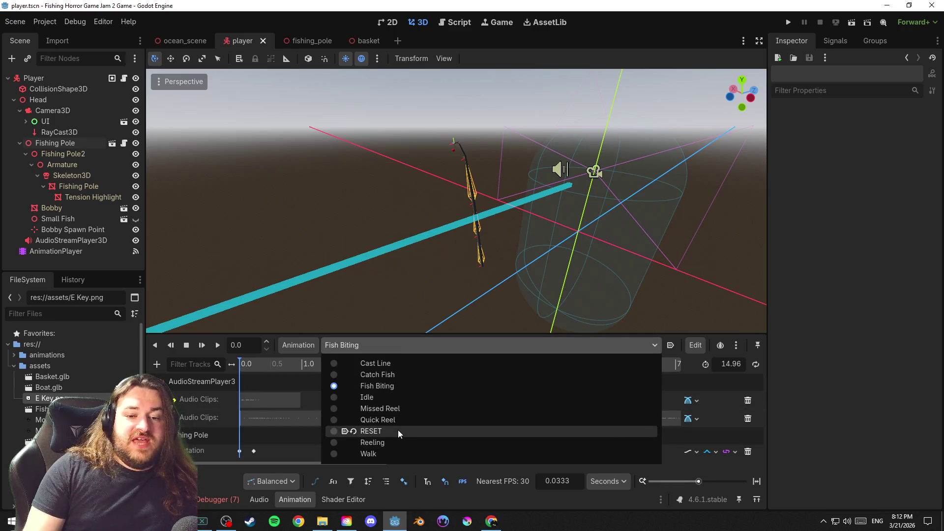
pyautogui.click(397, 429)
pyautogui.press('F5')
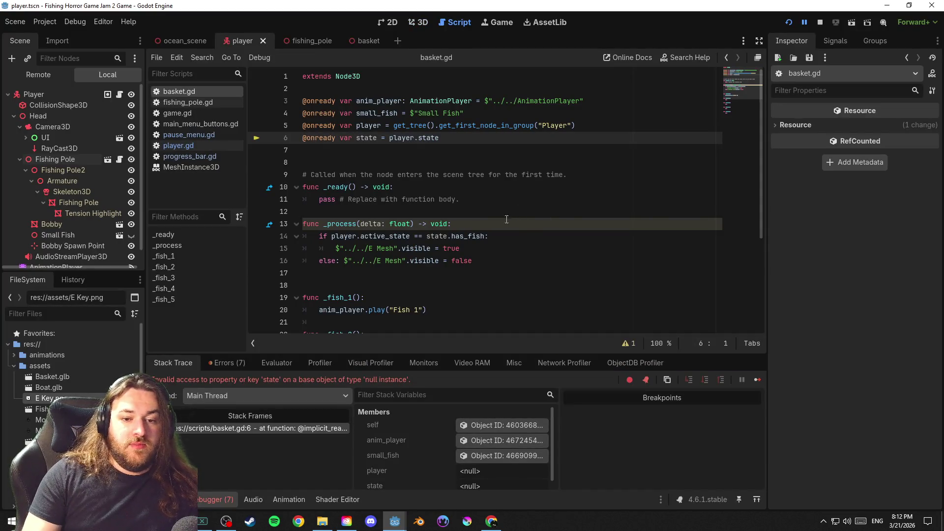
pyautogui.click(510, 213)
pyautogui.hotkey('ctrl', 's')
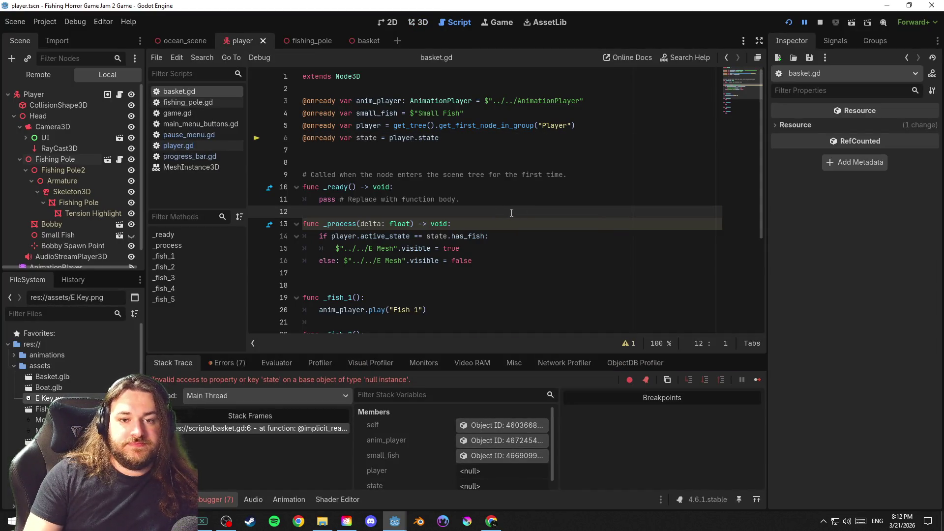
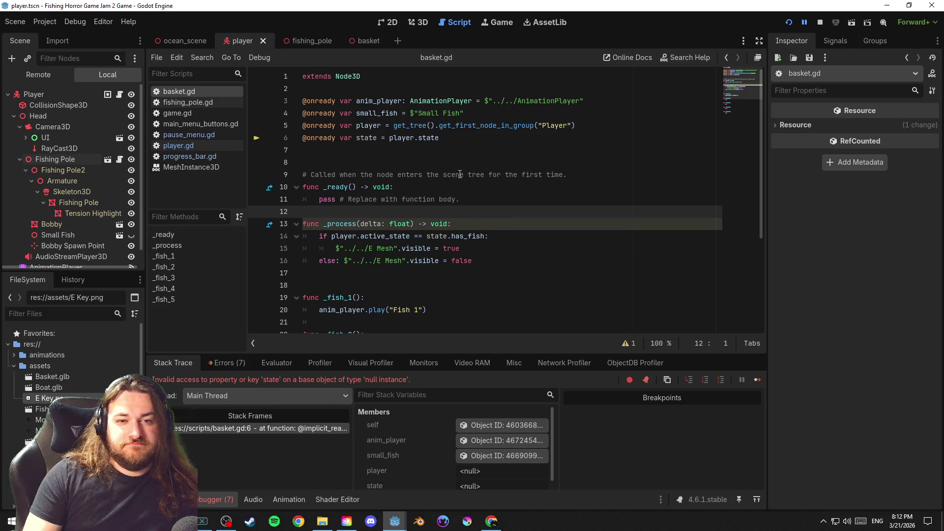
# Point line 6 at player.active_state, make line 14 read player.state, then save and rerun the game
pyautogui.click(453, 136)
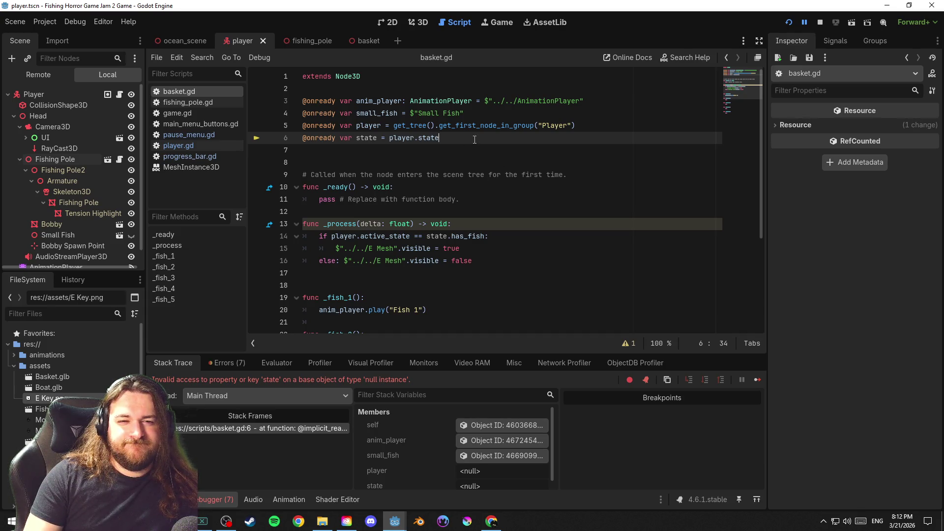
pyautogui.doubleClick(431, 139)
pyautogui.write('actie')
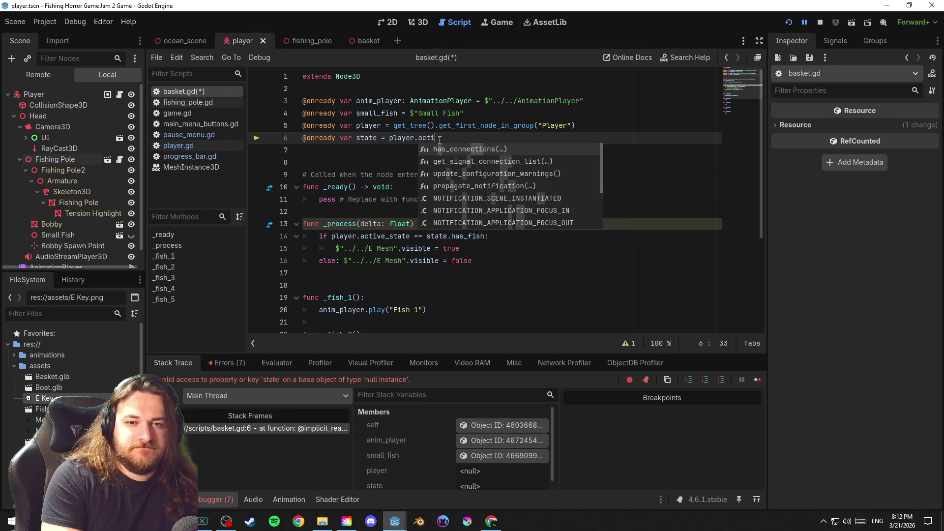
pyautogui.press('BackSpace')
pyautogui.press('BackSpace')
pyautogui.press('BackSpace')
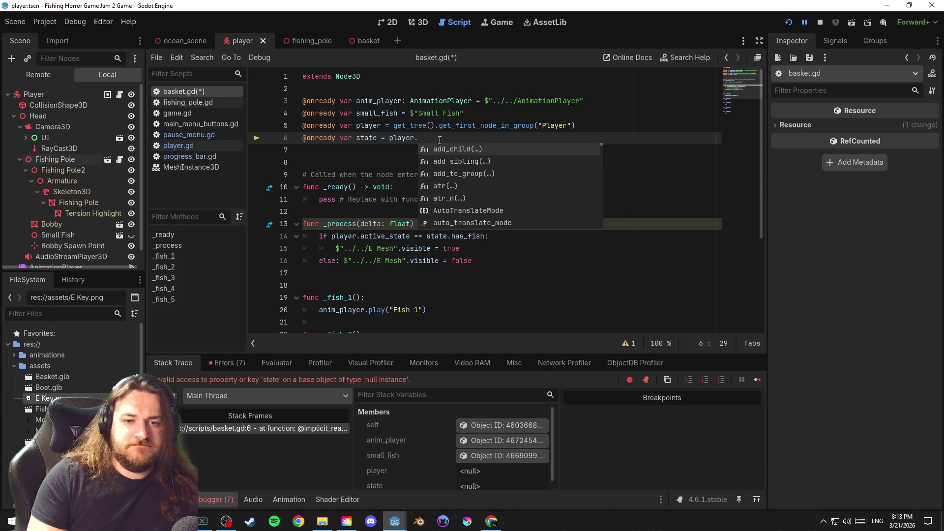
pyautogui.write('active_state')
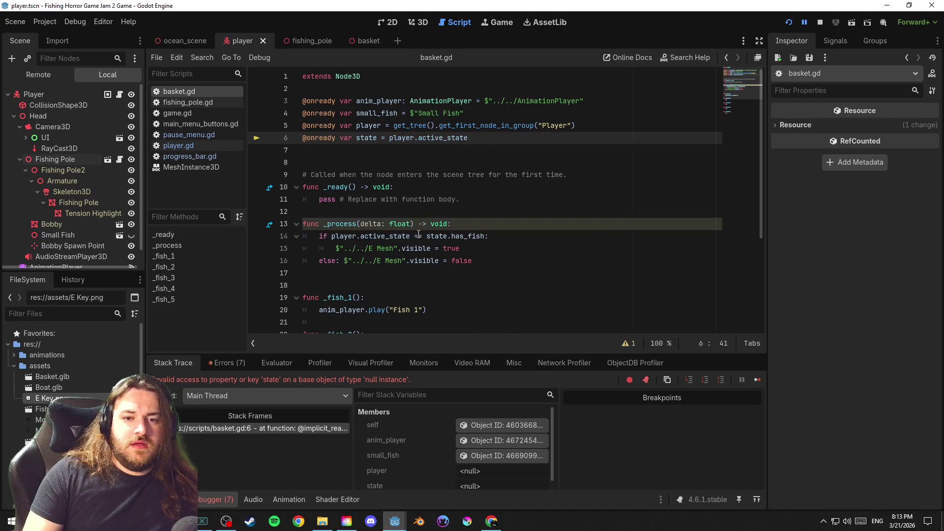
pyautogui.click(503, 237)
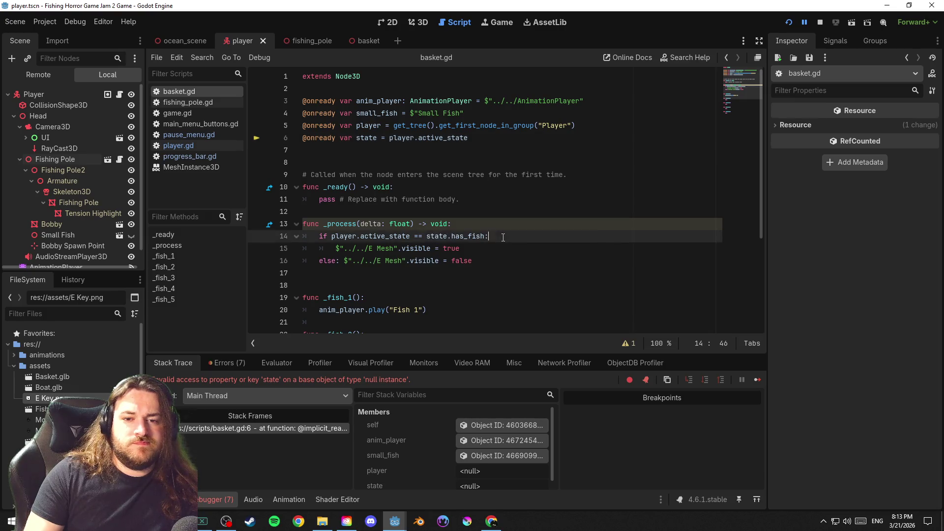
pyautogui.click(490, 140)
pyautogui.moveTo(361, 237); pyautogui.dragTo(375, 237)
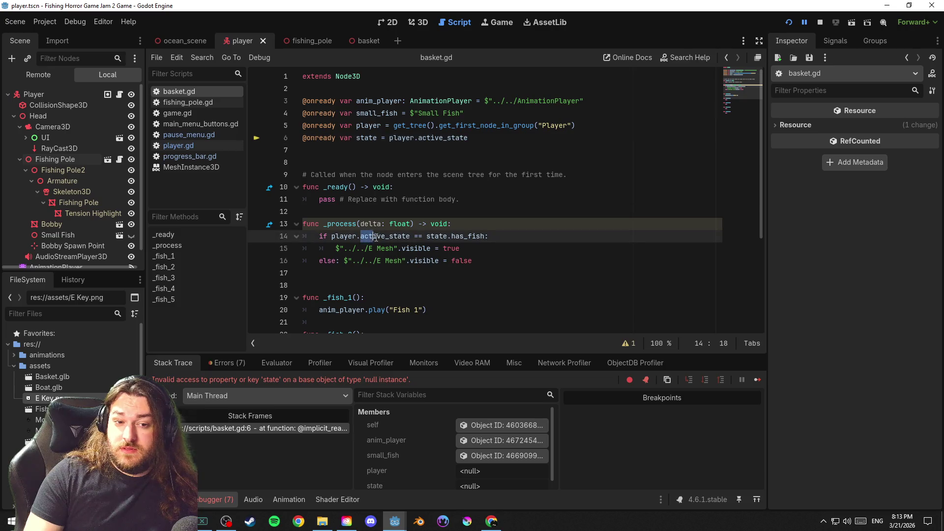
pyautogui.press('BackSpace')
pyautogui.hotkey('ctrl', 's')
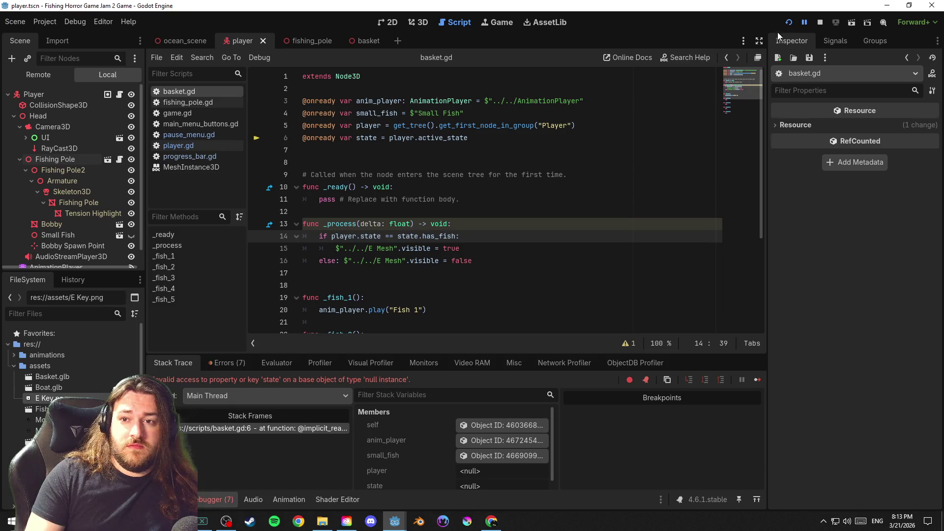
pyautogui.click(788, 22)
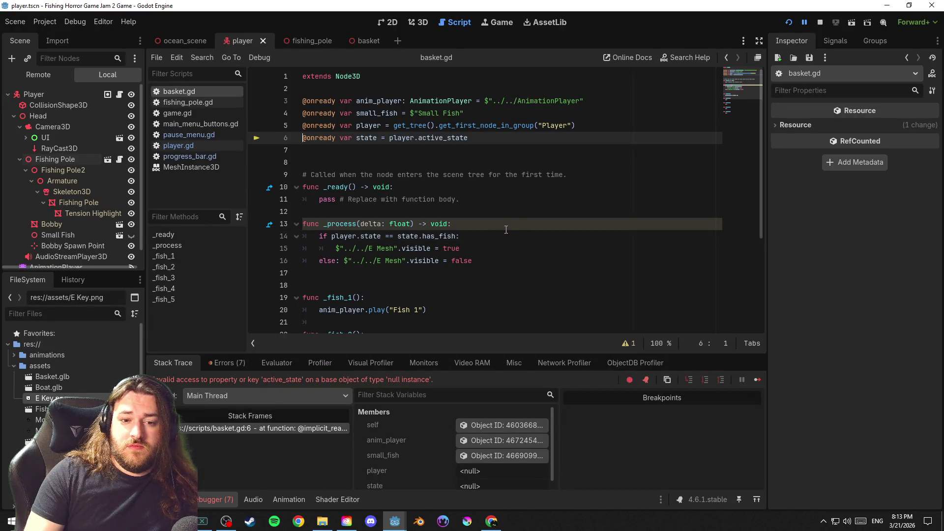
pyautogui.click(480, 138)
pyautogui.hotkey('ctrl', 's')
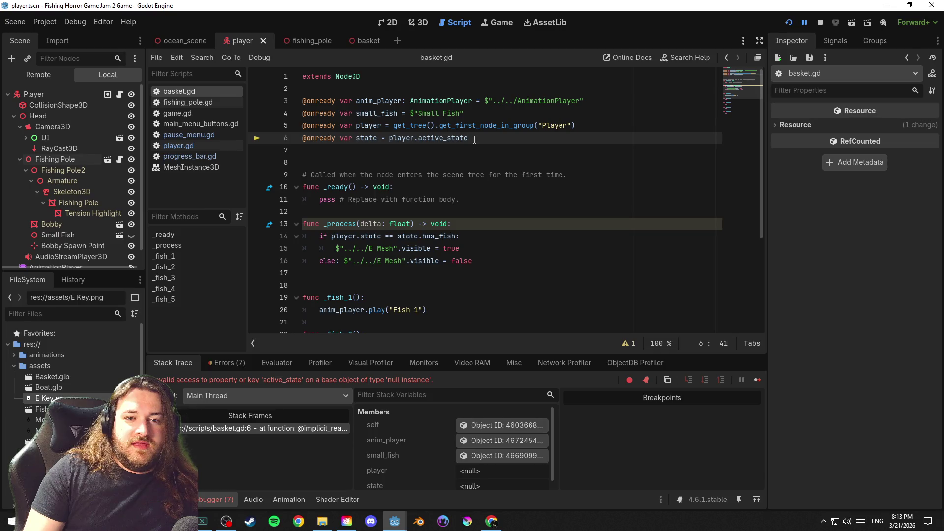
pyautogui.moveTo(480, 138); pyautogui.dragTo(291, 144)
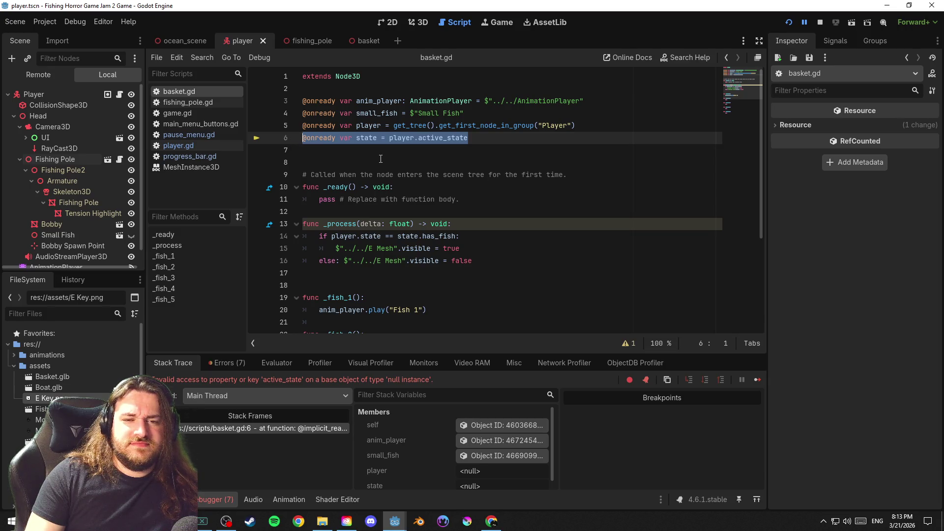
pyautogui.press('BackSpace')
pyautogui.press('BackSpace')
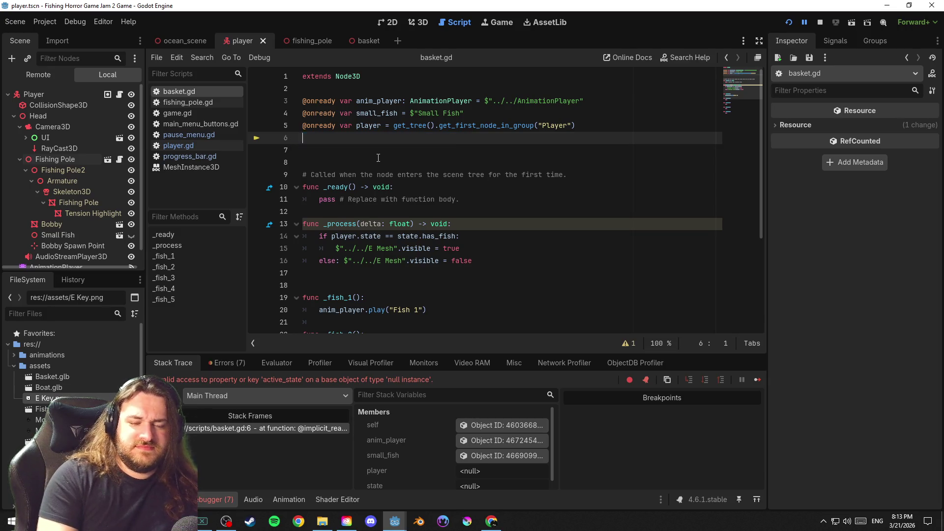
# Rewrite the line 13 check to use player.active_state, dropping the == comparison, and save basket.gd
pyautogui.click(360, 225)
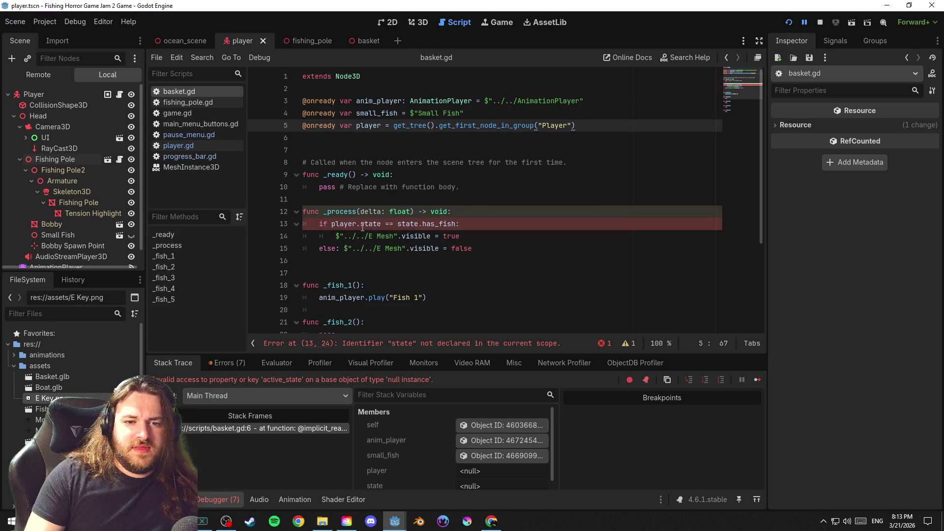
pyautogui.write('active')
pyautogui.write('_state')
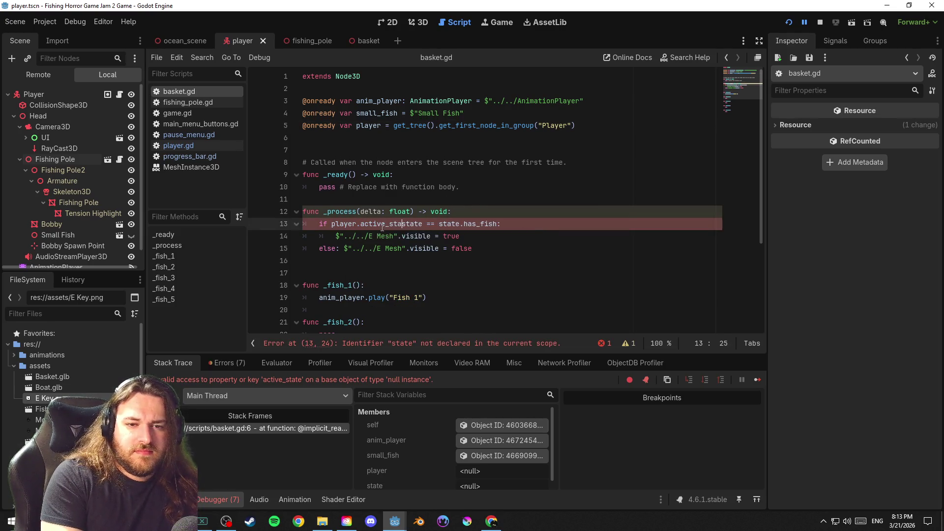
pyautogui.press('Delete')
pyautogui.press('Delete')
pyautogui.press('Delete')
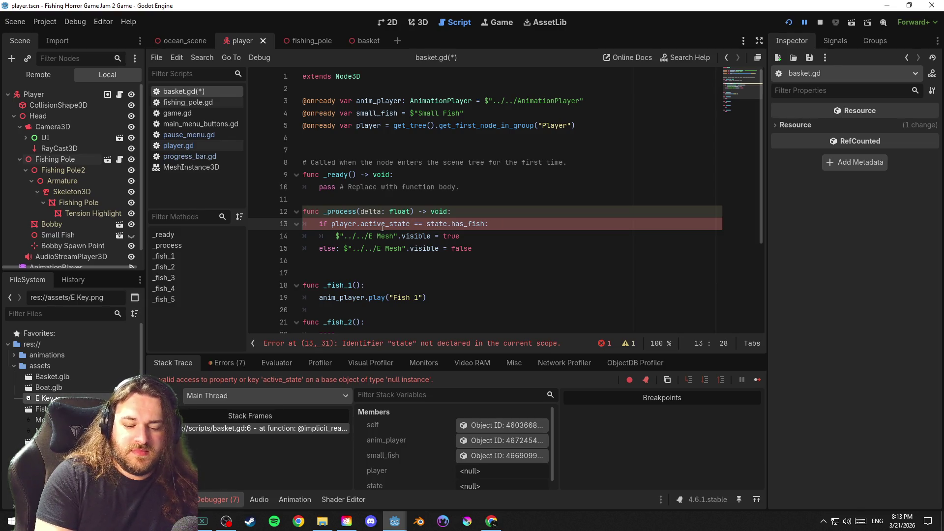
pyautogui.press('Delete')
pyautogui.hotkey('ctrl', 's')
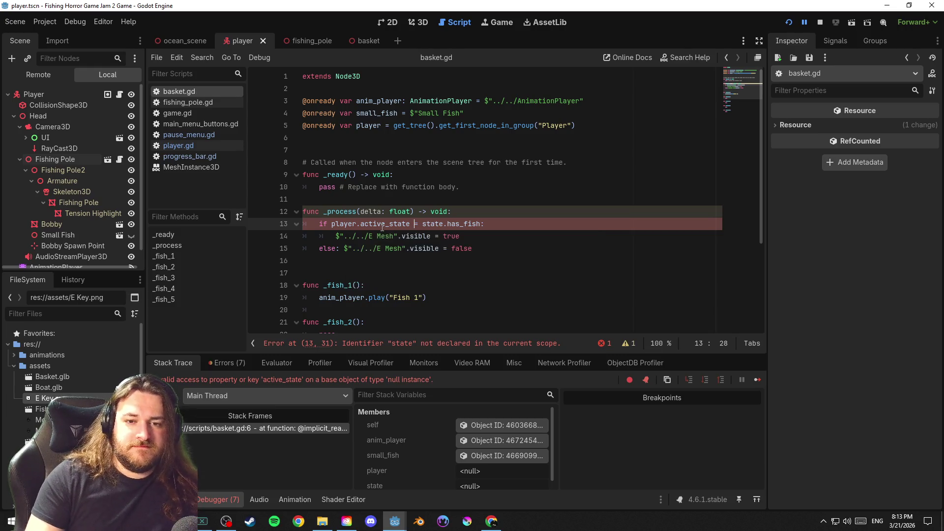
pyautogui.press('Delete')
pyautogui.press('Delete')
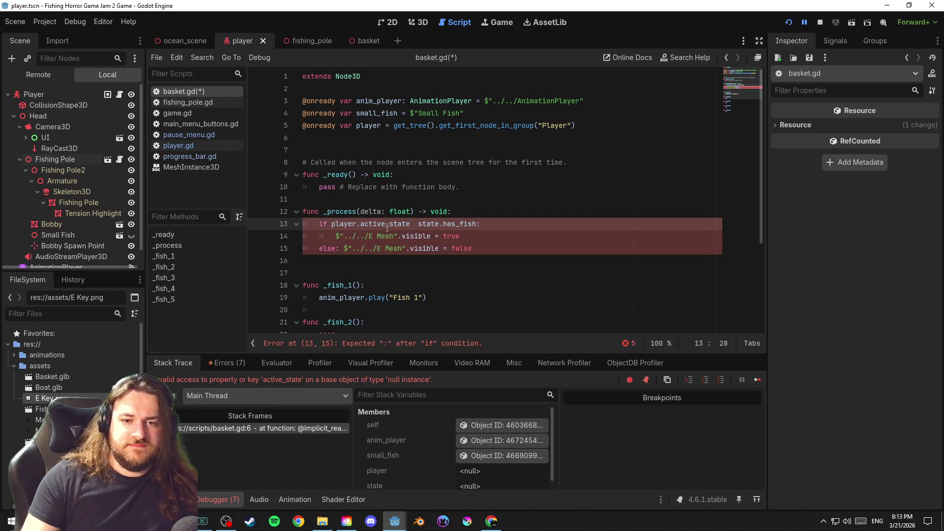
pyautogui.click(505, 250)
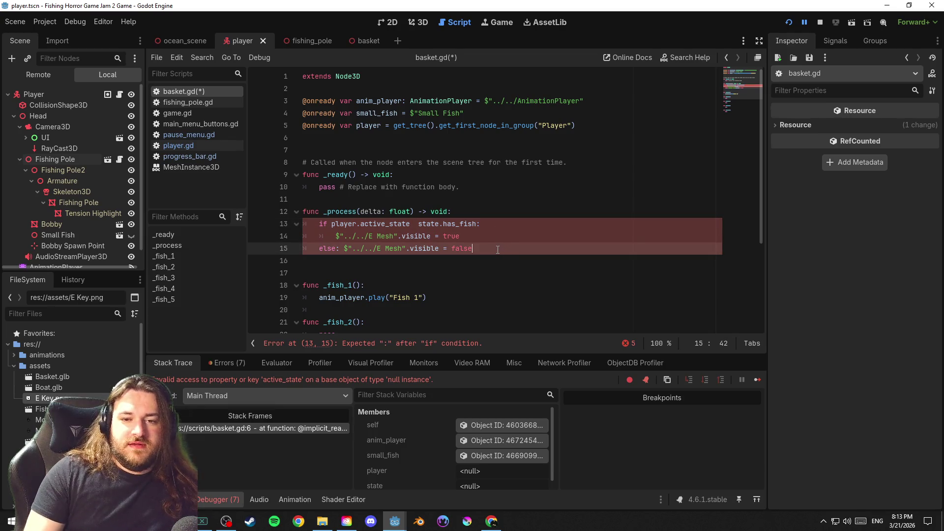
pyautogui.click(496, 227)
pyautogui.hotkey('ctrl', 's')
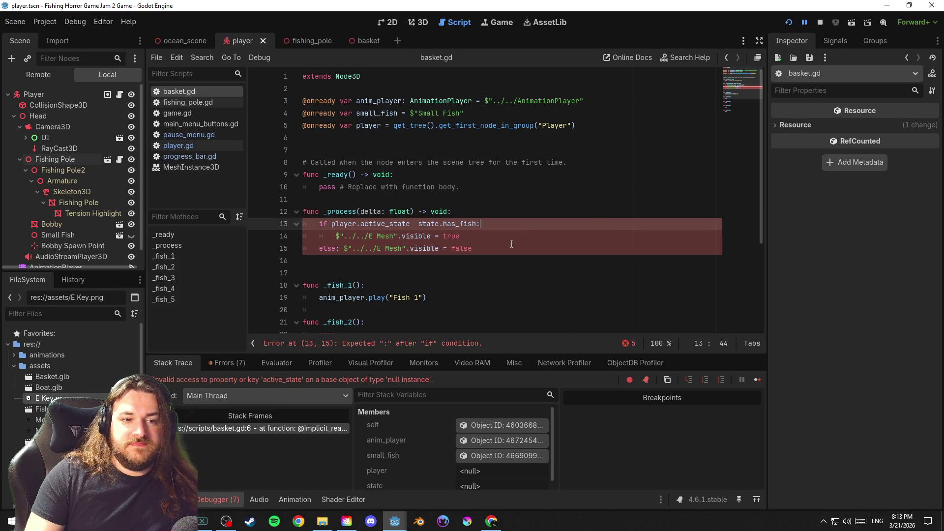
pyautogui.click(486, 249)
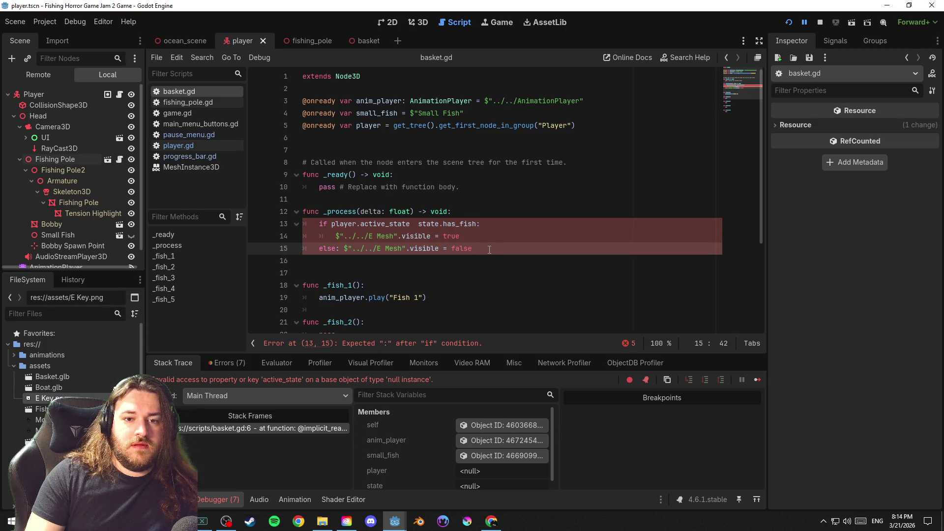
pyautogui.moveTo(471, 250); pyautogui.dragTo(303, 239)
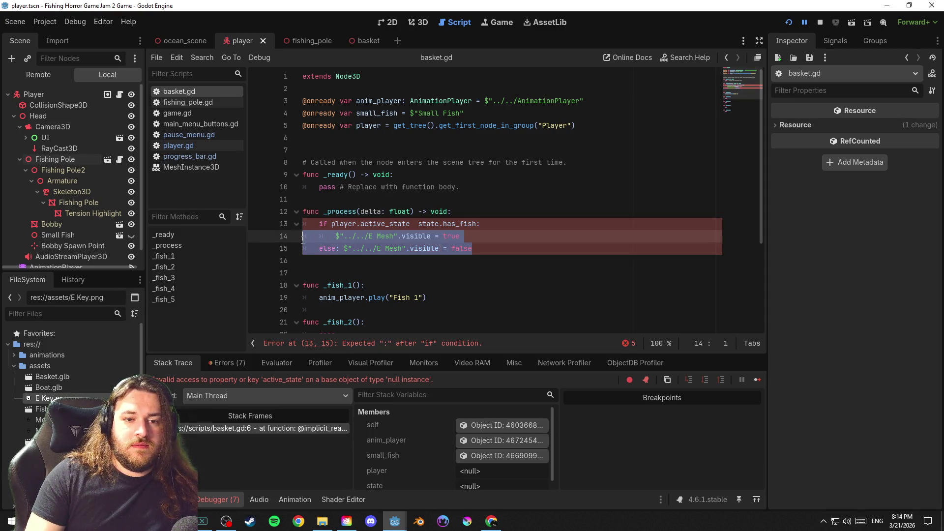
pyautogui.click(494, 248)
pyautogui.moveTo(596, 126); pyautogui.dragTo(292, 126)
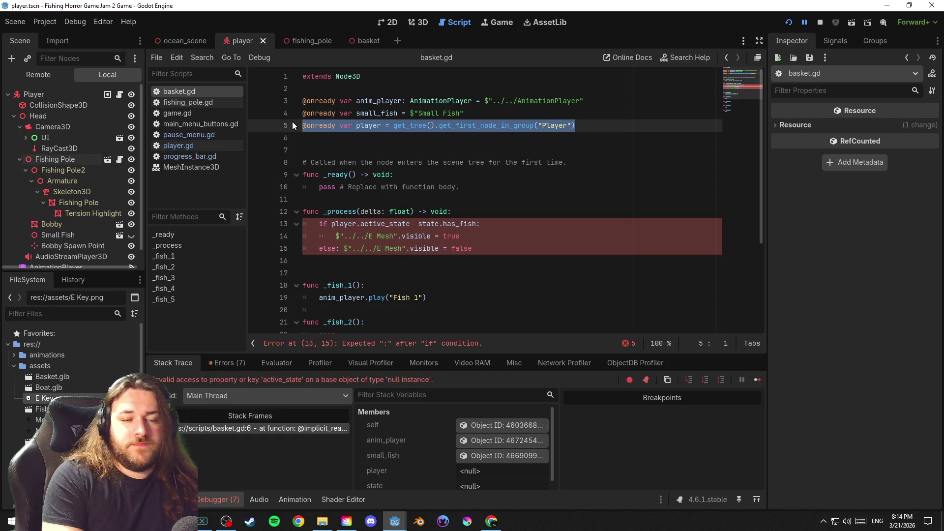
pyautogui.write('@onready var e_mesh ')
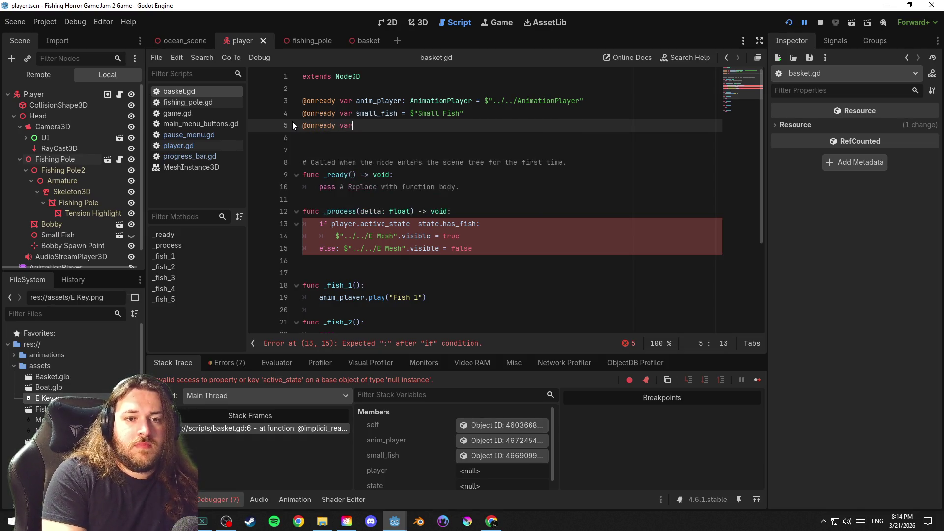
pyautogui.write('=')
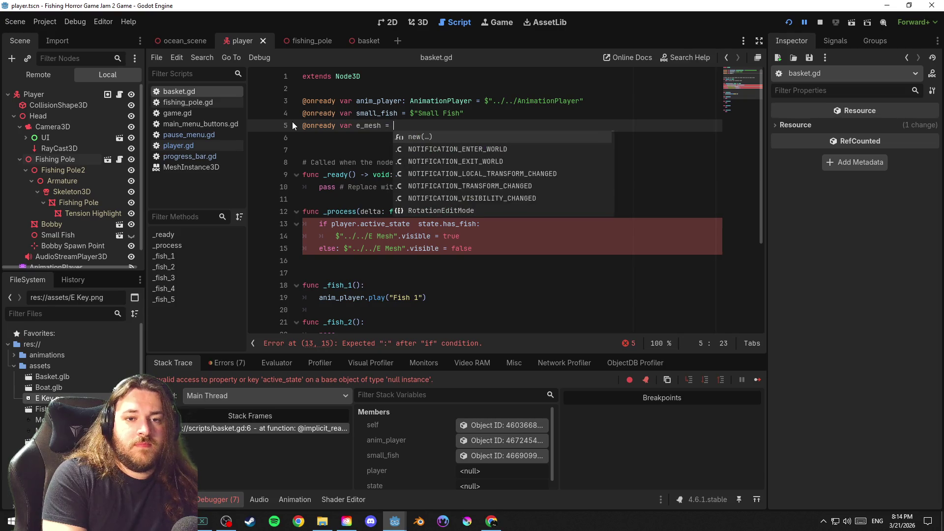
pyautogui.click(372, 40)
pyautogui.moveTo(41, 169)
pyautogui.mouseDown()
pyautogui.moveTo(219, 175)
pyautogui.moveTo(411, 123)
pyautogui.mouseUp()
pyautogui.hotkey('ctrl', 's')
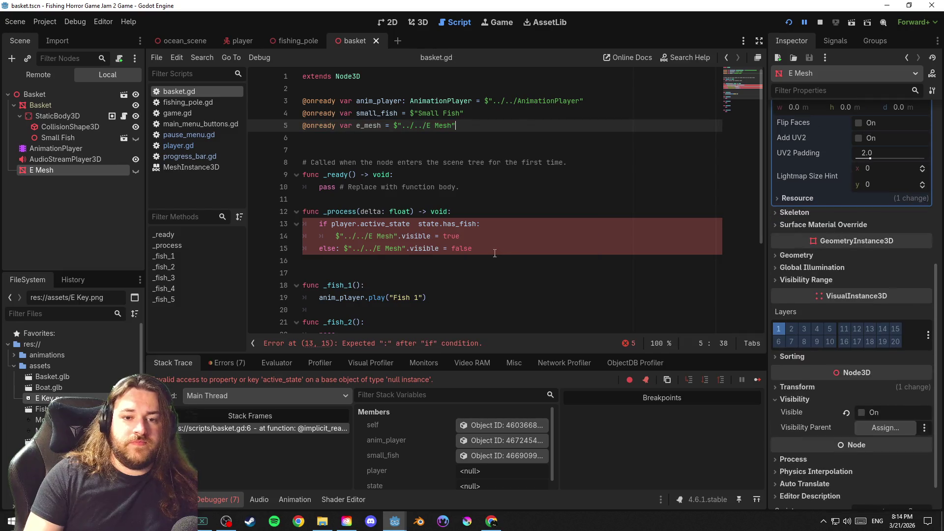
# Delete the two visibility lines and the whole _process function, then save basket.gd
pyautogui.moveTo(493, 249)
pyautogui.mouseDown()
pyautogui.moveTo(370, 248)
pyautogui.moveTo(303, 236)
pyautogui.mouseUp()
pyautogui.rightClick(384, 243)
pyautogui.click(341, 239)
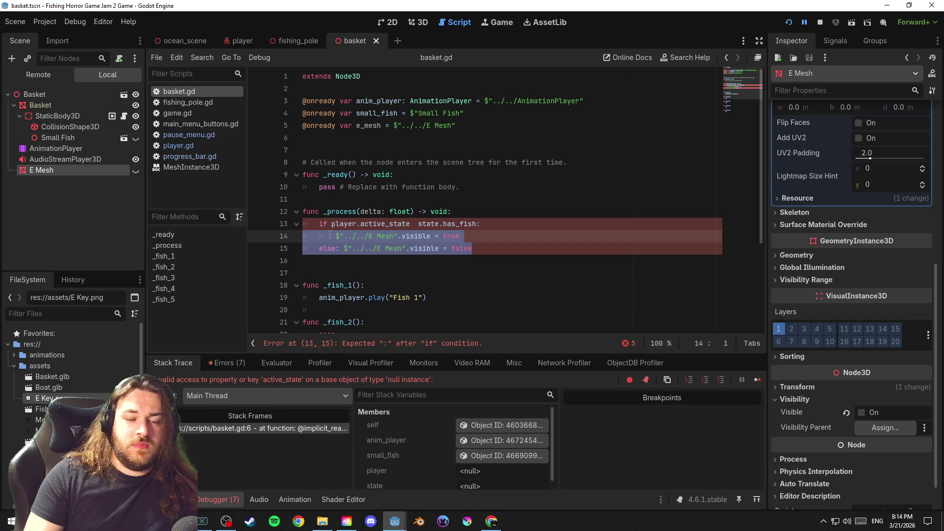
pyautogui.press('Delete')
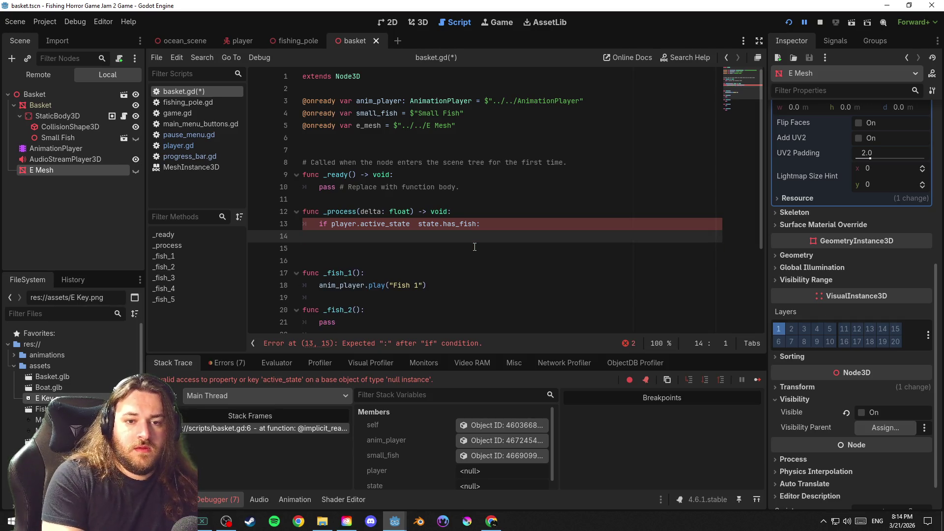
pyautogui.moveTo(338, 231); pyautogui.dragTo(302, 211)
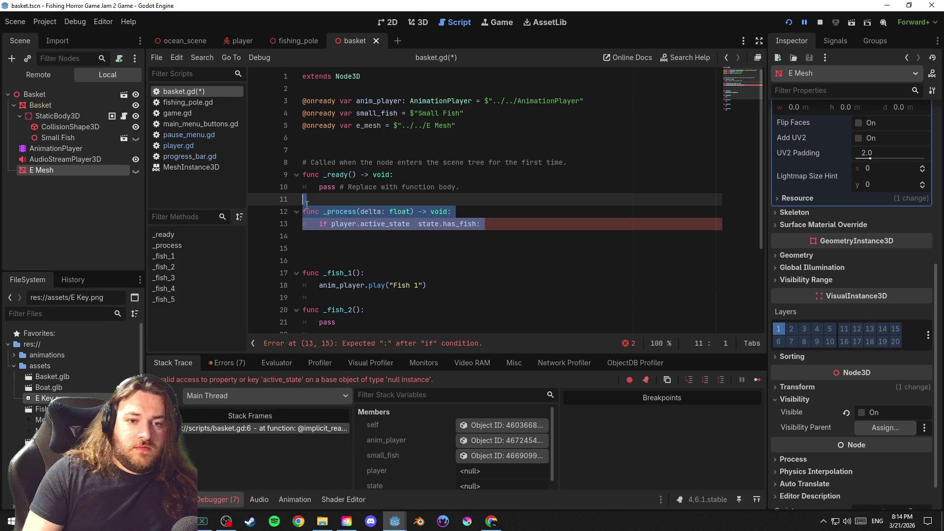
pyautogui.press('Delete')
pyautogui.press('BackSpace')
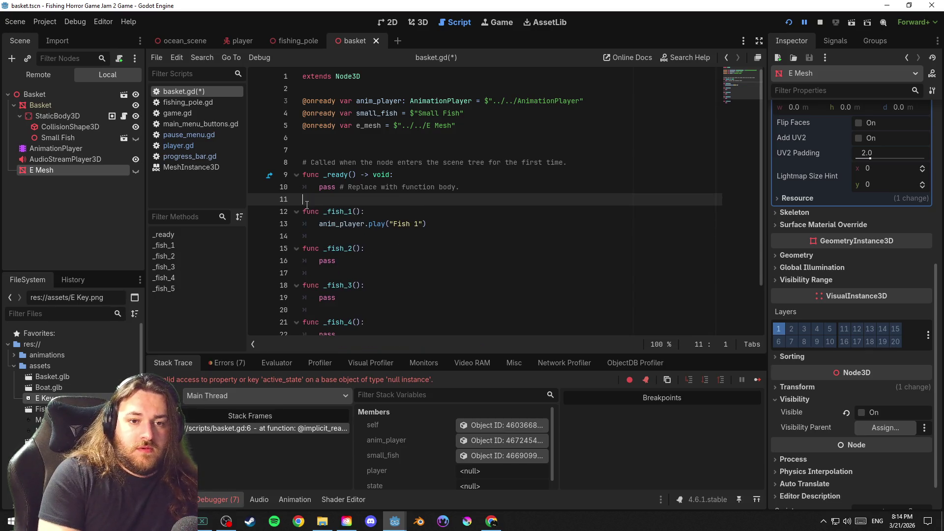
pyautogui.hotkey('ctrl', 's')
pyautogui.click(304, 210)
# Review the player's has_fish state code in player.gd
pyautogui.click(181, 145)
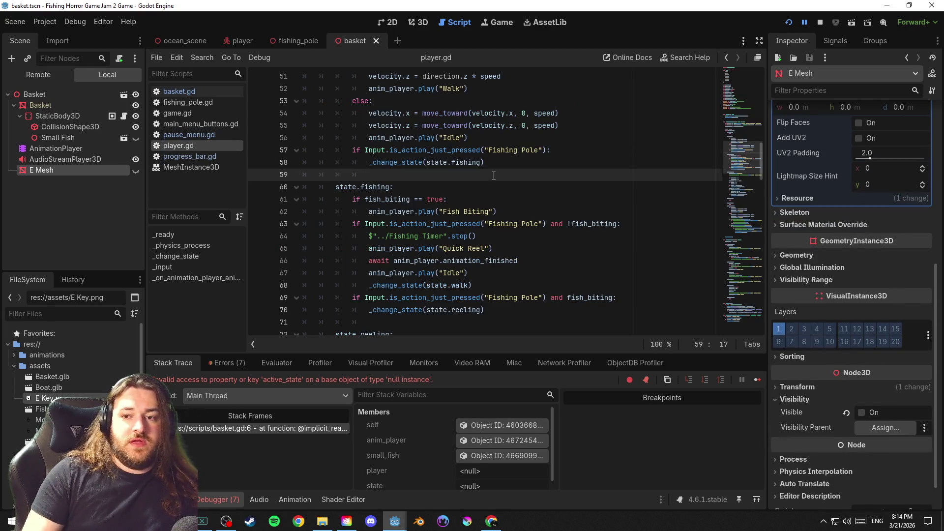
pyautogui.scroll(-7, 540, 182)
pyautogui.scroll(-6, 540, 182)
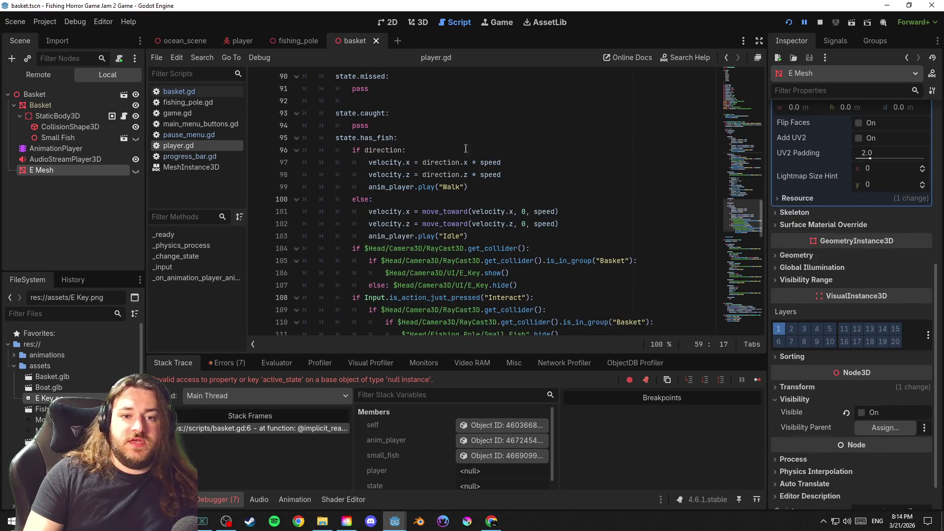
pyautogui.click(475, 126)
# Insert `if player.state == state.has_fish:` after the dev skip block in game.gd's _process
pyautogui.click(197, 113)
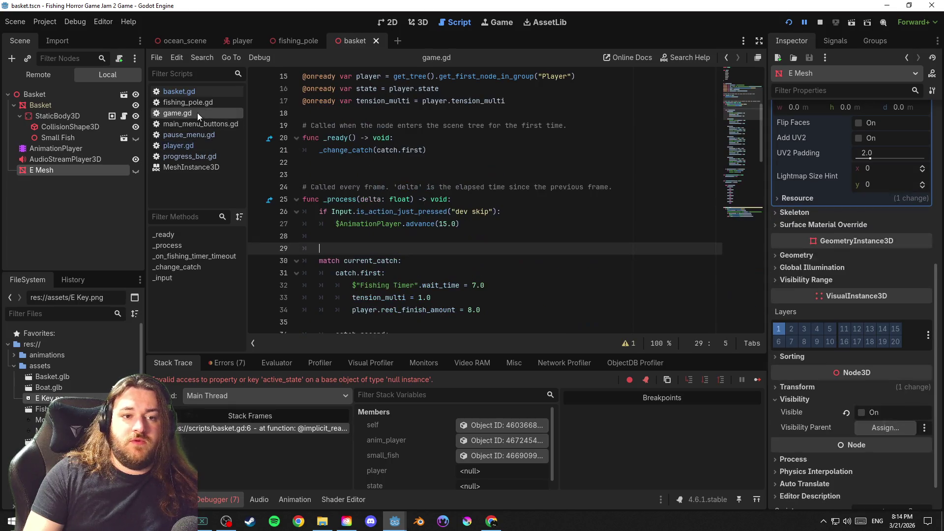
pyautogui.click(514, 162)
pyautogui.scroll(-5, 540, 182)
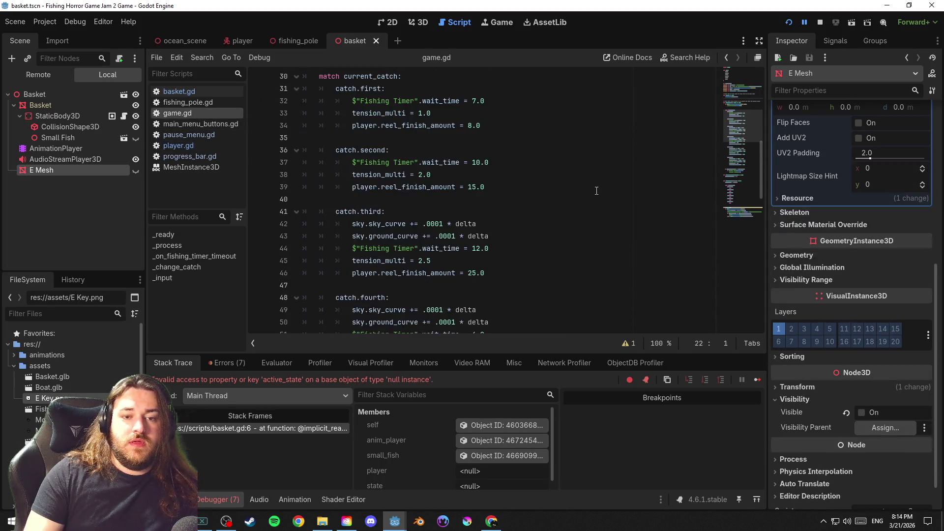
pyautogui.scroll(4, 550, 184)
pyautogui.click(461, 196)
pyautogui.press('Return')
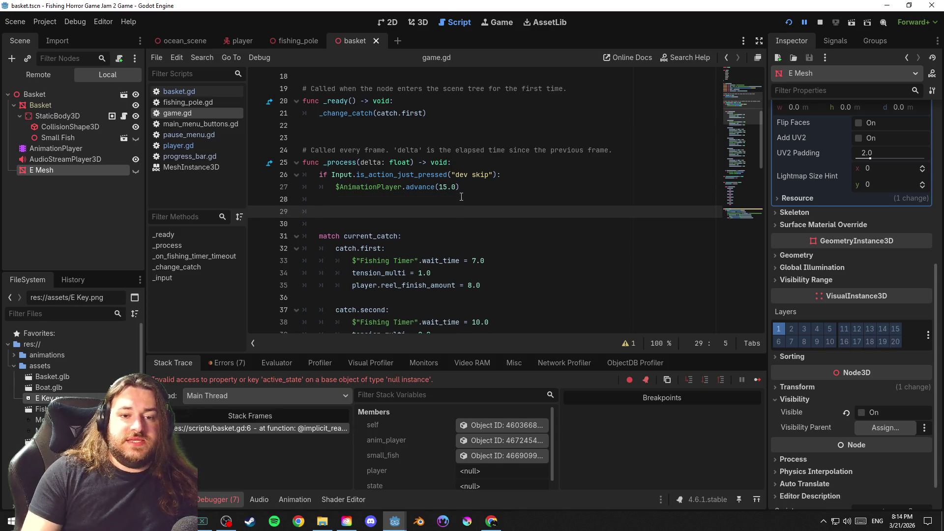
pyautogui.write('if player.state')
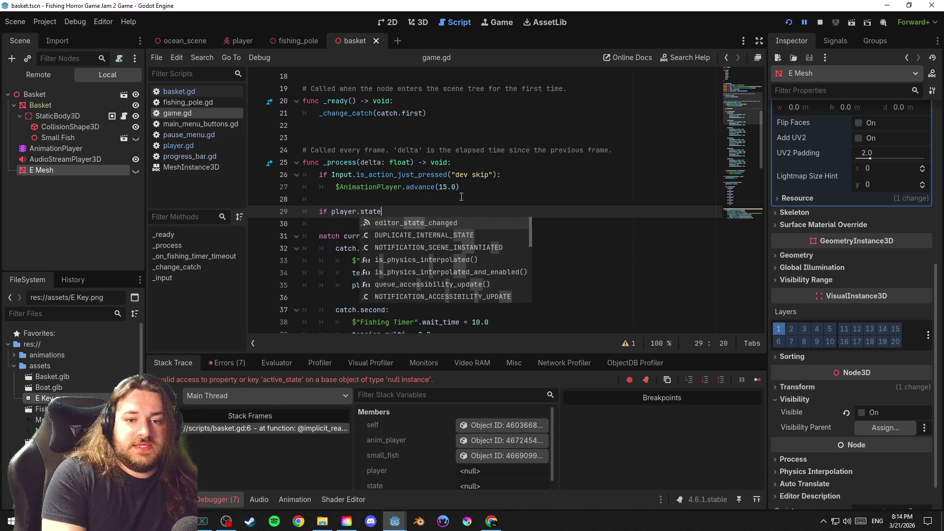
pyautogui.write(' ==')
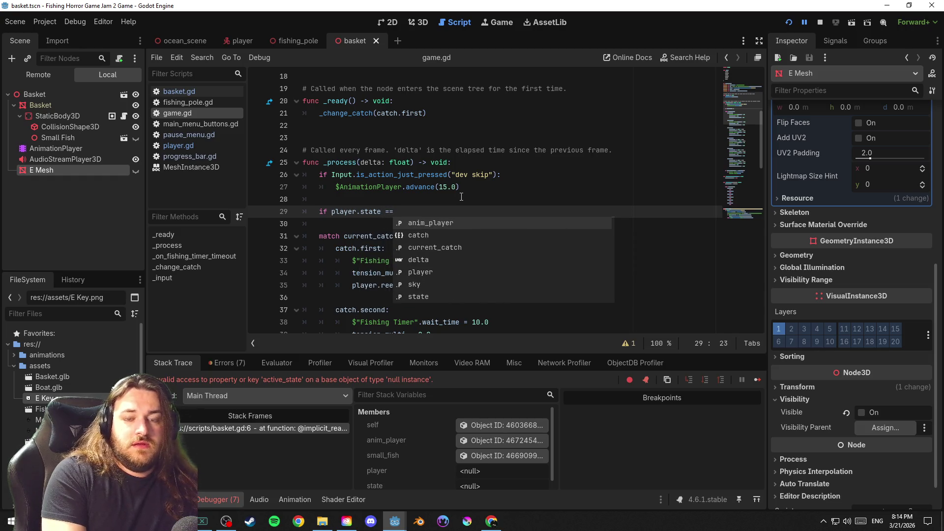
pyautogui.write(' state.')
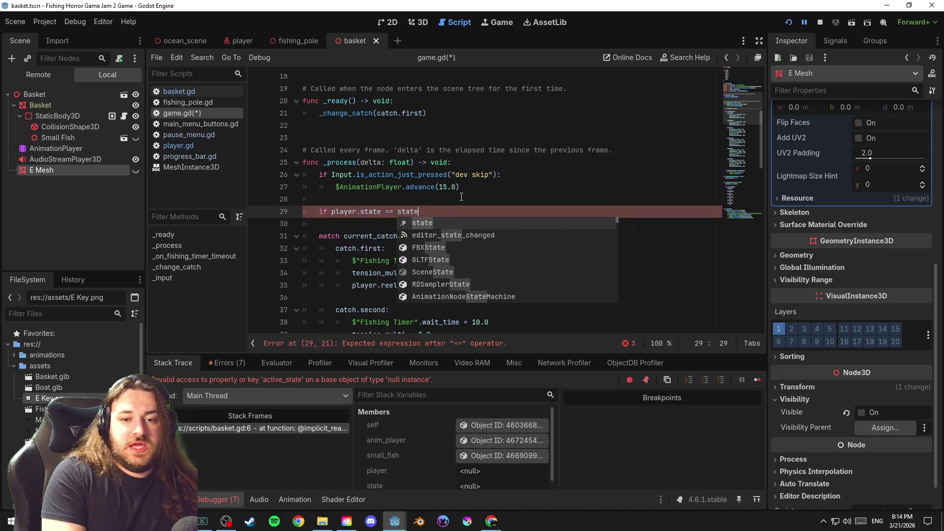
pyautogui.write('has_fisht')
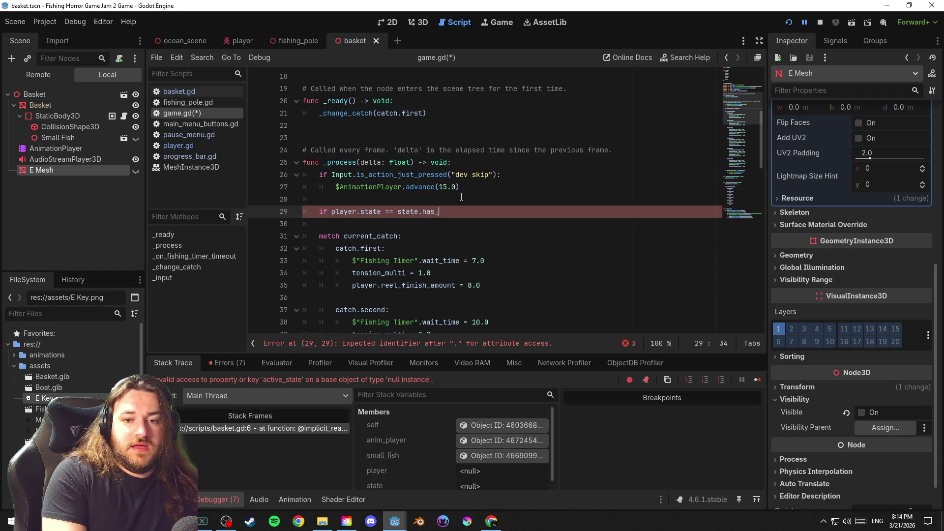
pyautogui.press('BackSpace')
pyautogui.write(':')
pyautogui.press('Return')
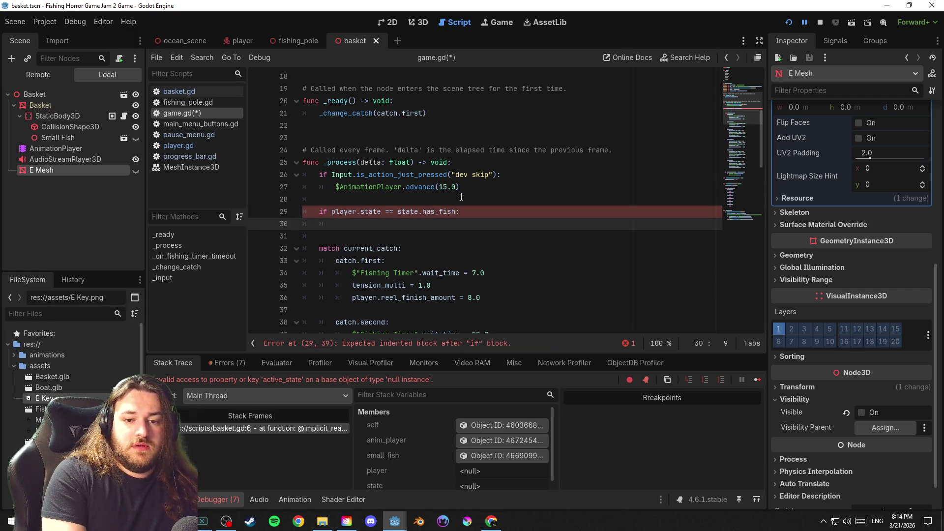
# Clear the trial text from the if body, leaving it empty, and save game.gd
pyautogui.write('pass')
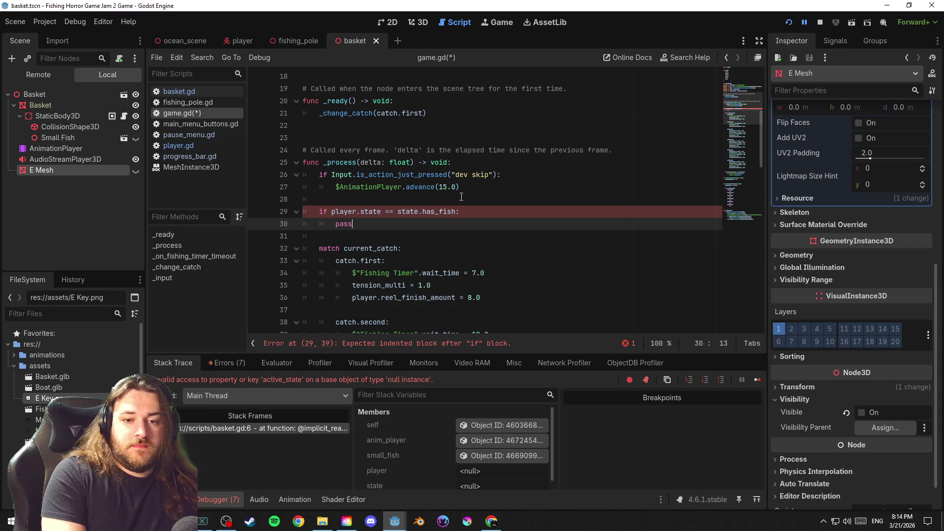
pyautogui.press('BackSpace')
pyautogui.press('BackSpace')
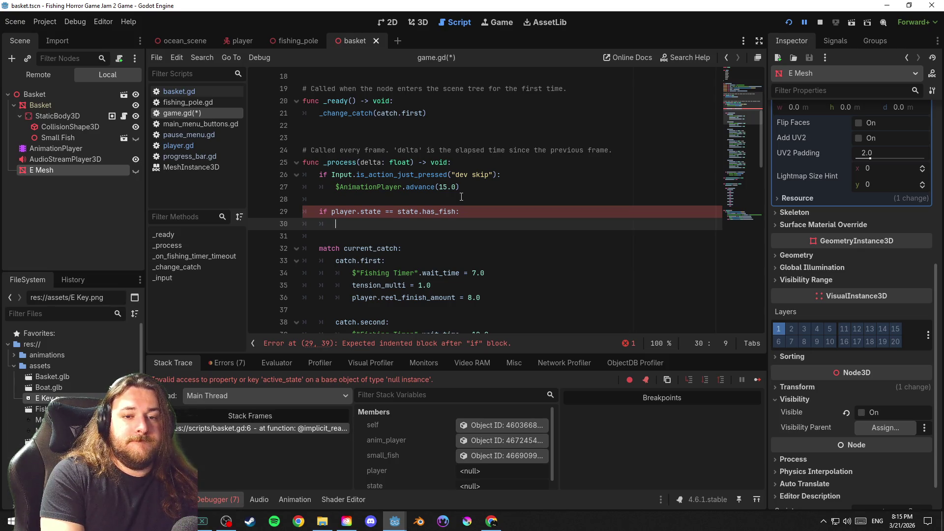
pyautogui.write('basket')
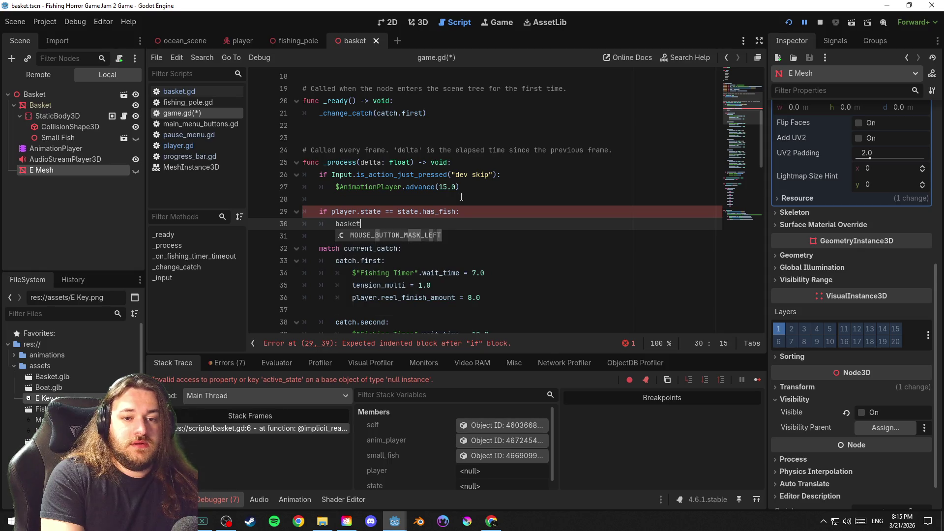
pyautogui.press('BackSpace')
pyautogui.press('BackSpace')
pyautogui.press('BackSpace')
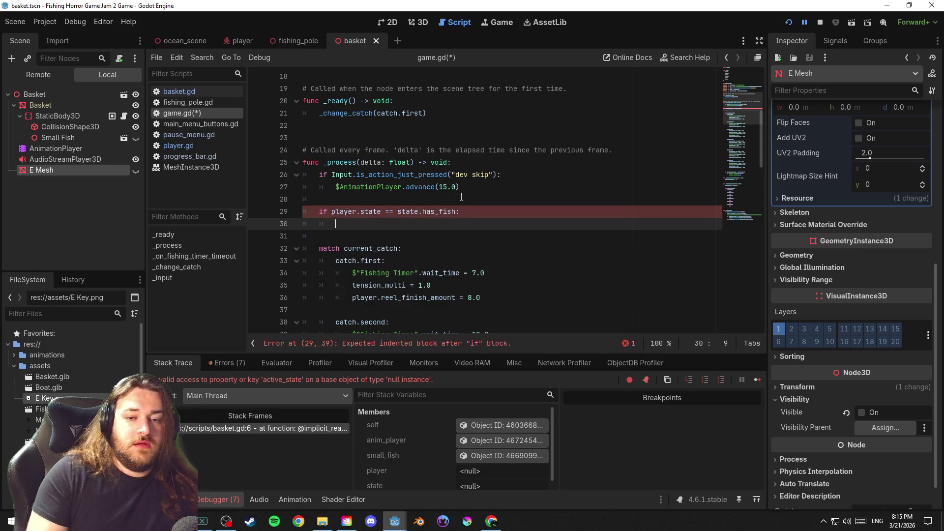
pyautogui.hotkey('ctrl', 's')
pyautogui.scroll(3, 491, 172)
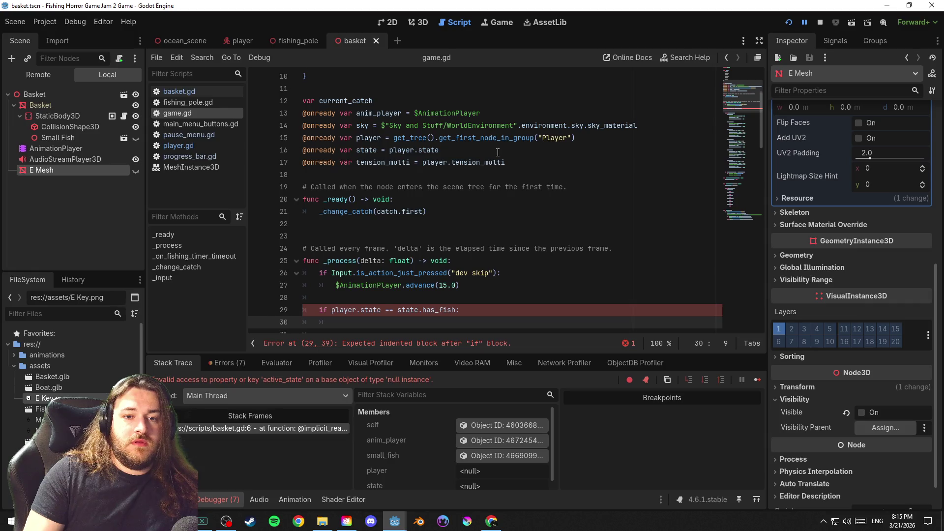
pyautogui.scroll(-1, 493, 126)
pyautogui.click(487, 113)
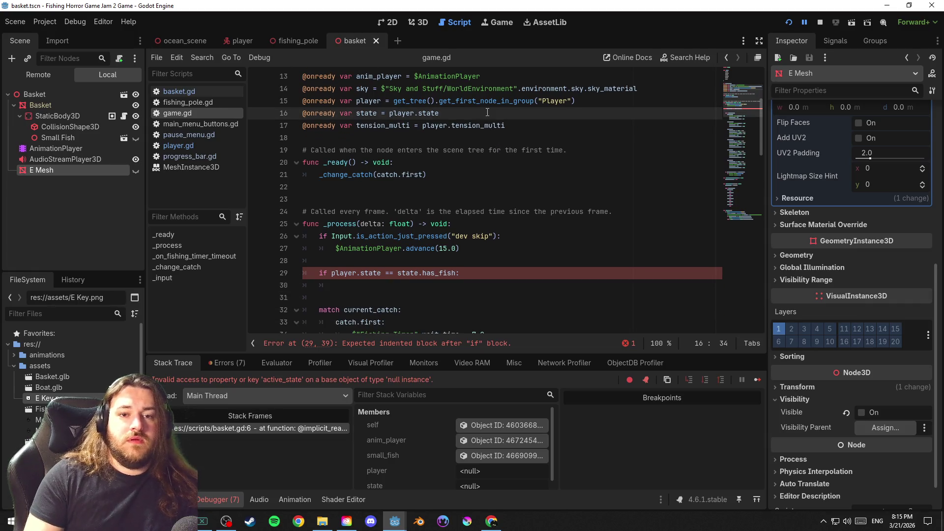
pyautogui.press('Return')
pyautogui.write('@onrea')
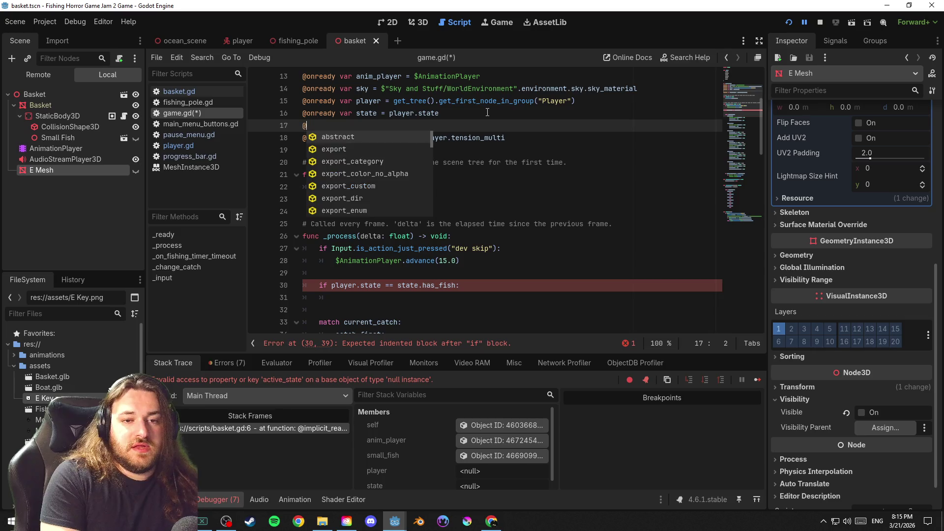
pyautogui.write('dy var basket =')
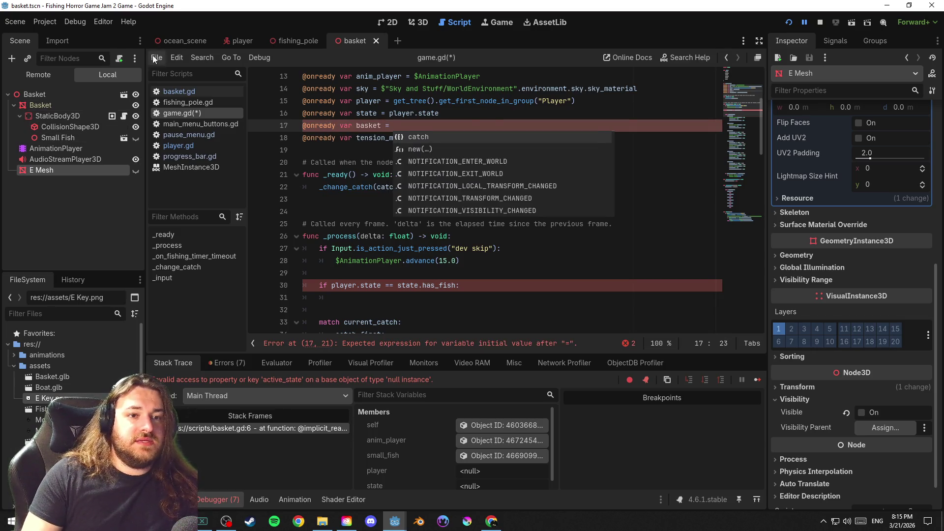
pyautogui.click(180, 40)
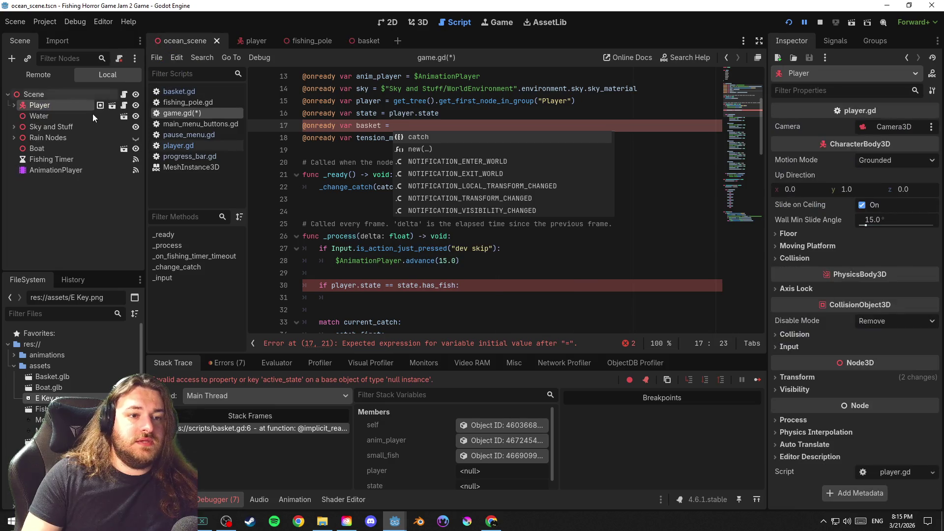
pyautogui.rightClick(46, 148)
pyautogui.click(105, 369)
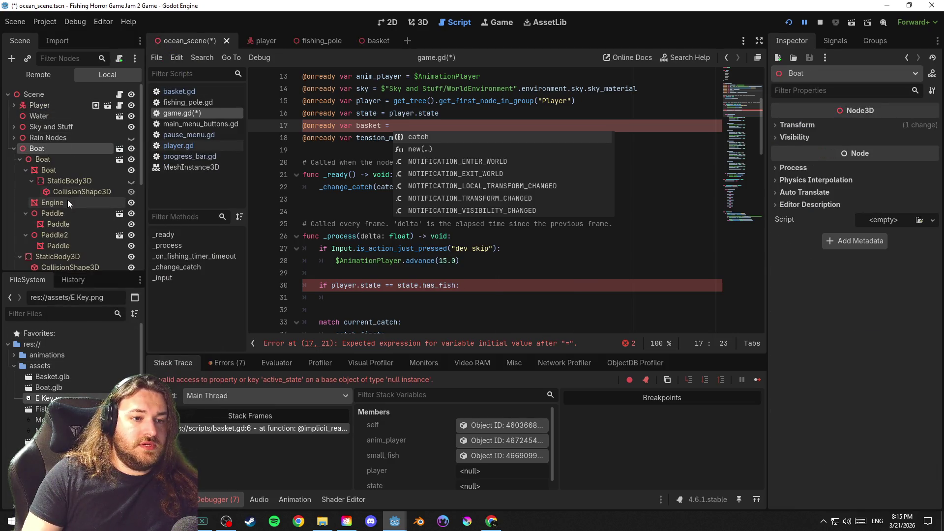
pyautogui.click(19, 159)
pyautogui.click(20, 170)
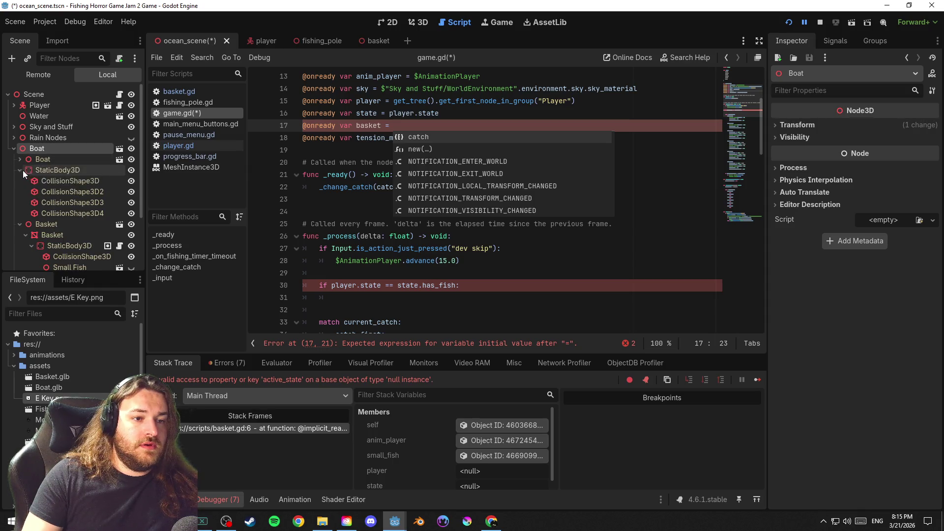
pyautogui.moveTo(44, 182)
pyautogui.mouseDown()
pyautogui.moveTo(565, 213)
pyautogui.moveTo(412, 155)
pyautogui.moveTo(413, 124)
pyautogui.mouseUp()
pyautogui.hotkey('ctrl', 's')
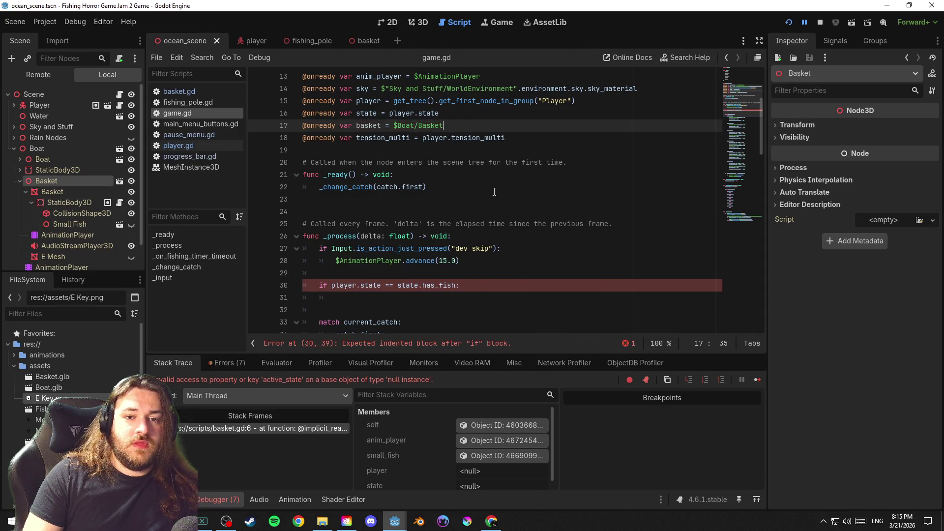
# Put the 'Boat/Basket/E Mesh' node path as the body of the has_fish check on line 31
pyautogui.scroll(-1, 494, 192)
pyautogui.scroll(-1, 494, 192)
pyautogui.click(480, 211)
pyautogui.press('Return')
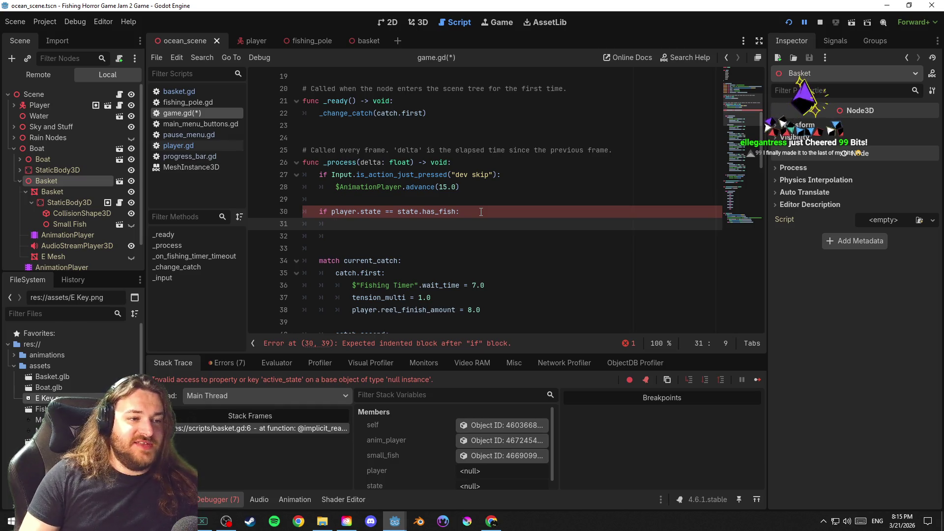
pyautogui.hotkey('ctrl', 's')
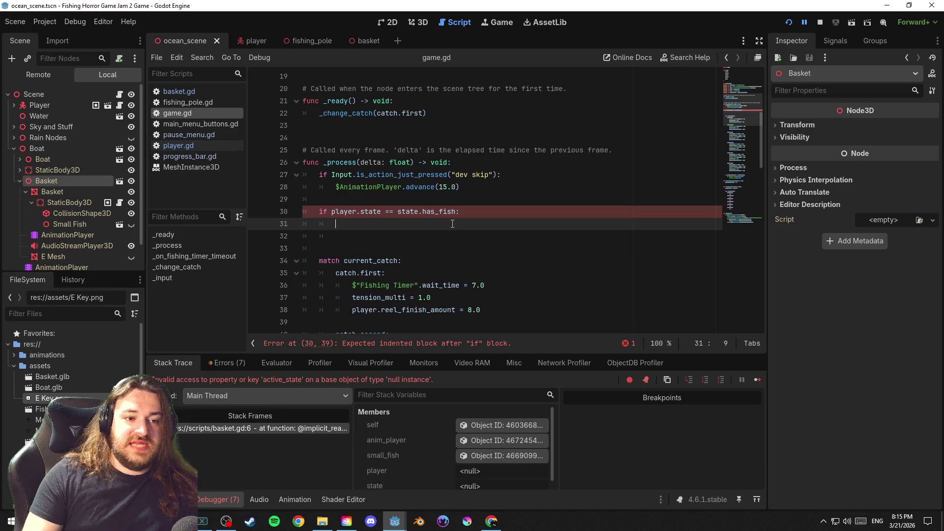
pyautogui.moveTo(67, 259); pyautogui.dragTo(367, 225)
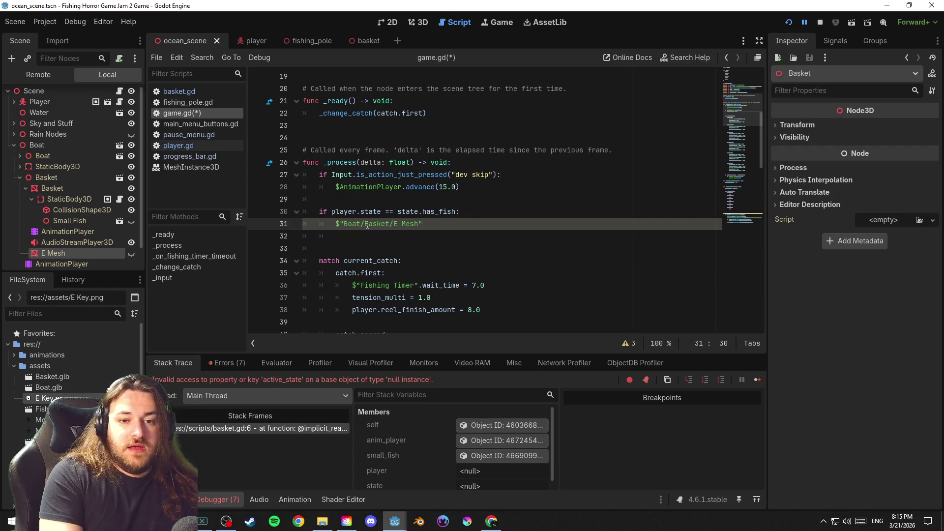
# Rewrite line 31 as basket.e_mesh.visible = true and save game.gd
pyautogui.press('BackSpace')
pyautogui.press('BackSpace')
pyautogui.press('BackSpace')
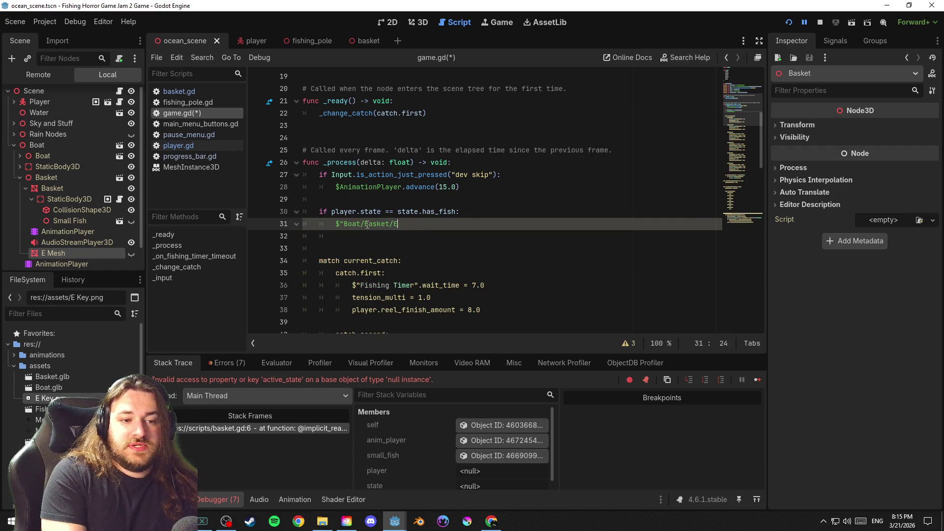
pyautogui.press('BackSpace')
pyautogui.press('BackSpace')
pyautogui.press('BackSpace')
pyautogui.write('boat.e')
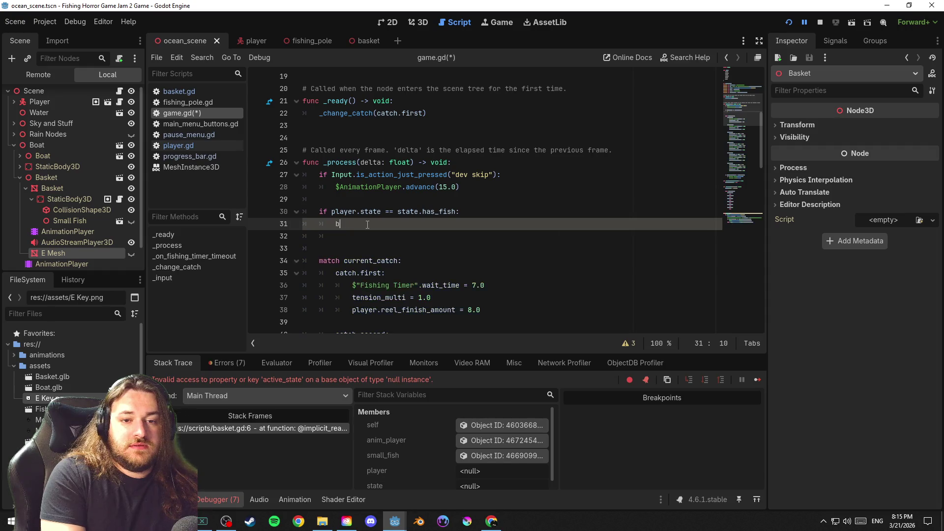
pyautogui.write('esh')
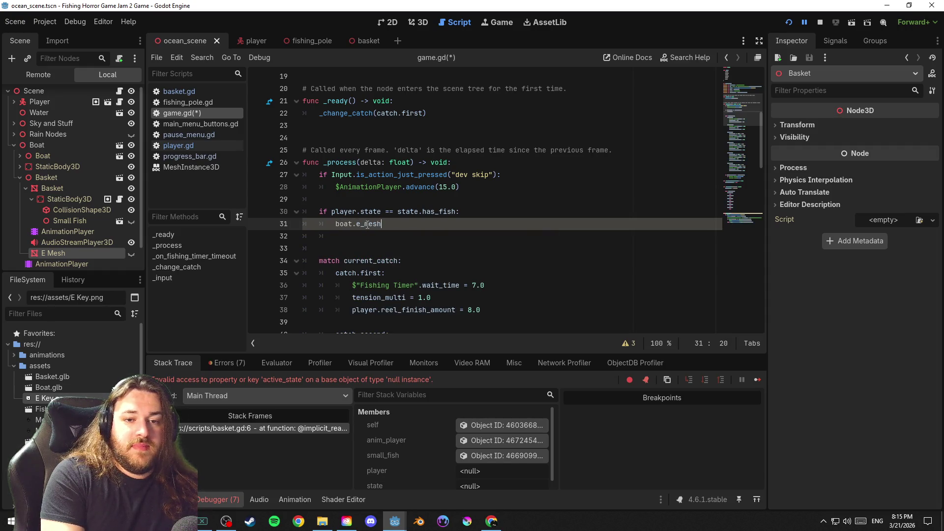
pyautogui.write('-')
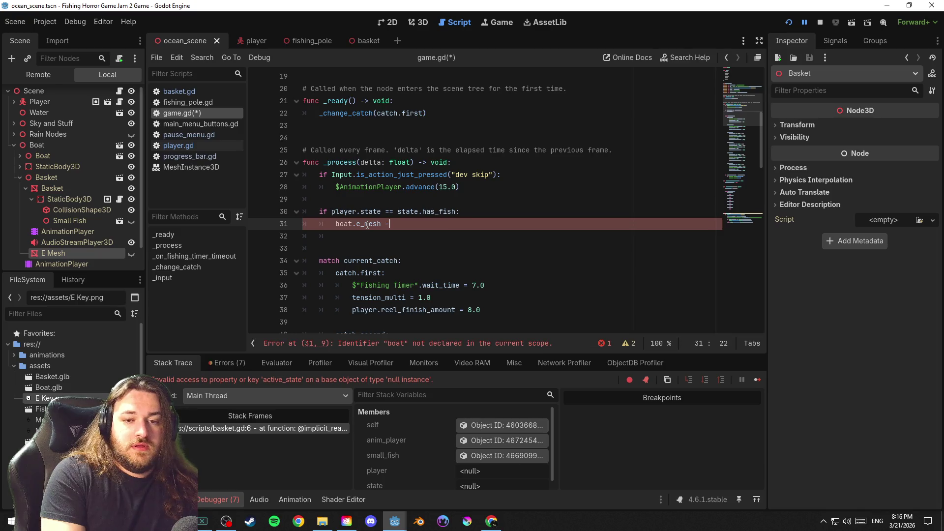
pyautogui.write('=')
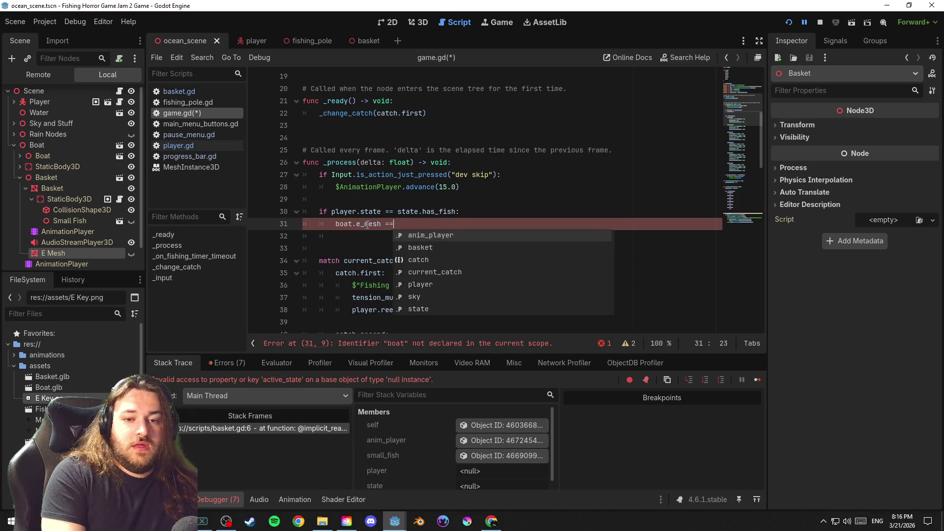
pyautogui.press('BackSpace')
pyautogui.press('BackSpace')
pyautogui.press('BackSpace')
pyautogui.write('.visible -')
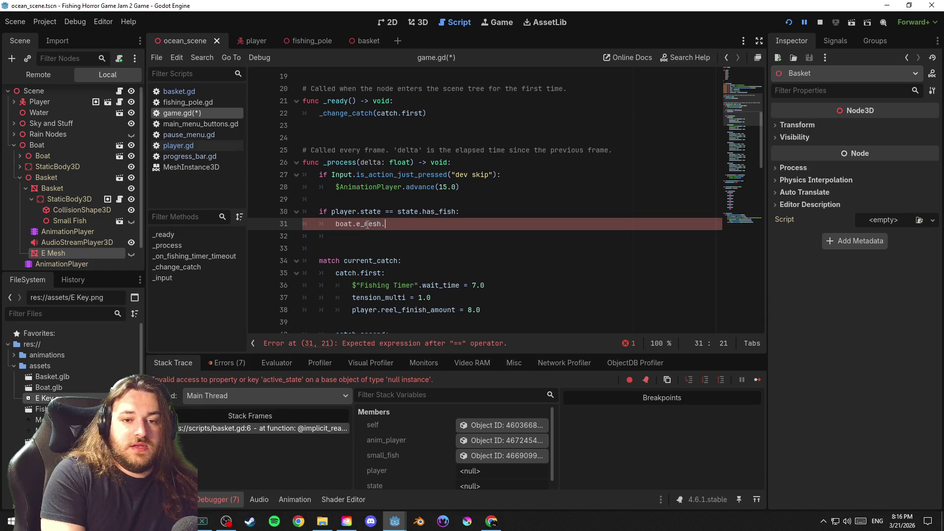
pyautogui.write(' true')
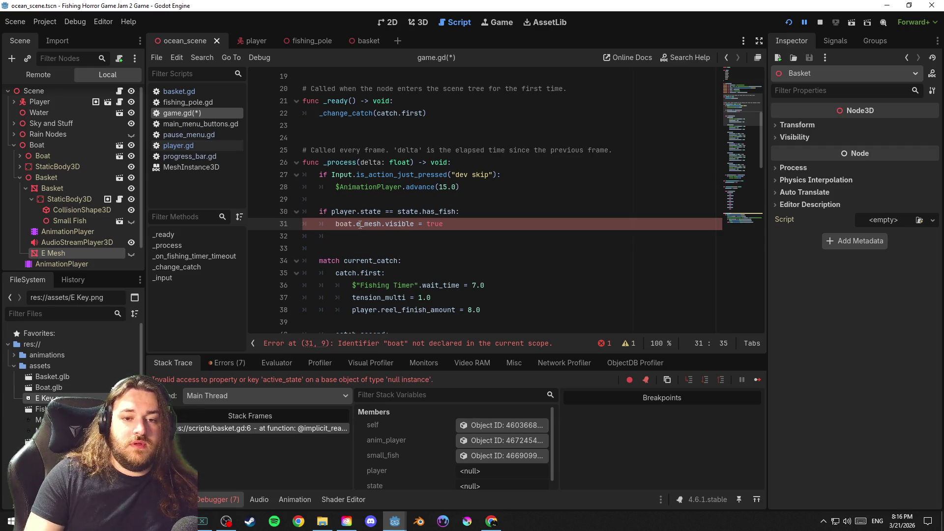
pyautogui.scroll(4, 359, 225)
pyautogui.scroll(-4, 359, 221)
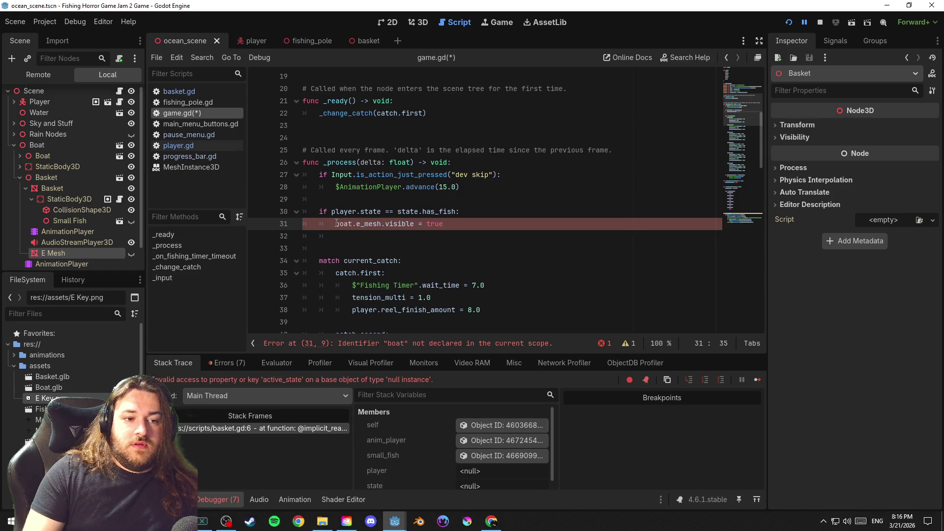
pyautogui.doubleClick(343, 224)
pyautogui.write('basket')
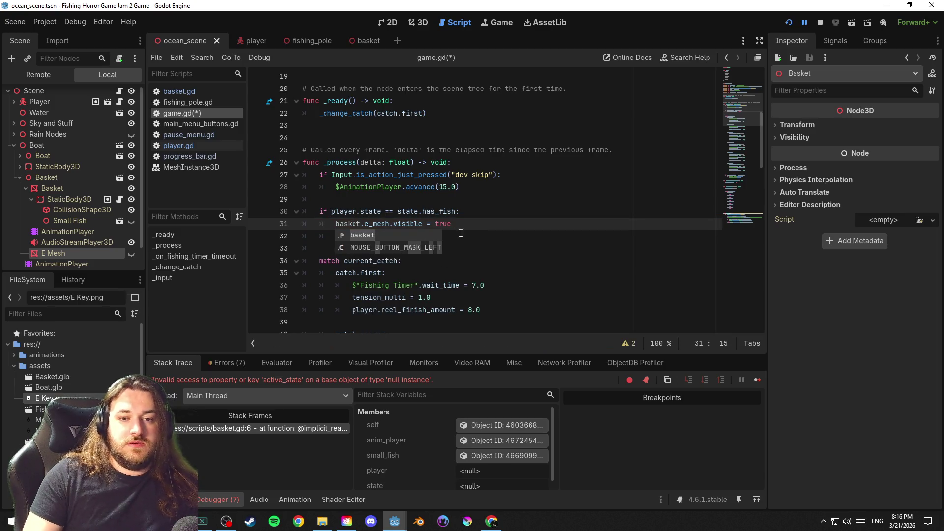
pyautogui.press('End')
pyautogui.hotkey('ctrl', 's')
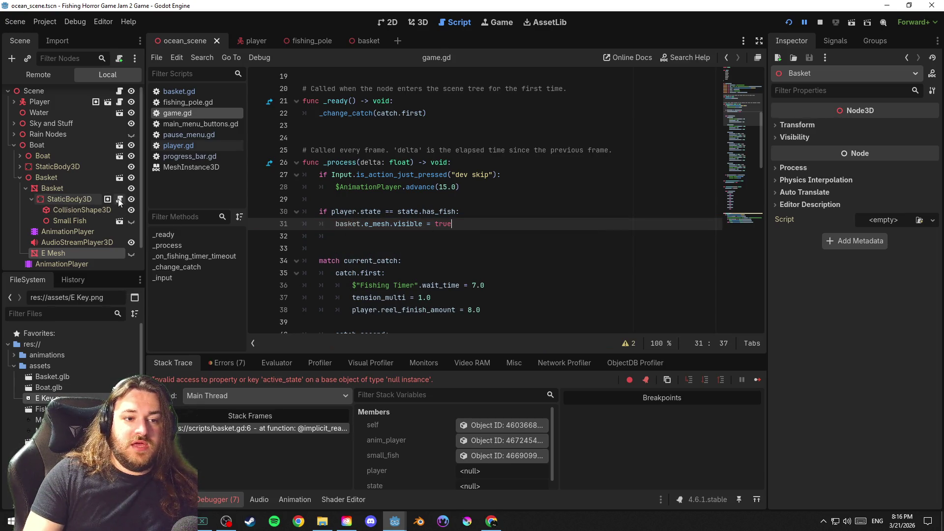
# Check the e_mesh declaration in basket.gd, then save the ocean scene with the Basket node selected
pyautogui.click(119, 199)
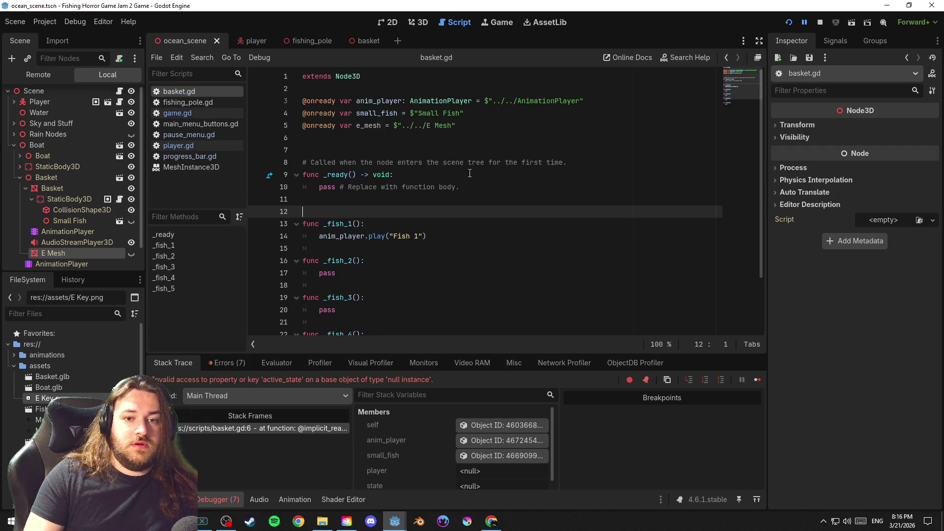
pyautogui.click(474, 129)
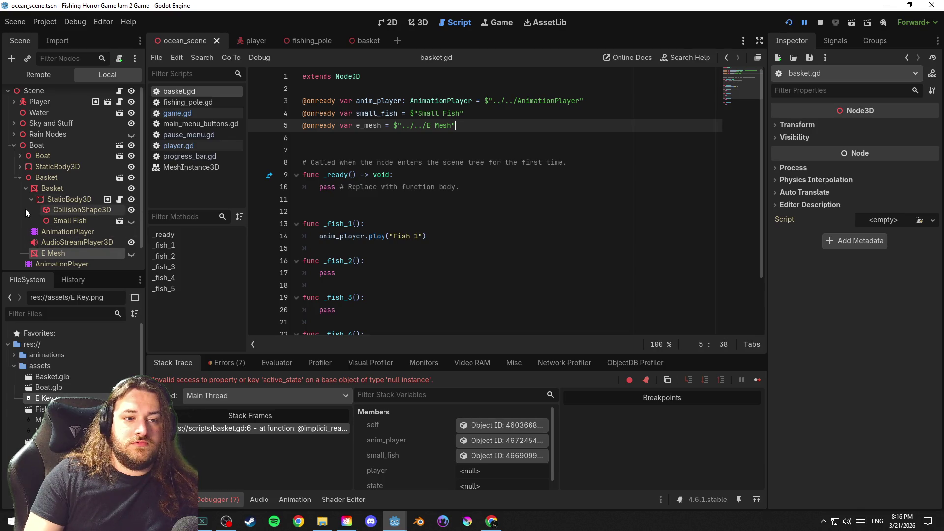
pyautogui.click(60, 176)
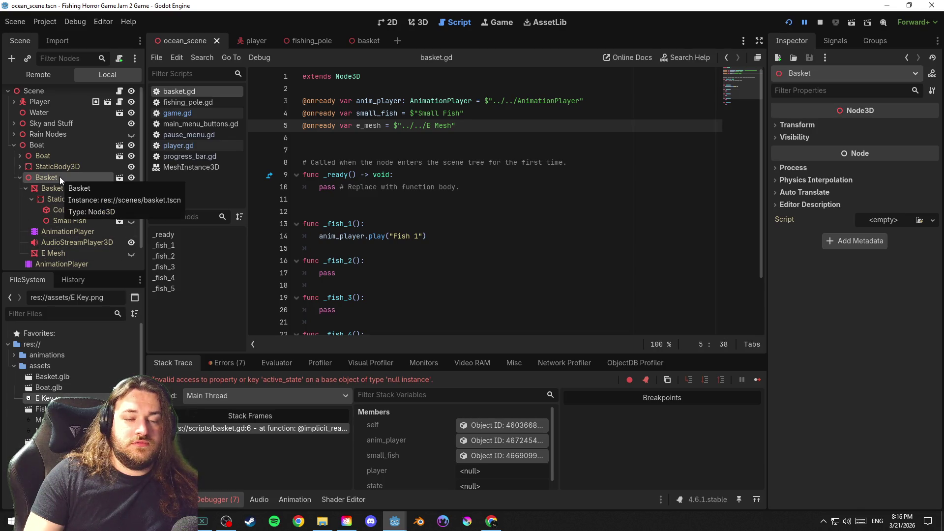
pyautogui.hotkey('ctrl', 's')
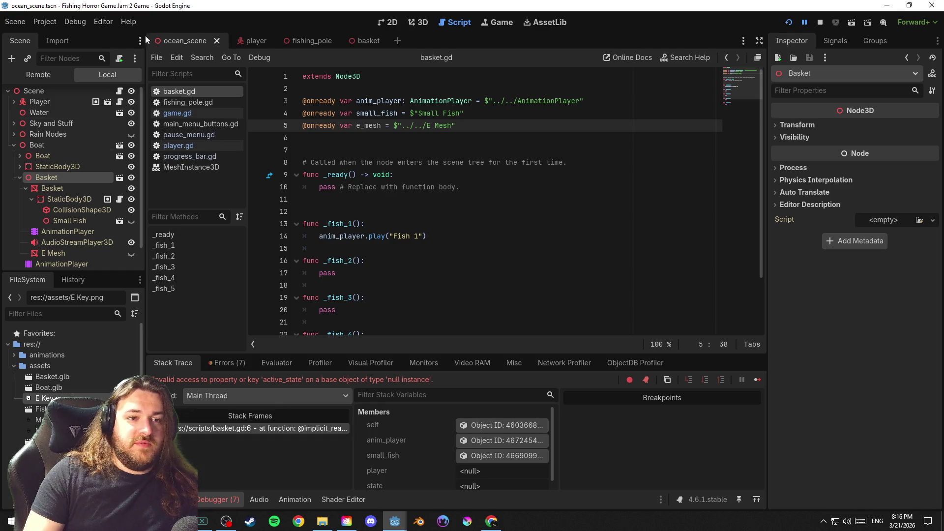
pyautogui.click(729, 58)
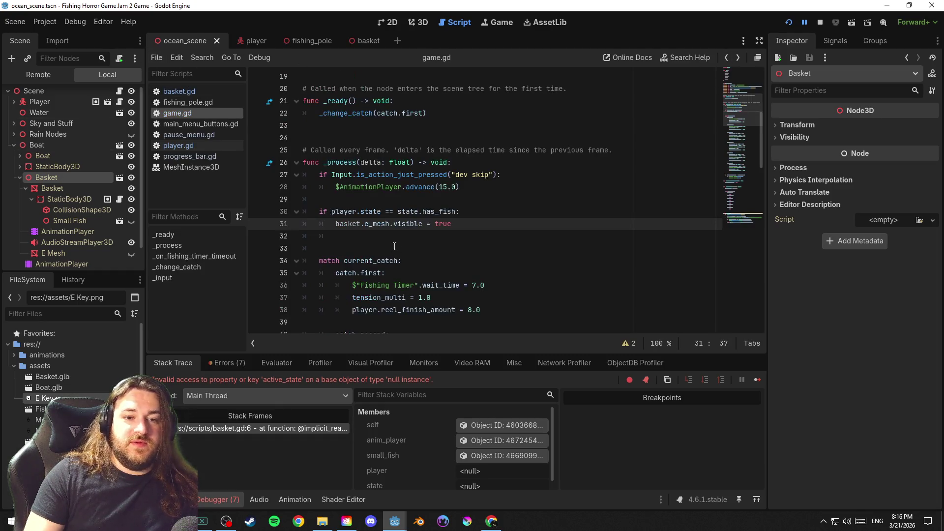
pyautogui.moveTo(336, 223); pyautogui.dragTo(421, 225)
# Replace basket.e_mesh on line 31 with the 'Boat/Basket/E Mesh' node path, setting its .visible
pyautogui.moveTo(54, 254)
pyautogui.mouseDown()
pyautogui.moveTo(400, 232)
pyautogui.moveTo(383, 229)
pyautogui.mouseUp()
pyautogui.hotkey('ctrl', 's')
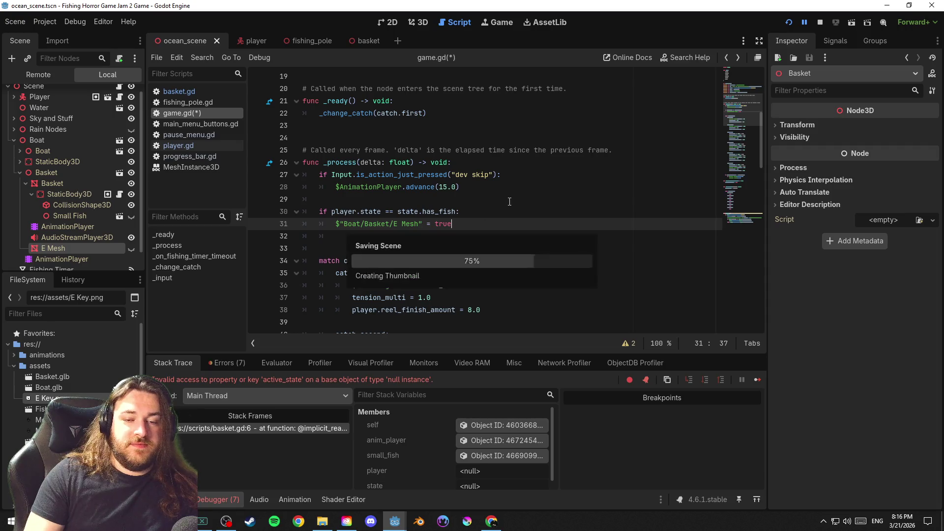
pyautogui.scroll(6, 462, 214)
pyautogui.scroll(-2, 453, 203)
pyautogui.scroll(-3, 454, 203)
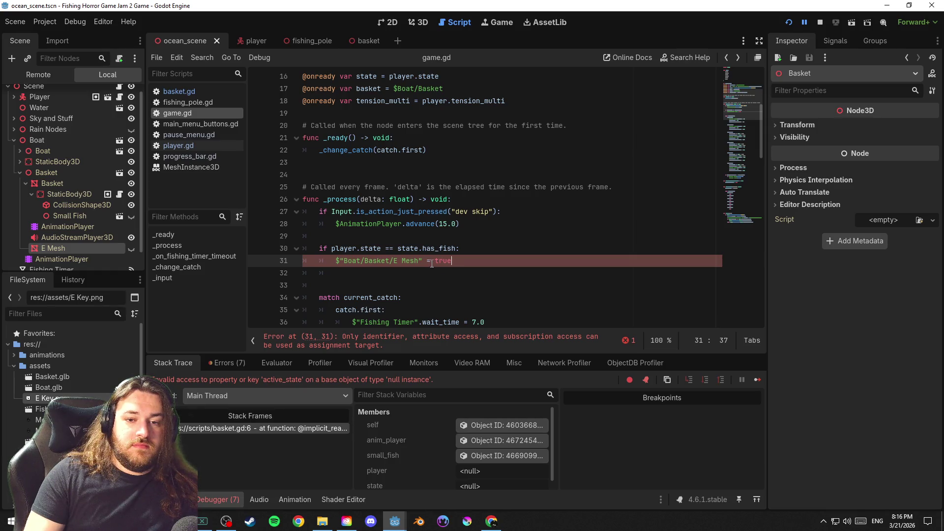
pyautogui.write('.visbile')
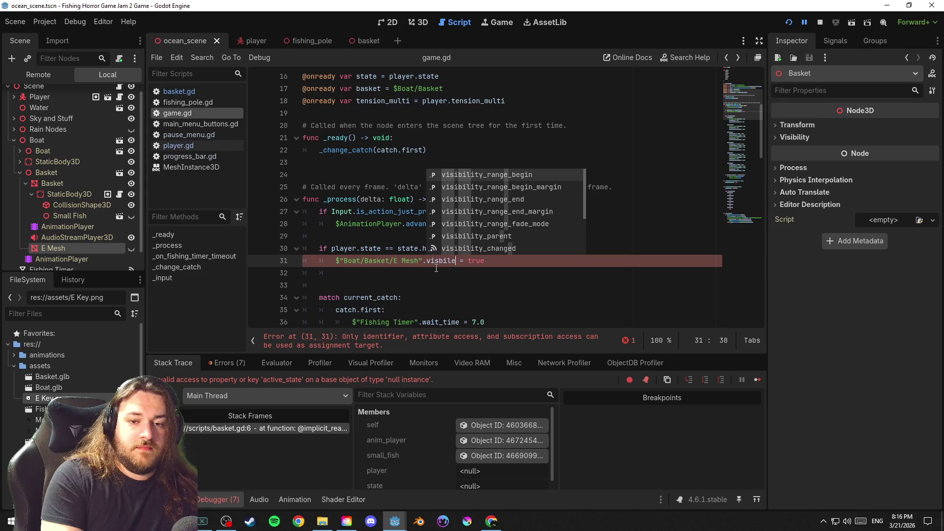
pyautogui.press('BackSpace')
pyautogui.press('BackSpace')
pyautogui.press('BackSpace')
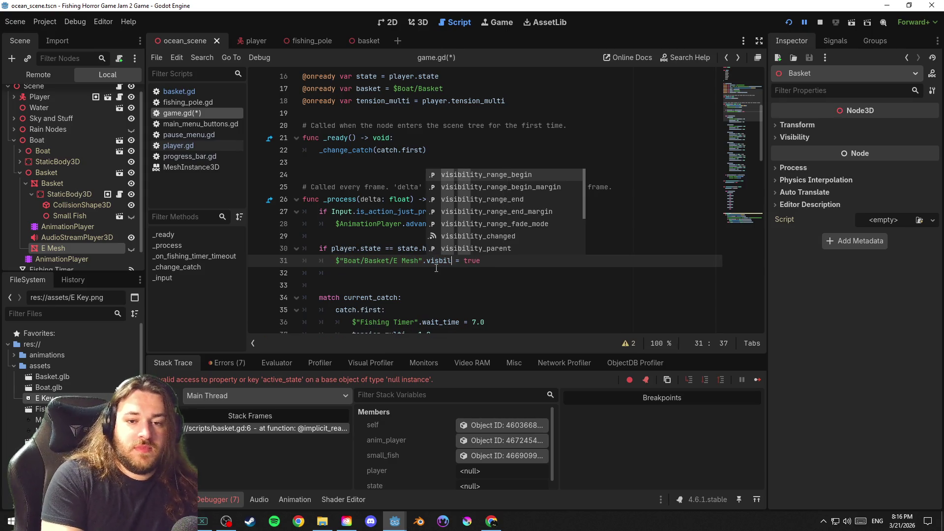
pyautogui.write('ible')
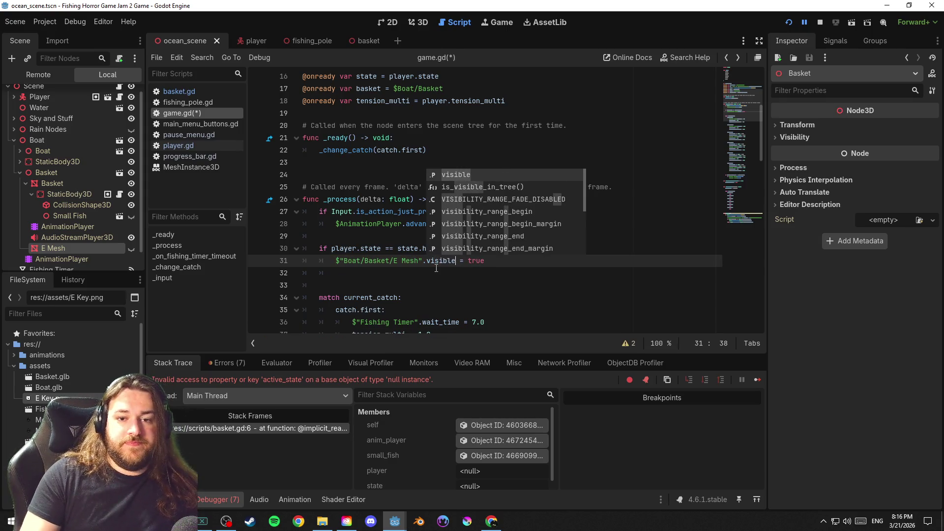
pyautogui.press('Escape')
pyautogui.hotkey('ctrl', 's')
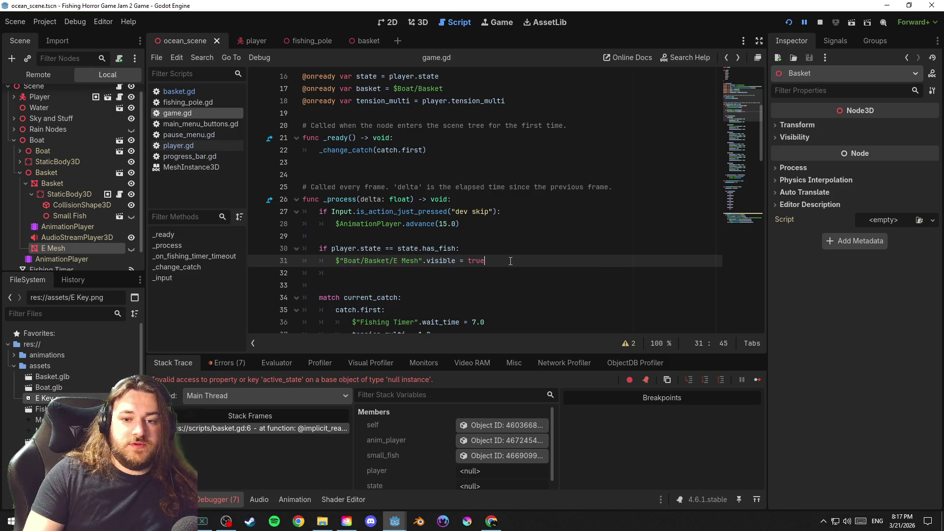
# Add an else branch that sets the E Mesh node's visible to false
pyautogui.press('Return')
pyautogui.write('e')
pyautogui.press('BackSpace')
pyautogui.press('BackSpace')
pyautogui.write('else:')
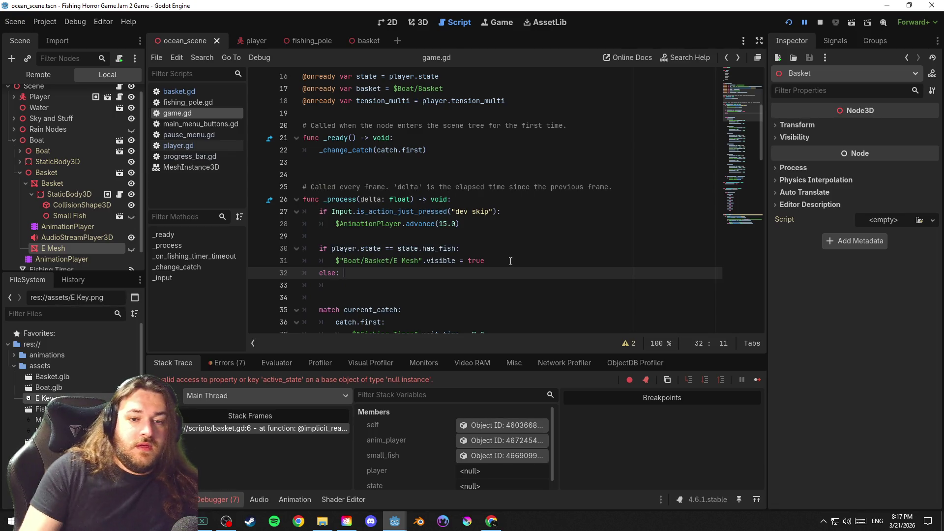
pyautogui.moveTo(335, 261); pyautogui.dragTo(493, 266)
pyautogui.rightClick(464, 264)
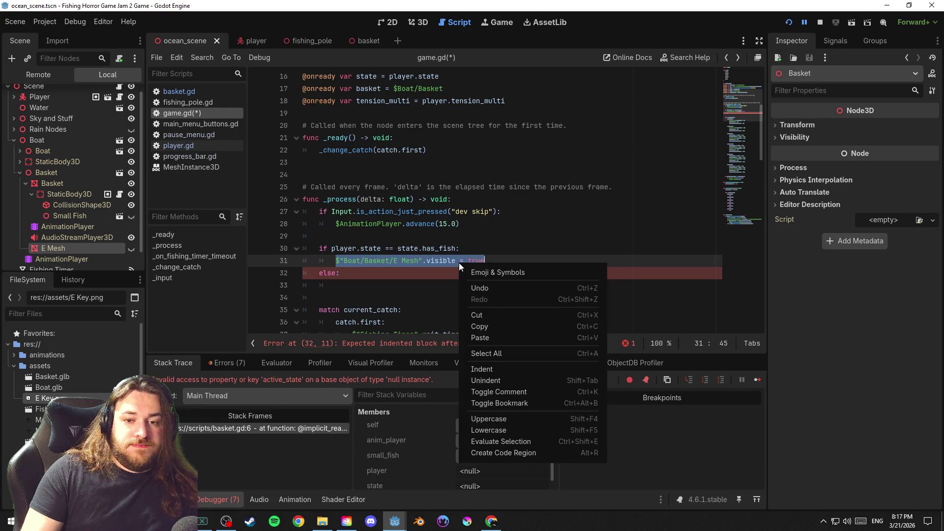
pyautogui.click(492, 327)
pyautogui.click(396, 281)
pyautogui.hotkey('ctrl', 'v')
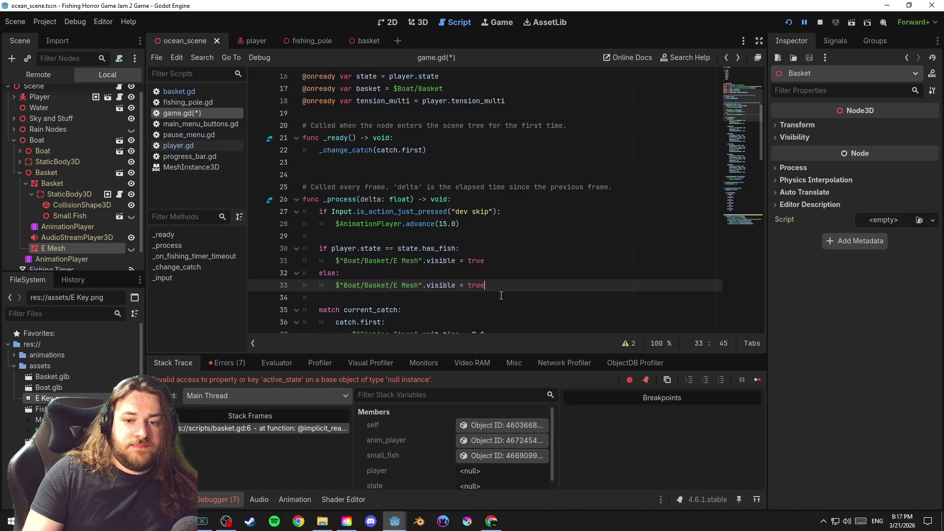
pyautogui.doubleClick(474, 286)
pyautogui.write('false')
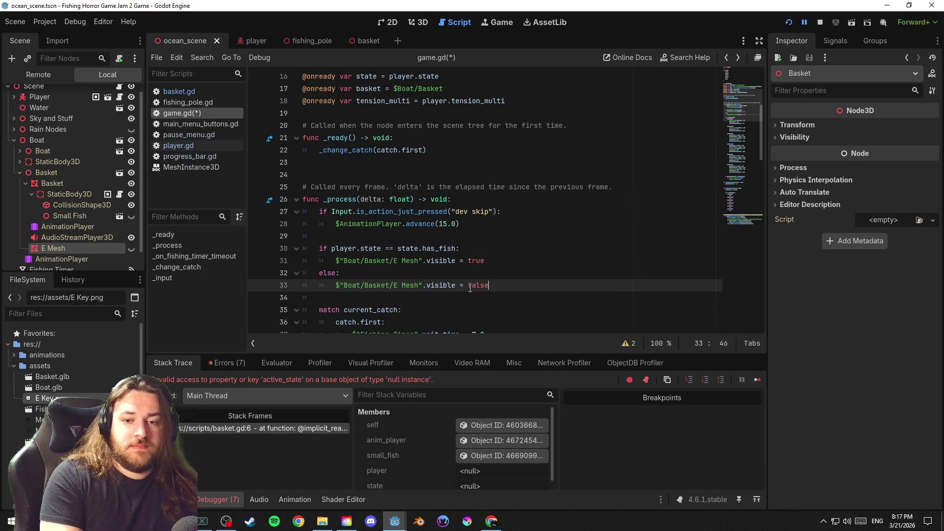
pyautogui.hotkey('ctrl', 's')
pyautogui.click(470, 270)
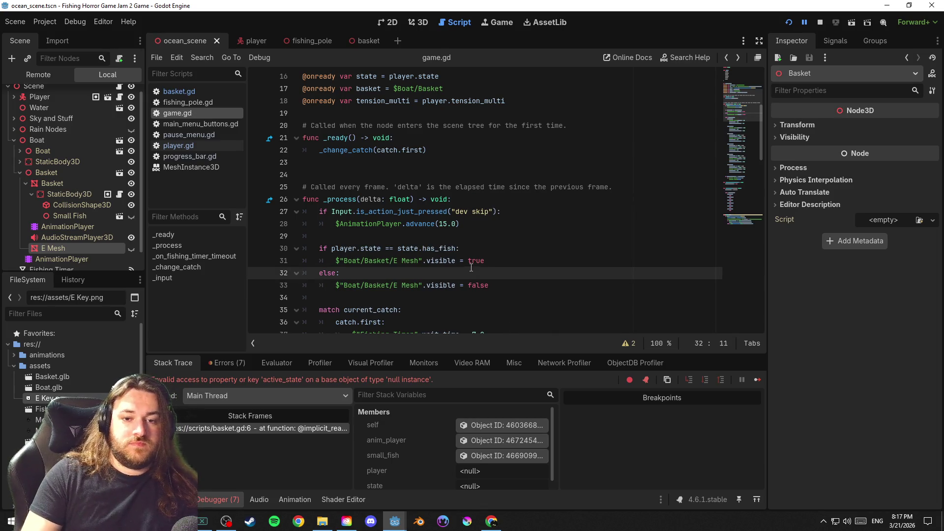
pyautogui.click(459, 238)
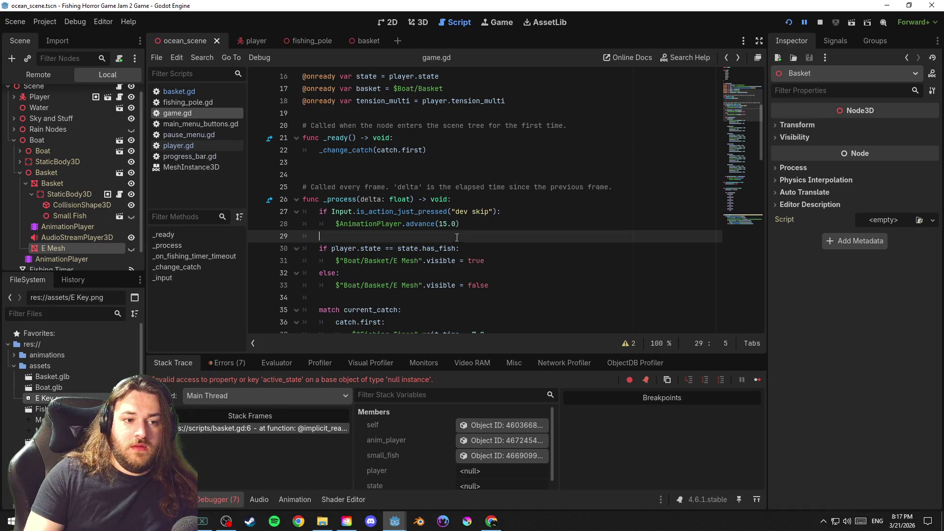
pyautogui.scroll(5, 469, 231)
pyautogui.moveTo(445, 273); pyautogui.dragTo(285, 277)
pyautogui.press('BackSpace')
pyautogui.press('BackSpace')
pyautogui.click(511, 273)
pyautogui.scroll(-5, 514, 254)
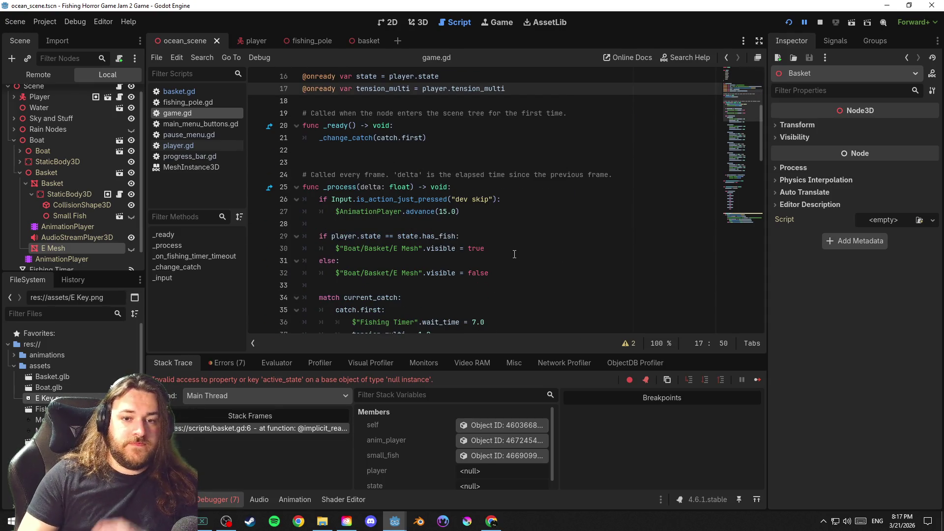
pyautogui.click(514, 254)
pyautogui.click(393, 224)
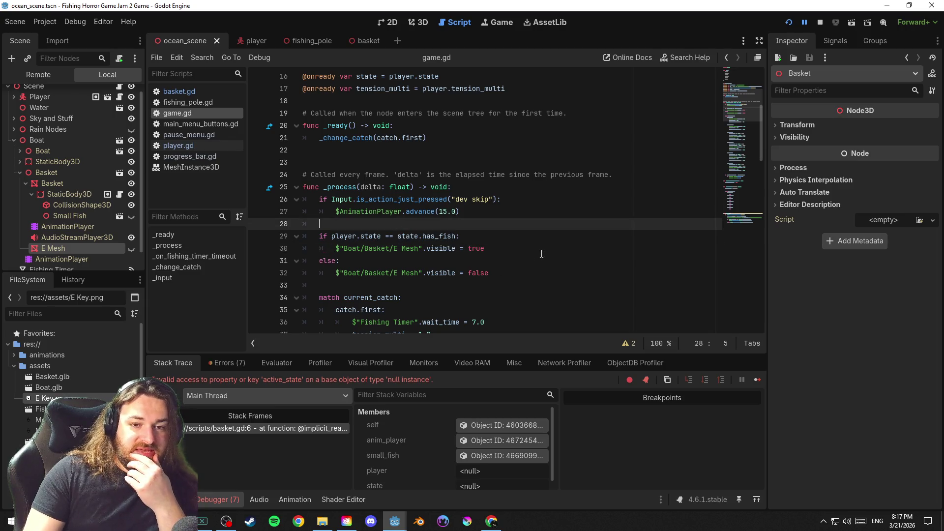
pyautogui.scroll(-5, 593, 224)
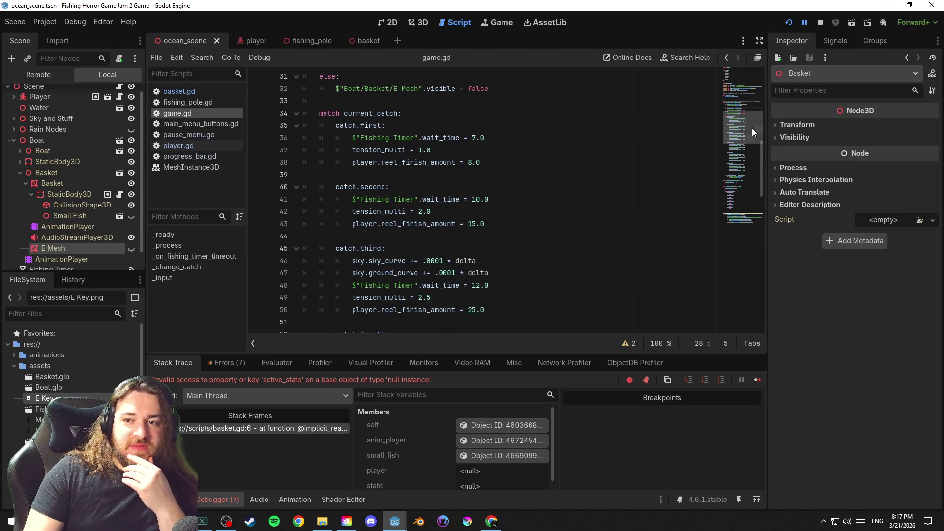
pyautogui.scroll(-1, 752, 131)
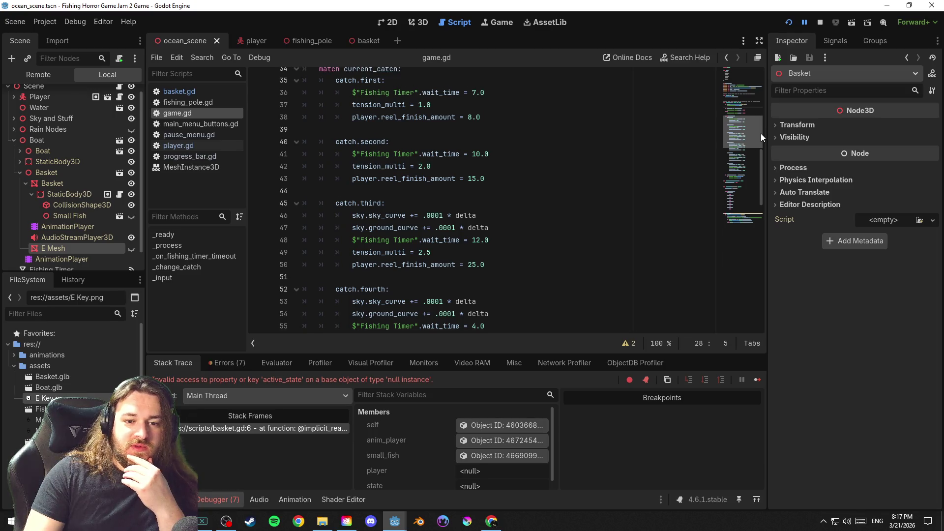
pyautogui.scroll(-2, 761, 133)
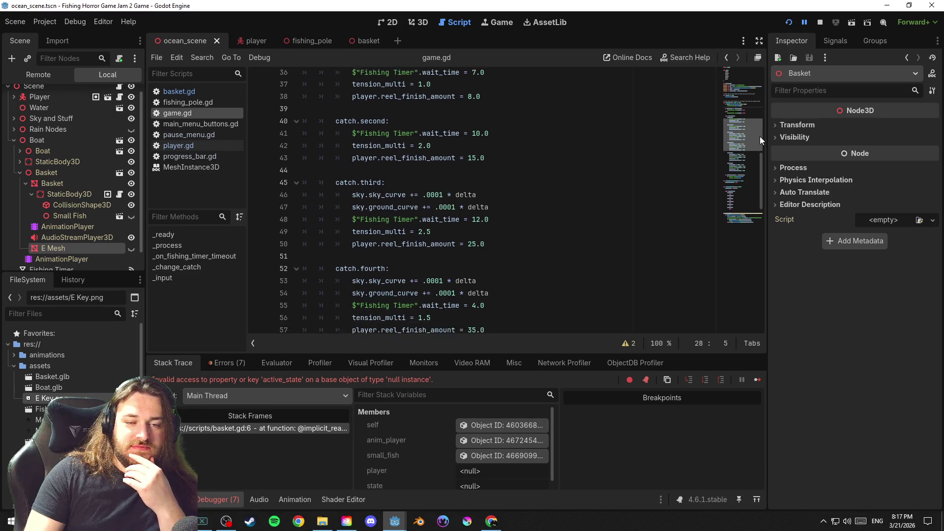
pyautogui.moveTo(757, 145)
pyautogui.mouseDown()
pyautogui.moveTo(762, 191)
pyautogui.moveTo(748, 222)
pyautogui.mouseUp()
# Review the end of the _change_catch match block in game.gd
pyautogui.click(335, 217)
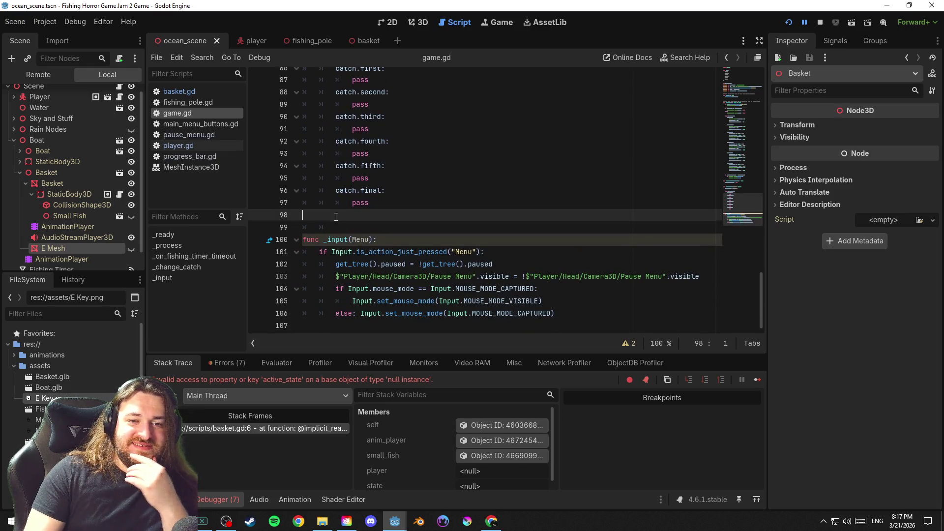
pyautogui.click(15, 21)
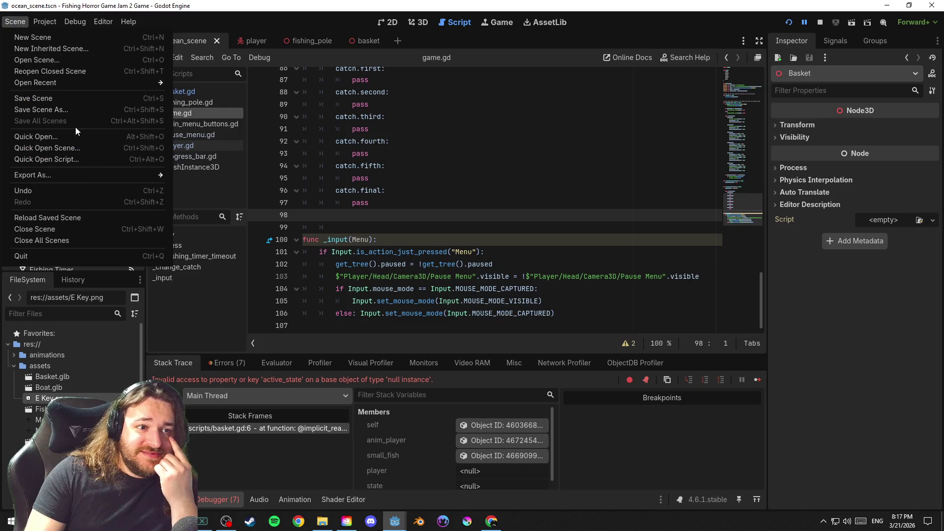
pyautogui.click(90, 98)
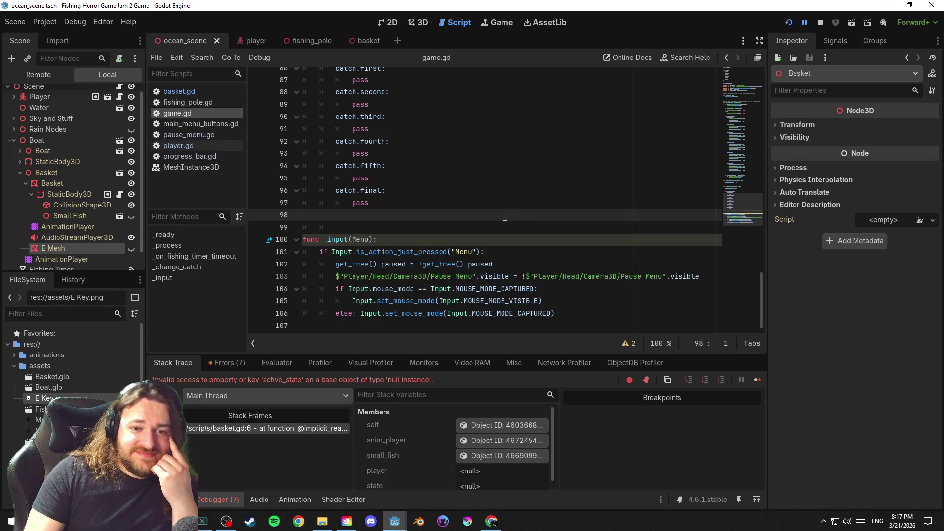
pyautogui.scroll(7, 526, 221)
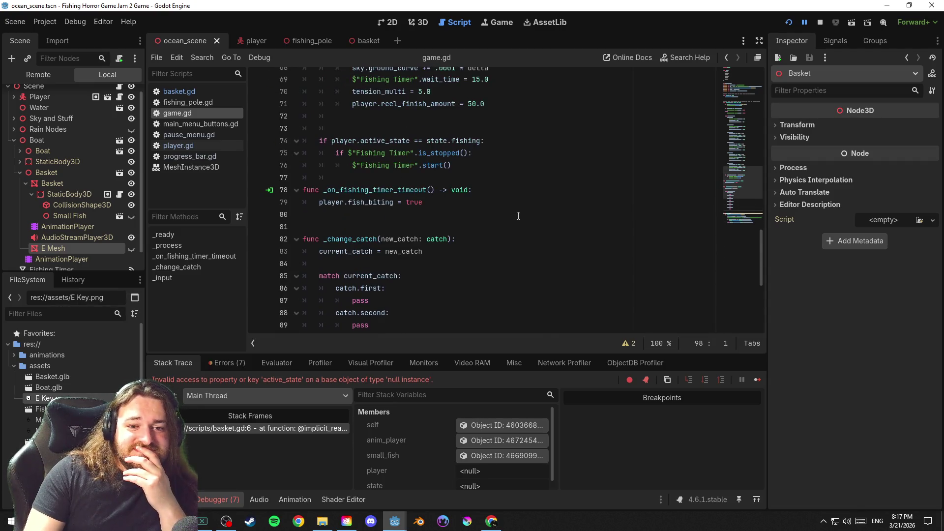
pyautogui.scroll(1, 518, 215)
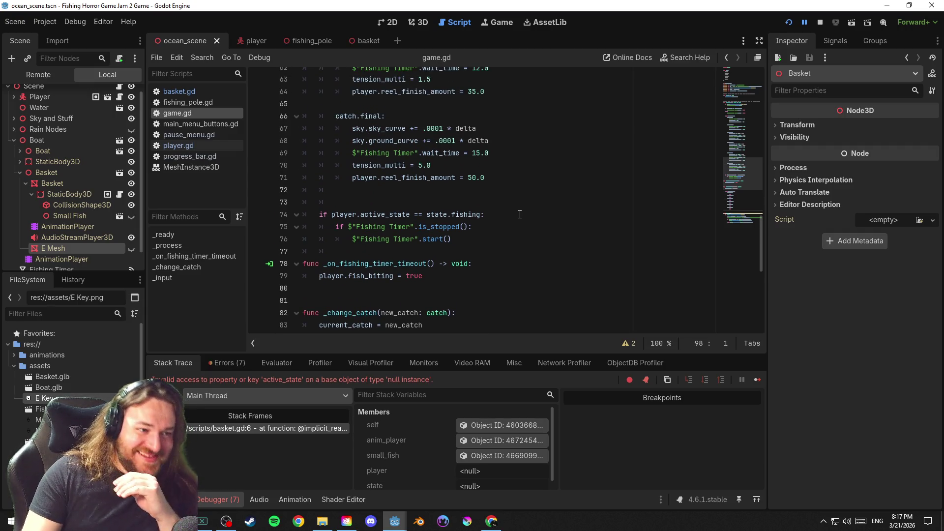
pyautogui.scroll(-1, 520, 216)
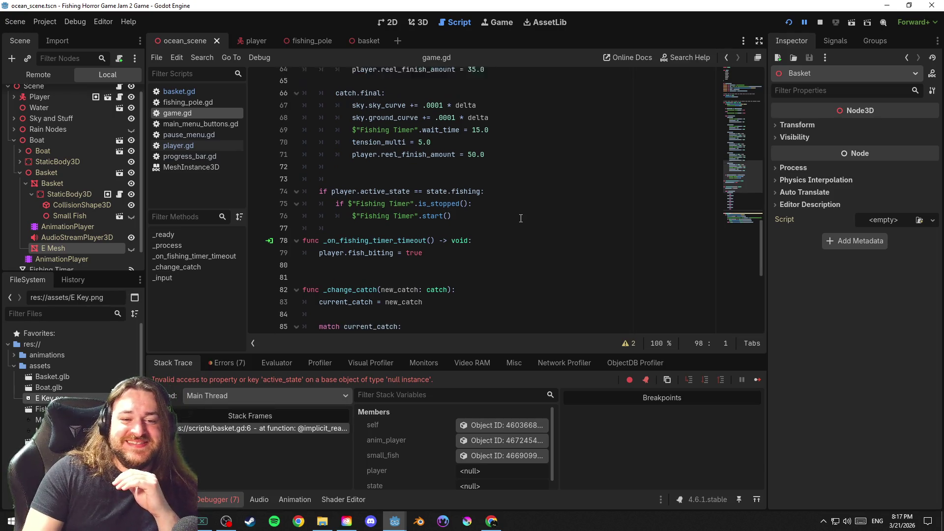
pyautogui.scroll(1, 521, 218)
pyautogui.click(486, 288)
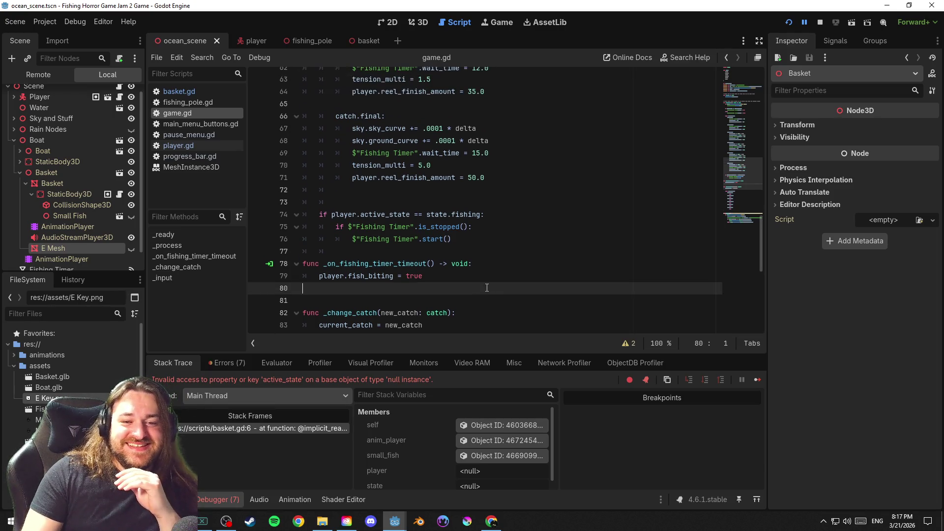
pyautogui.moveTo(742, 178); pyautogui.dragTo(751, 168)
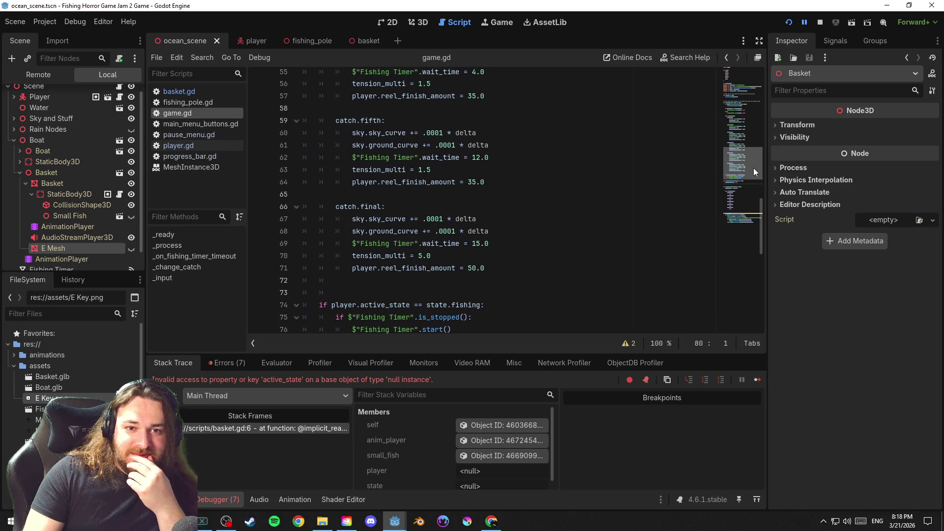
# Save the scene via Scene > Save Scene, then switch to player.gd in the script list
pyautogui.click(15, 21)
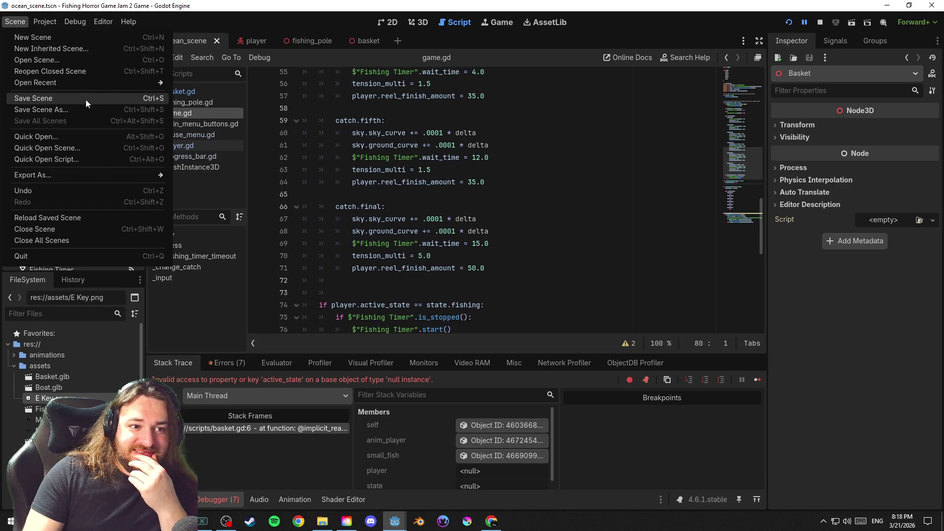
pyautogui.click(86, 100)
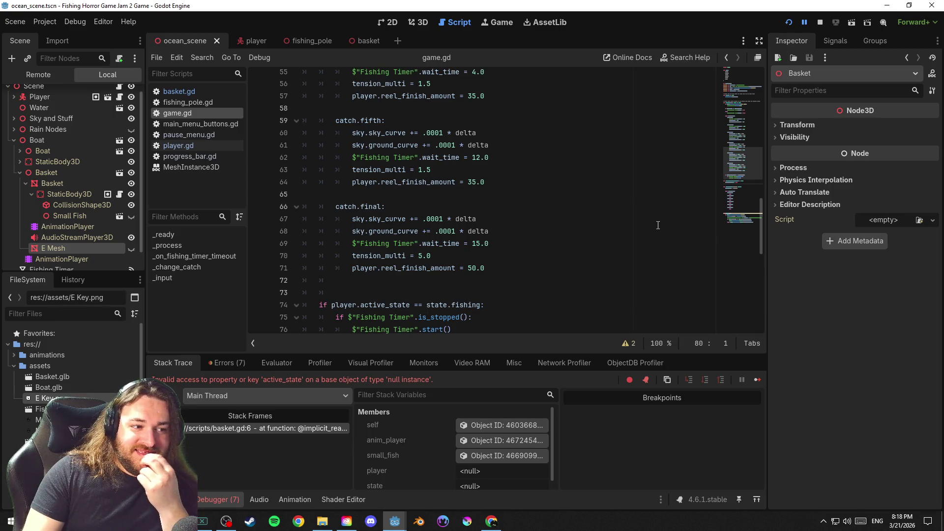
pyautogui.moveTo(747, 165); pyautogui.dragTo(756, 191)
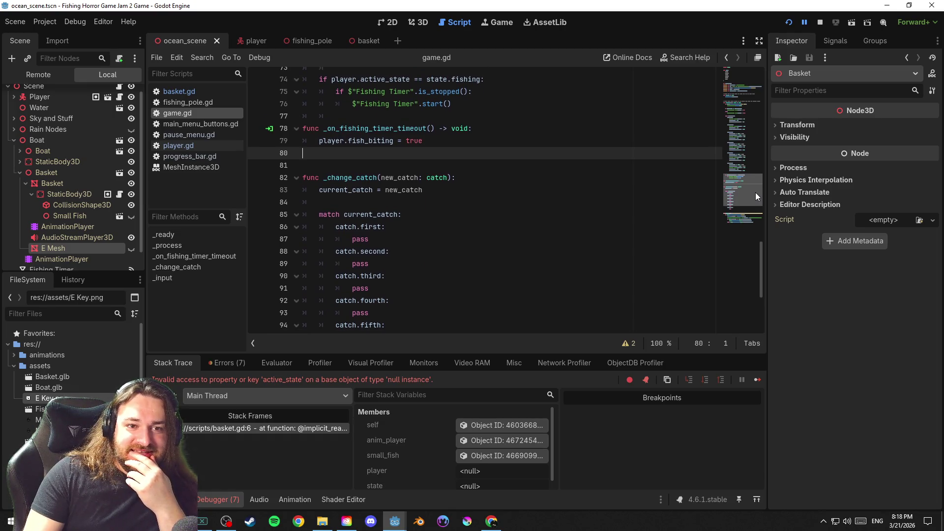
pyautogui.click(15, 22)
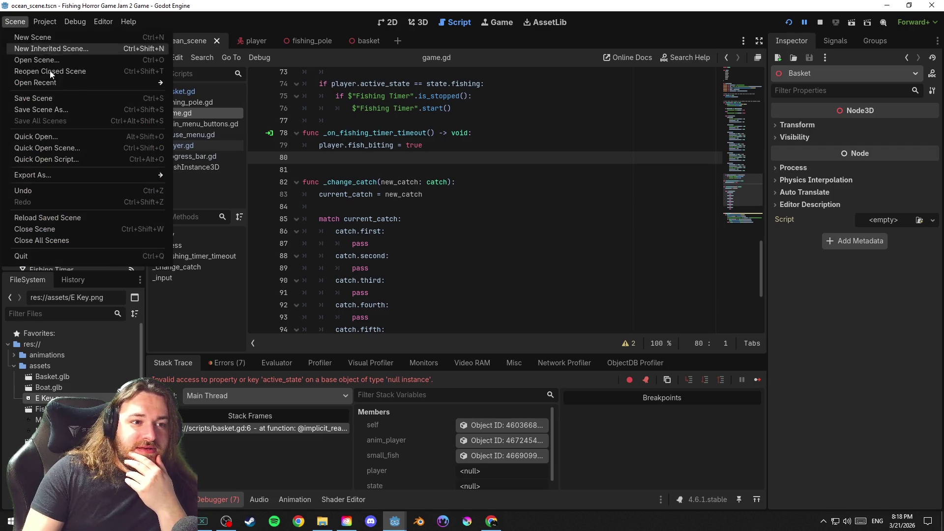
pyautogui.click(96, 94)
pyautogui.moveTo(745, 192)
pyautogui.mouseDown()
pyautogui.moveTo(756, 160)
pyautogui.moveTo(736, 63)
pyautogui.mouseUp()
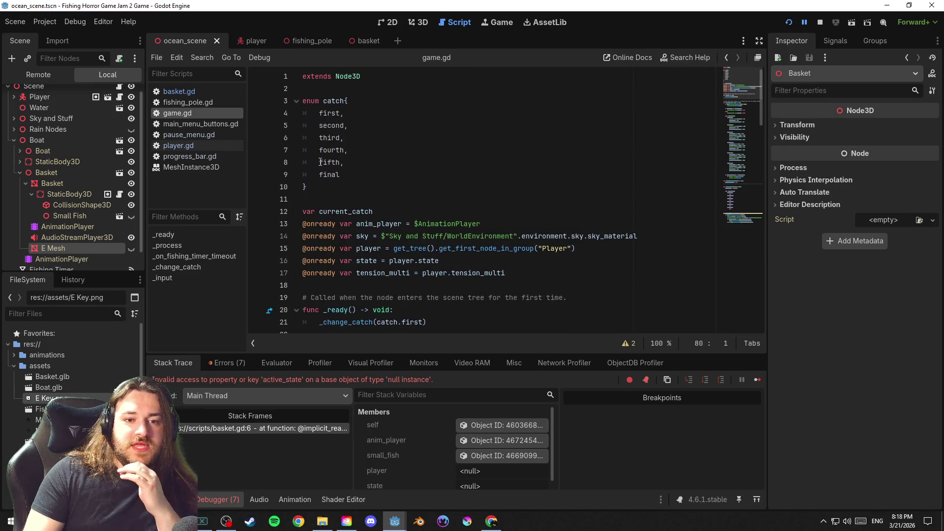
pyautogui.click(315, 199)
pyautogui.click(15, 22)
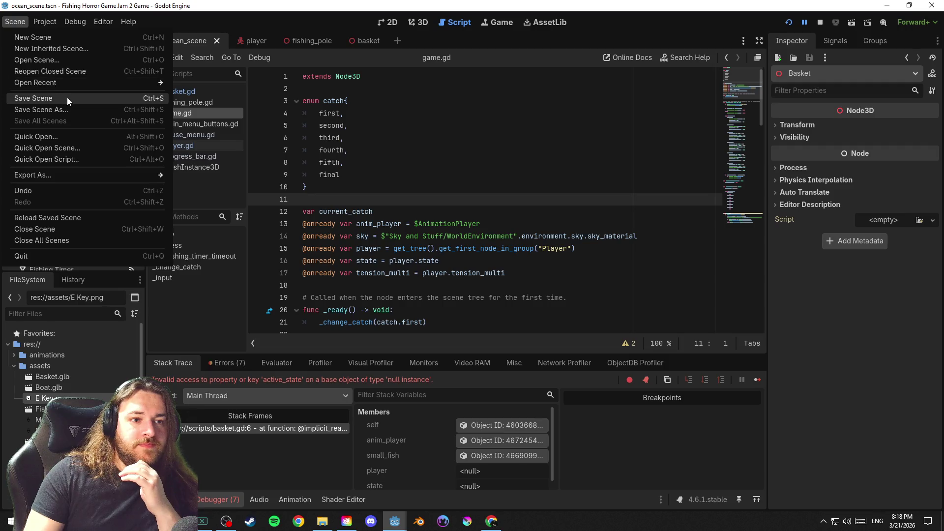
pyautogui.click(67, 98)
pyautogui.click(190, 149)
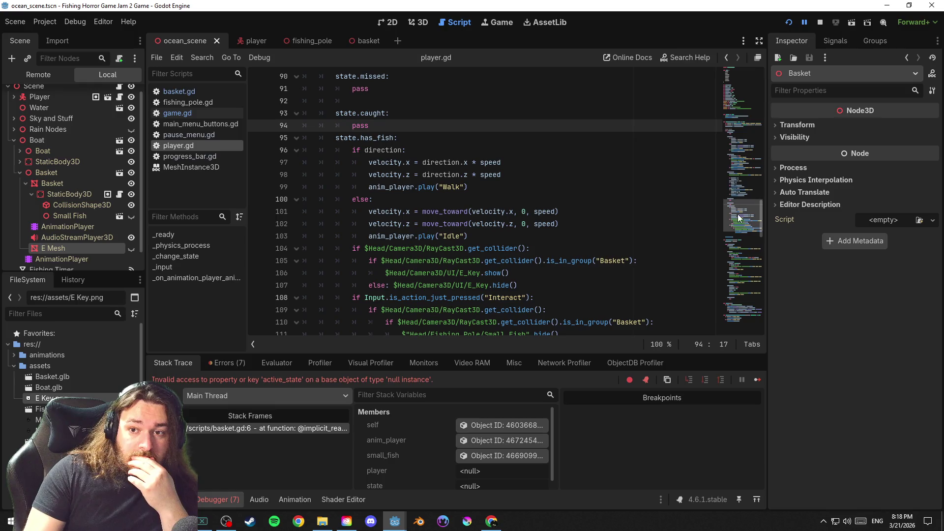
# Select line 74's Reveal Progress Bar play call in player.gd and cut it
pyautogui.moveTo(737, 213); pyautogui.dragTo(745, 176)
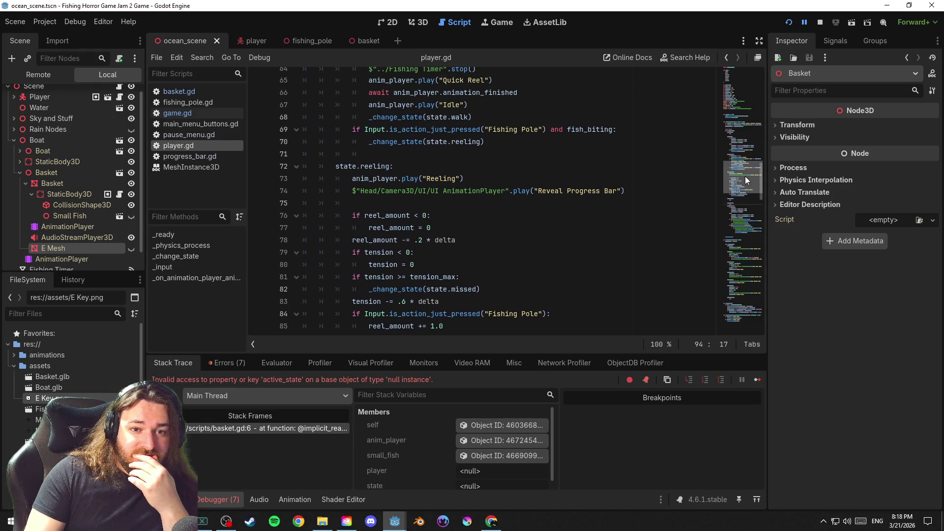
pyautogui.click(509, 192)
pyautogui.moveTo(626, 190); pyautogui.dragTo(302, 190)
pyautogui.hotkey('ctrl', 'c')
pyautogui.rightClick(487, 194)
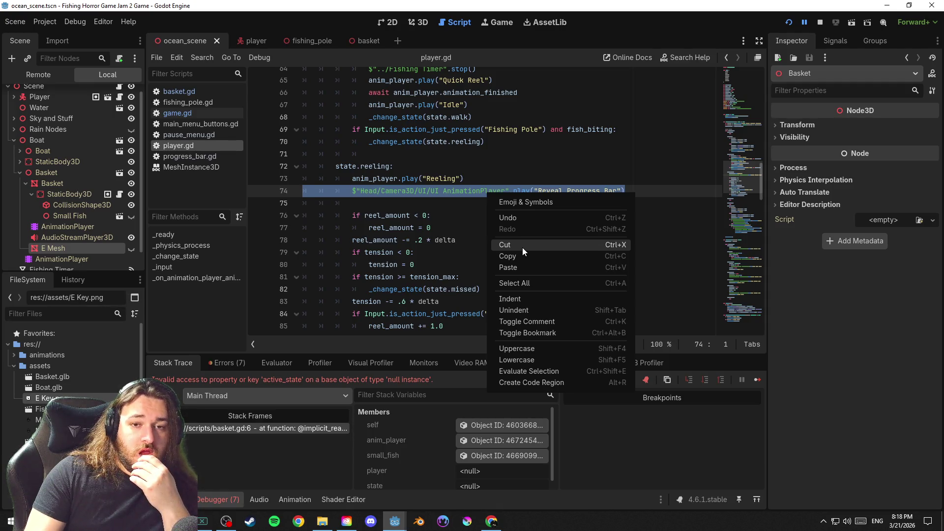
pyautogui.click(442, 201)
pyautogui.click(22, 23)
pyautogui.click(89, 100)
pyautogui.click(630, 193)
pyautogui.moveTo(632, 191); pyautogui.dragTo(303, 192)
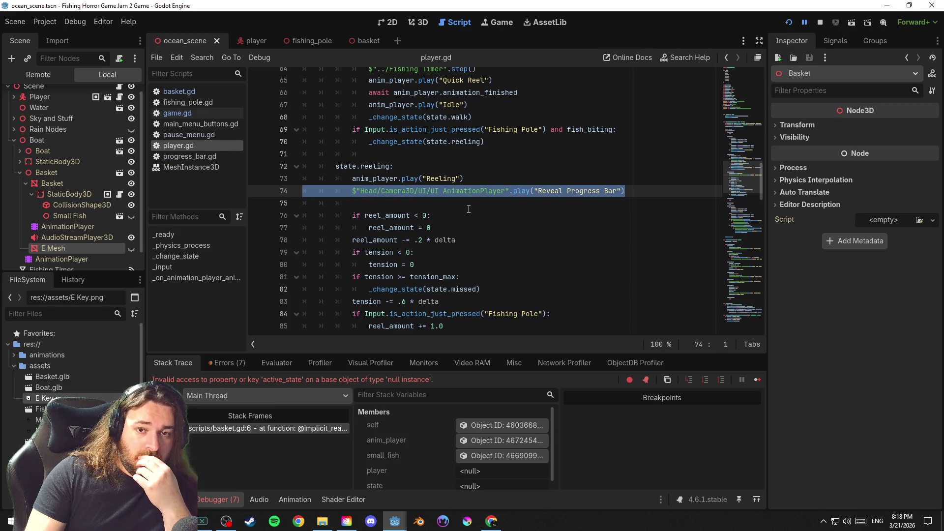
pyautogui.rightClick(485, 194)
pyautogui.click(512, 241)
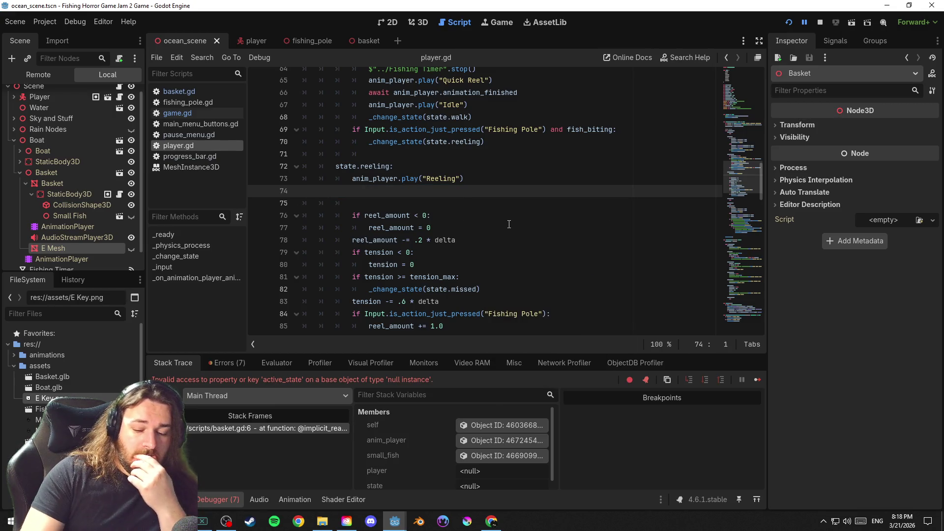
# Remove the leftover blank line 74, save player.gd, and find state.reeling: in _change_state
pyautogui.press('BackSpace')
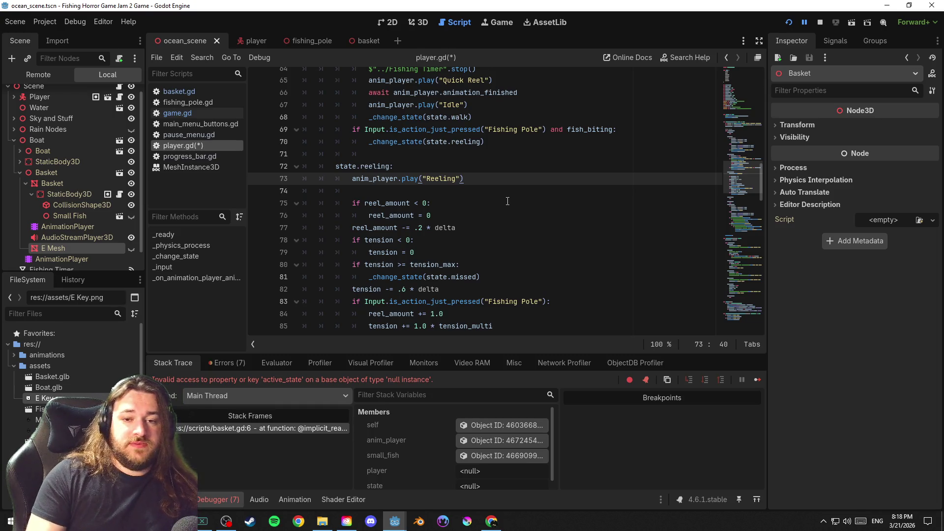
pyautogui.hotkey('ctrl', 's')
pyautogui.scroll(-14, 507, 201)
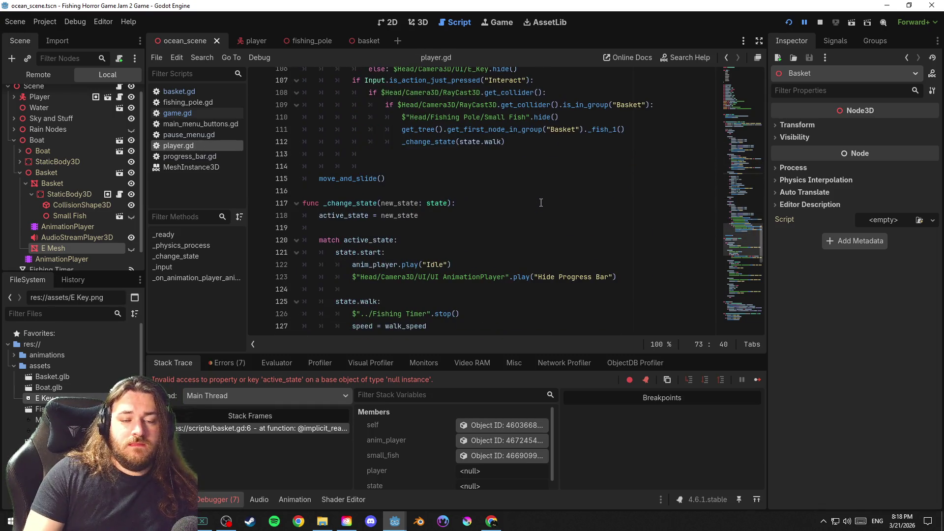
pyautogui.scroll(-6, 541, 203)
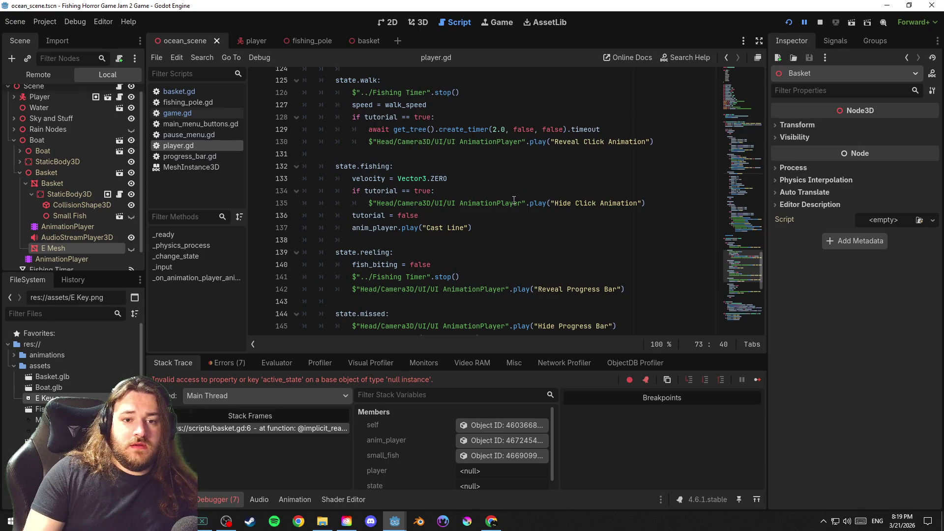
pyautogui.scroll(-3, 513, 200)
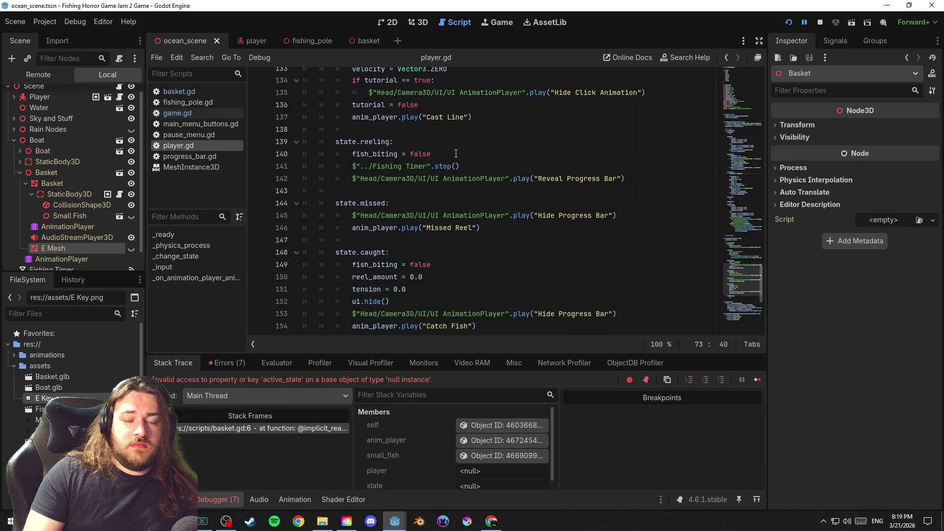
pyautogui.click(458, 151)
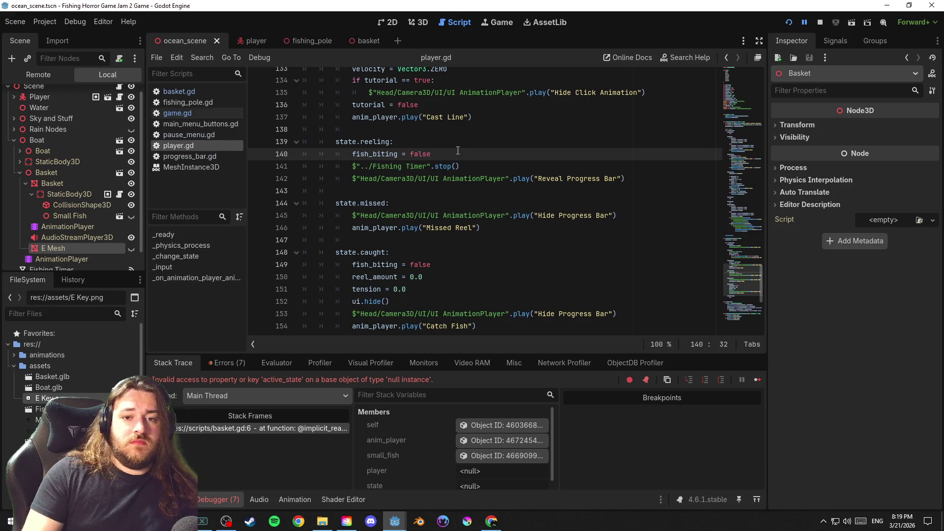
pyautogui.click(459, 144)
pyautogui.scroll(-4, 458, 145)
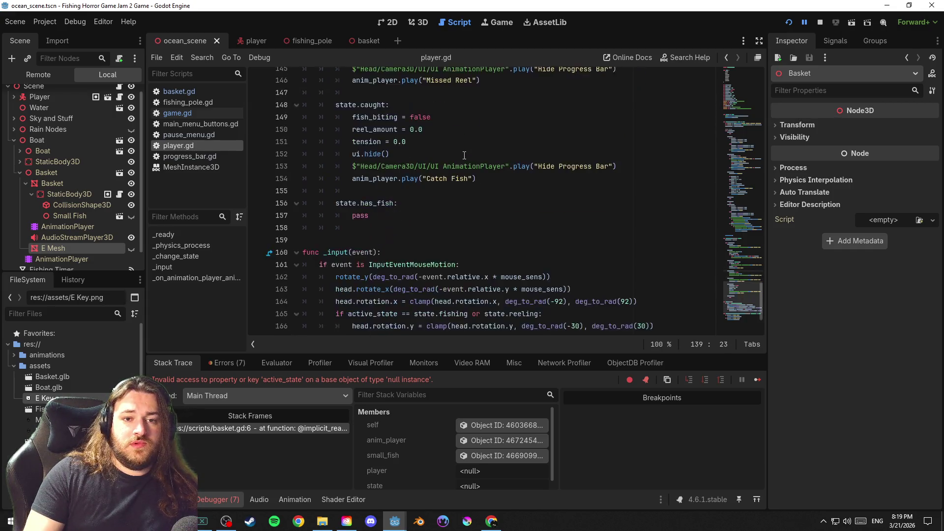
pyautogui.scroll(4, 452, 146)
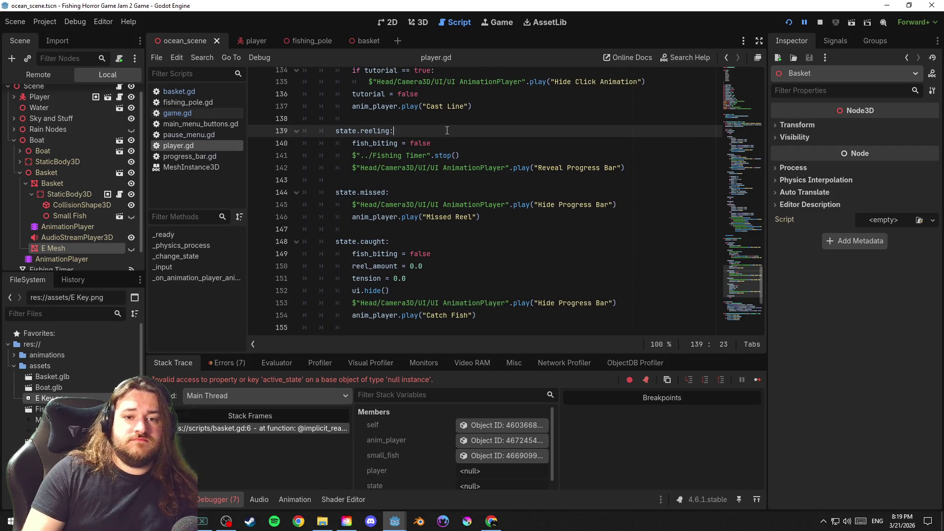
# Paste the Reveal Progress Bar call under state.reeling:, delete the duplicate on line 143, and save
pyautogui.press('Return')
pyautogui.hotkey('ctrl', 'v')
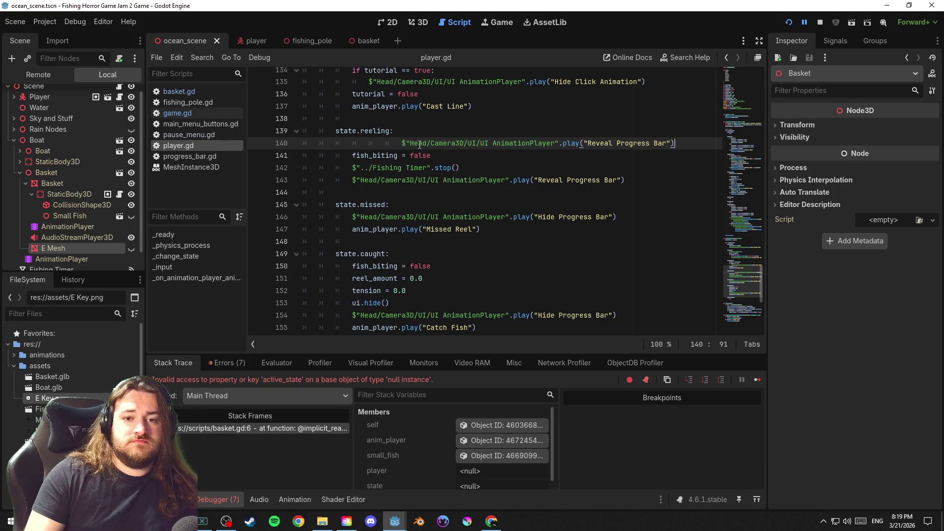
pyautogui.press('Up')
pyautogui.press('Down')
pyautogui.press('Home')
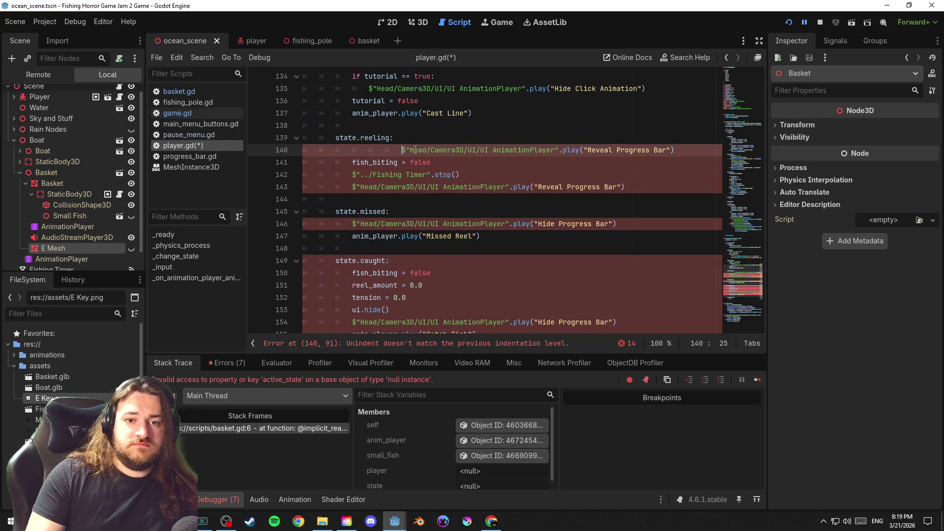
pyautogui.press('BackSpace')
pyautogui.press('BackSpace')
pyautogui.moveTo(629, 191); pyautogui.dragTo(279, 191)
pyautogui.press('BackSpace')
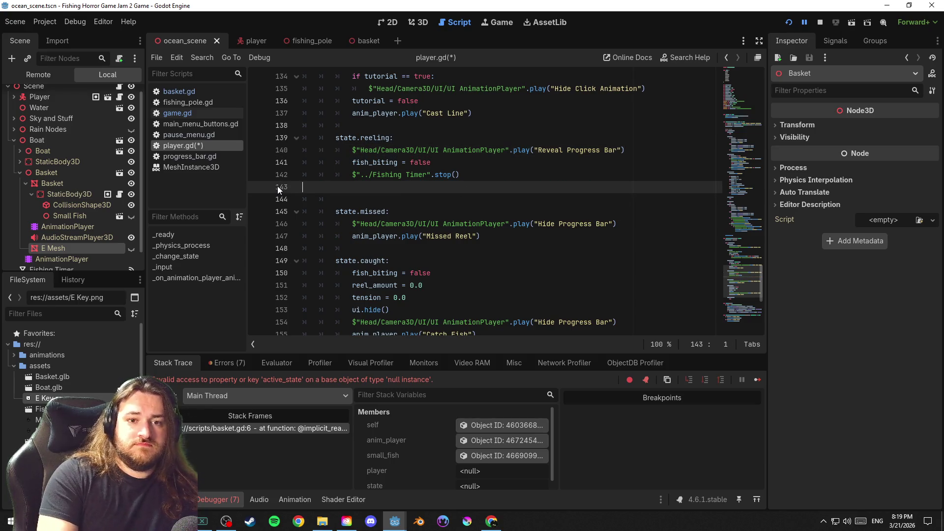
pyautogui.press('BackSpace')
pyautogui.hotkey('ctrl', 's')
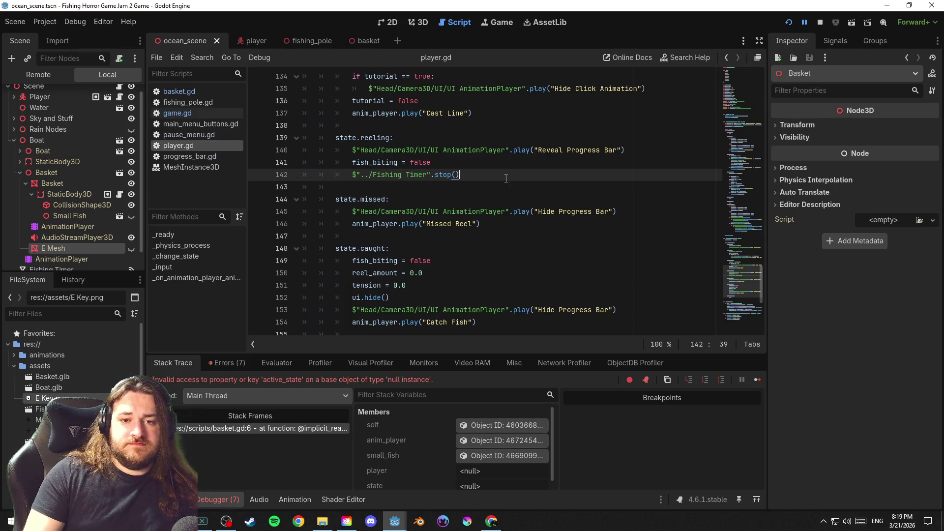
# Save the scene and run the game
pyautogui.hotkey('ctrl', 's')
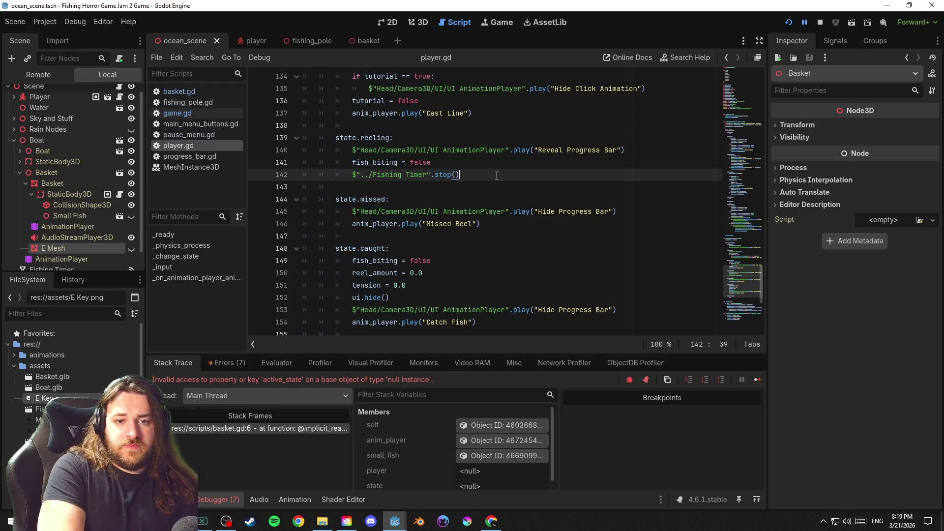
pyautogui.click(15, 21)
pyautogui.click(69, 97)
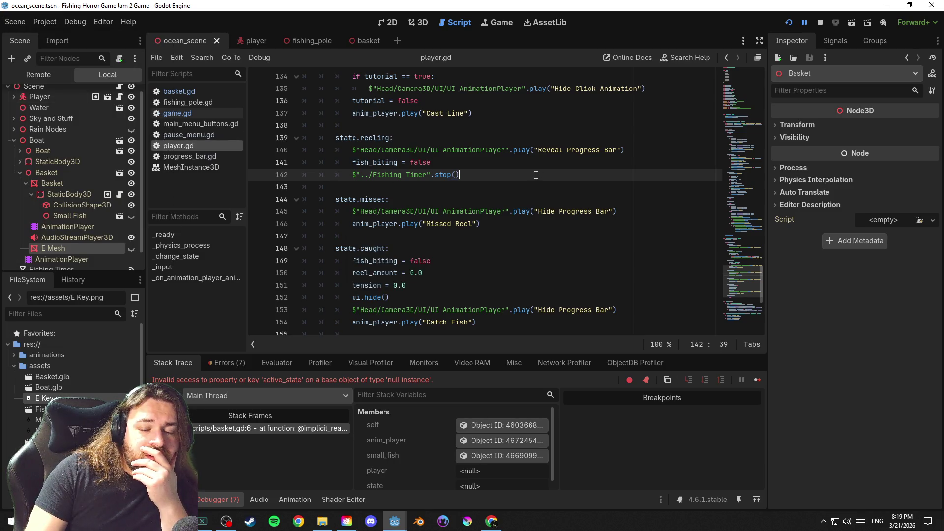
pyautogui.click(788, 23)
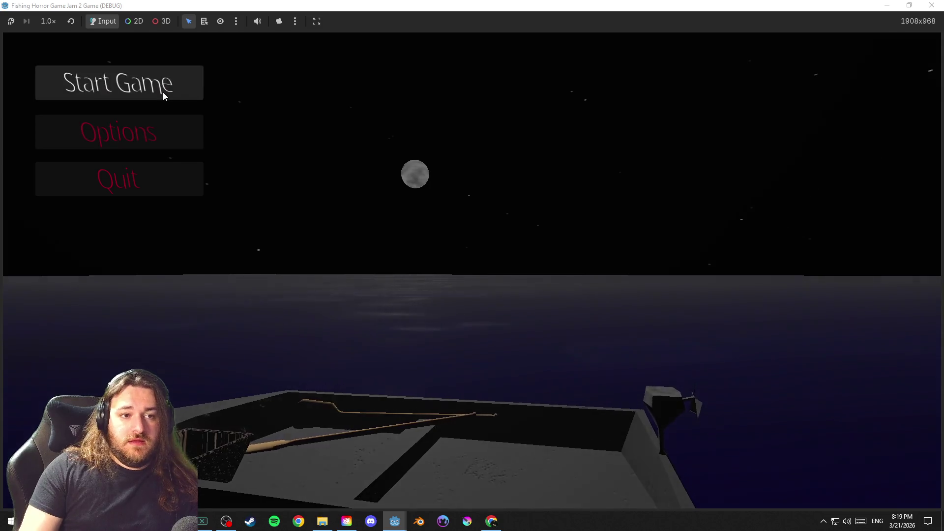
# Change line 29 of game.gd to check player.active_state, save, and restart the game
pyautogui.click(163, 92)
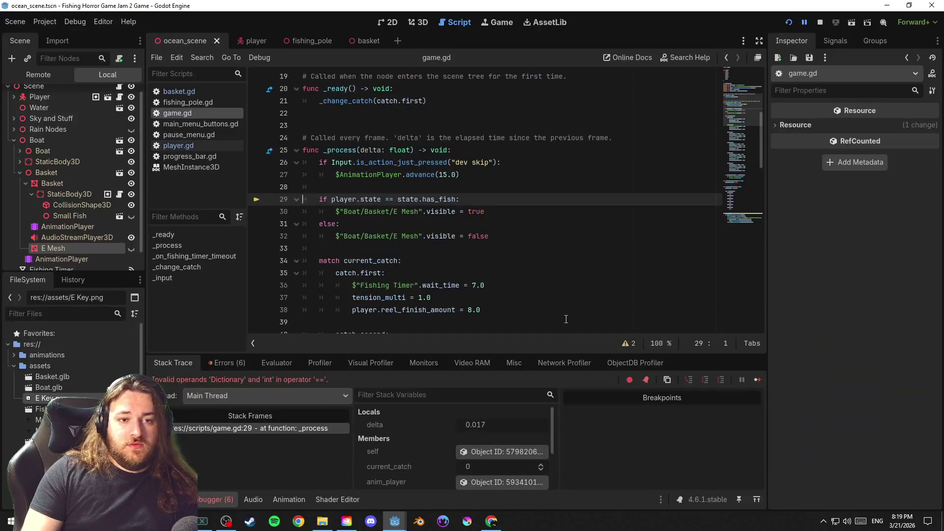
pyautogui.click(498, 253)
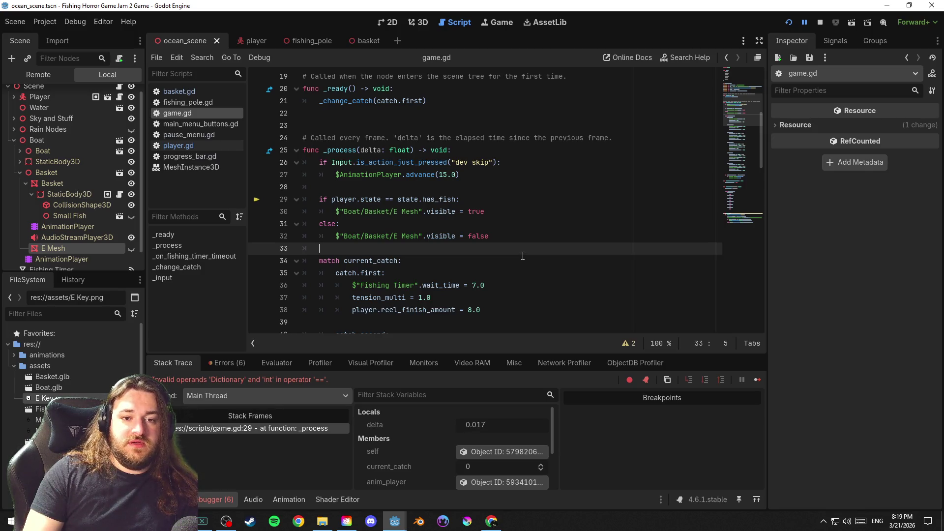
pyautogui.click(402, 199)
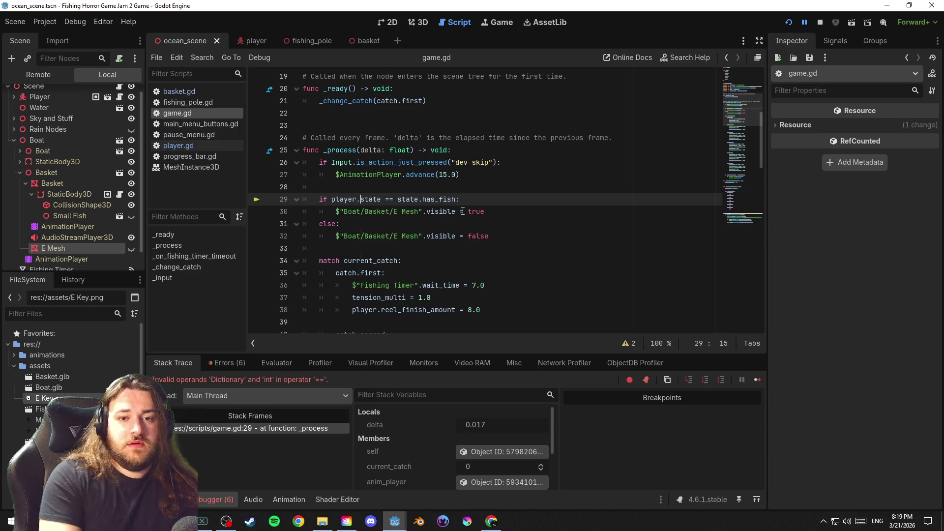
pyautogui.write('active_')
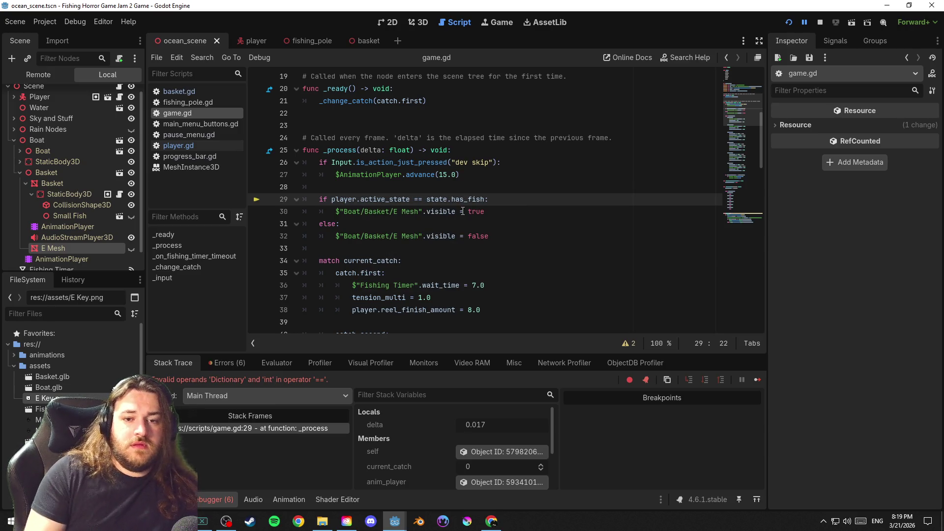
pyautogui.press('End')
pyautogui.hotkey('ctrl', 's')
pyautogui.click(789, 22)
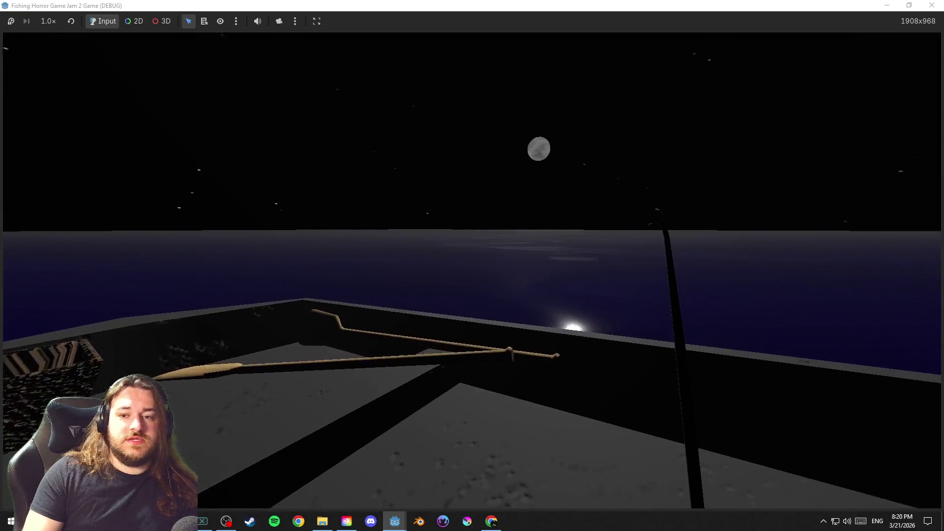
# In the running game, reel in a fish, drop it in the basket with E, then close the game
pyautogui.moveTo(472, 266)
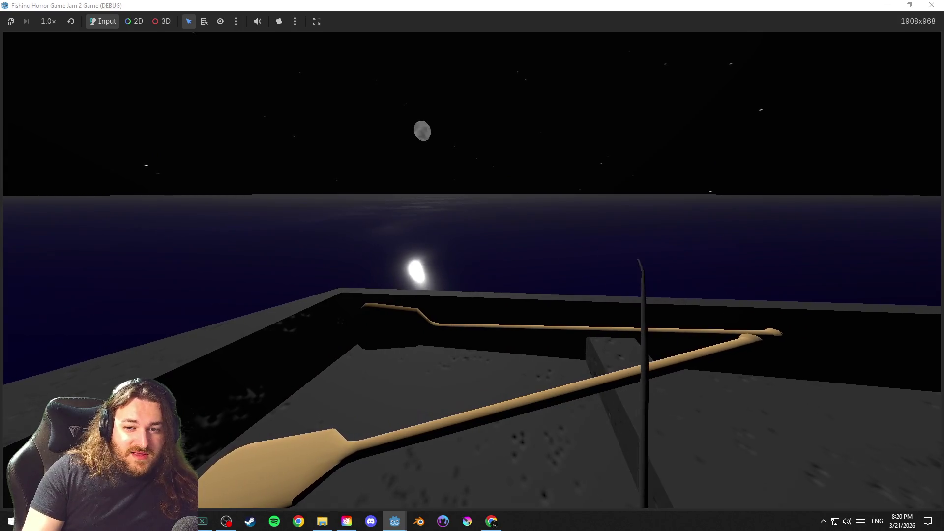
pyautogui.click(472, 265)
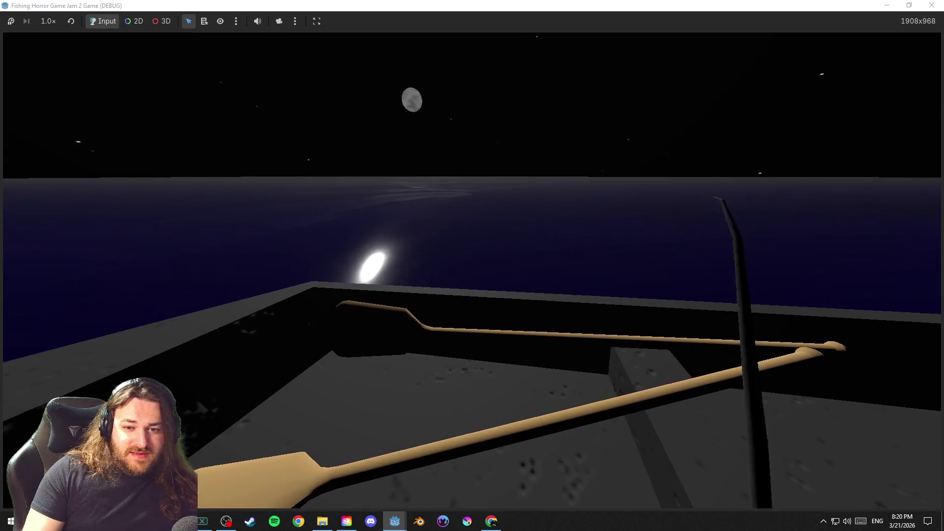
pyautogui.moveTo(472, 265)
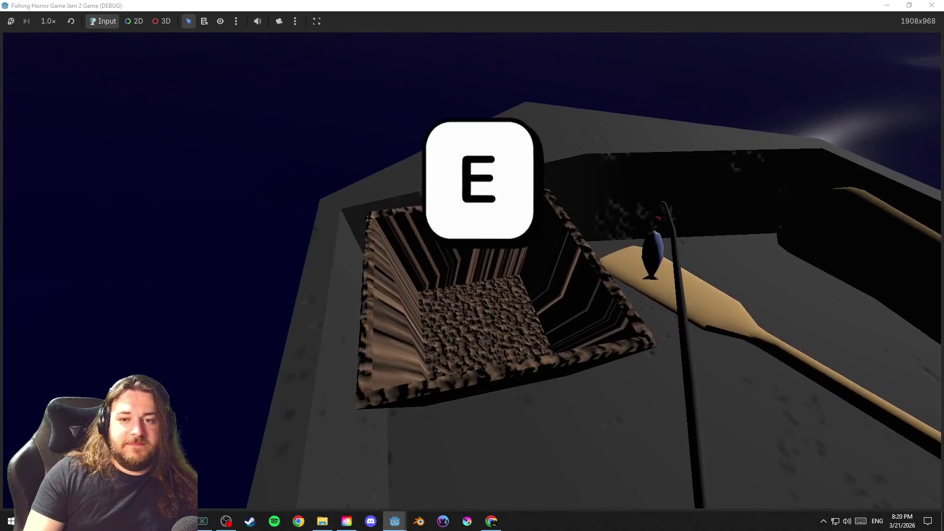
pyautogui.press('e')
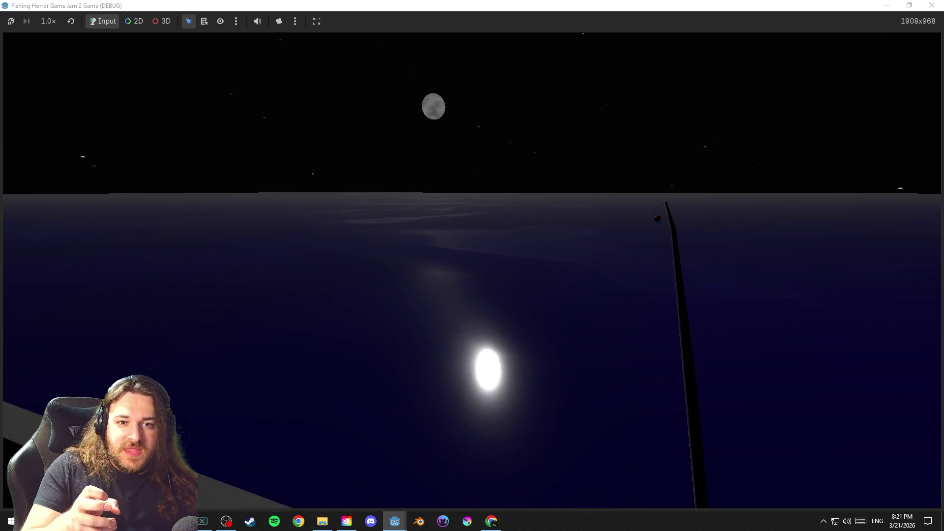
pyautogui.press('F8')
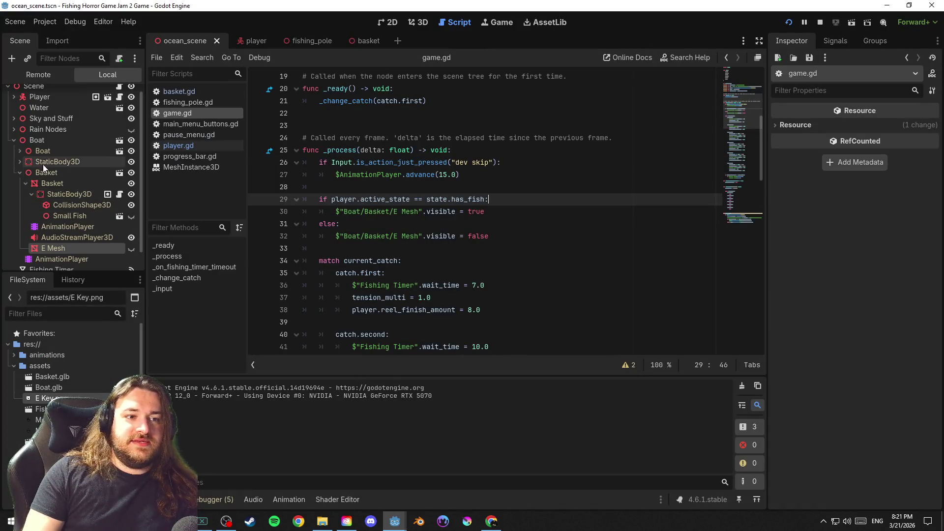
pyautogui.scroll(1, 61, 189)
pyautogui.hotkey('ctrl', 's')
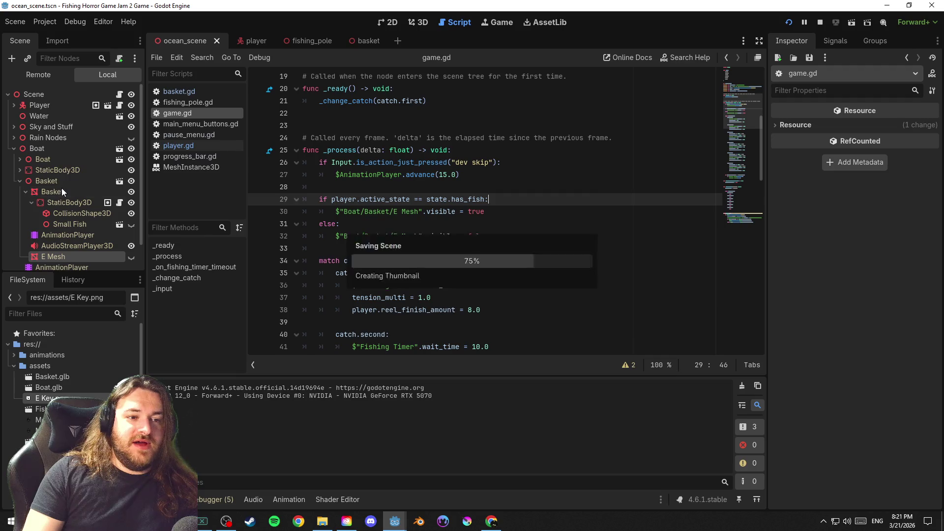
# Expand Sky and Stuff and Moon, inspect DirectionalLight3D and Moon, then collapse assets to reach scenes
pyautogui.click(61, 148)
pyautogui.click(72, 126)
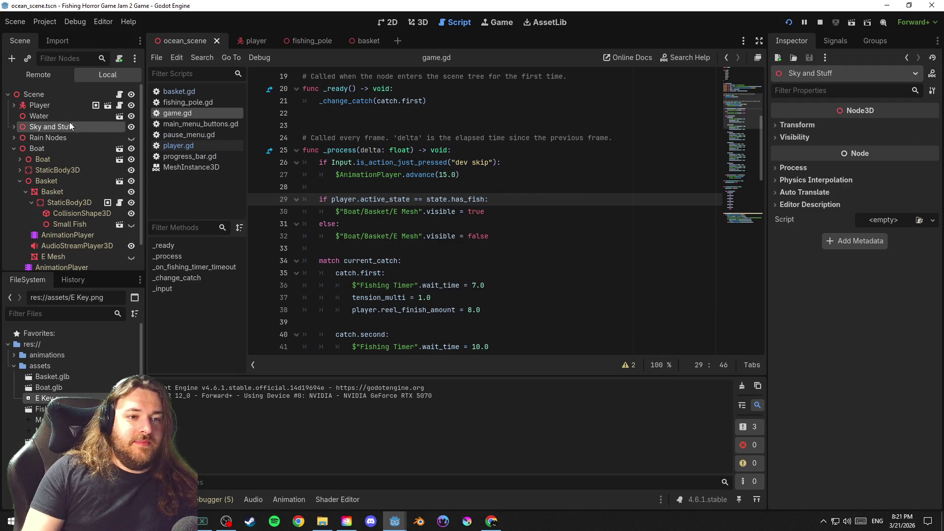
pyautogui.click(19, 127)
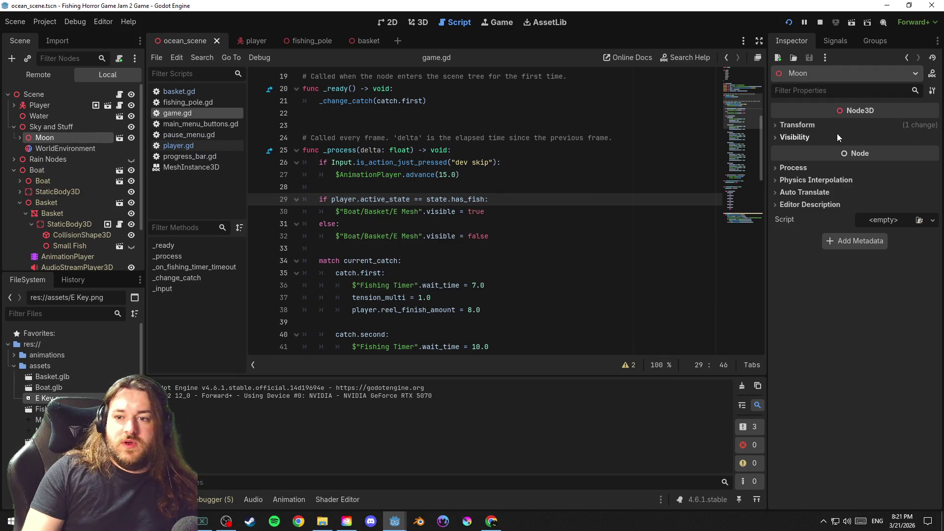
pyautogui.click(20, 138)
pyautogui.click(72, 147)
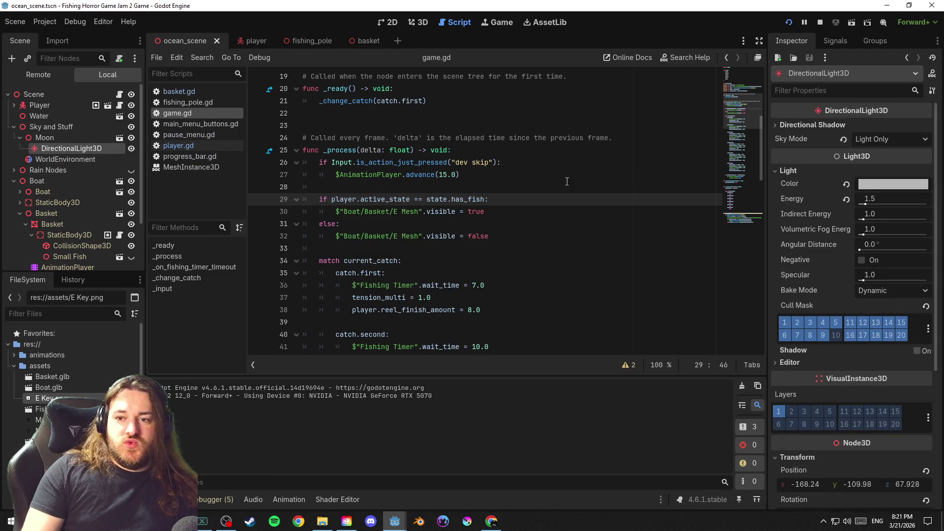
pyautogui.click(70, 137)
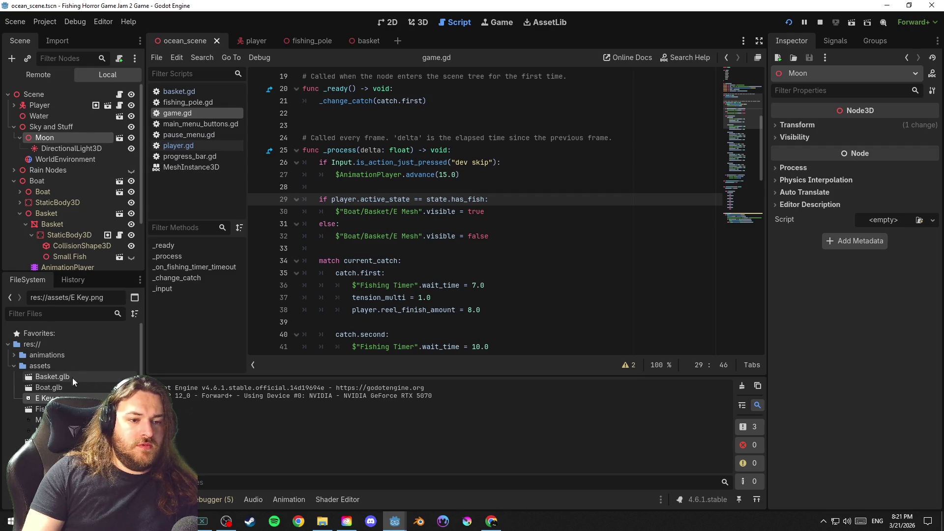
pyautogui.click(14, 366)
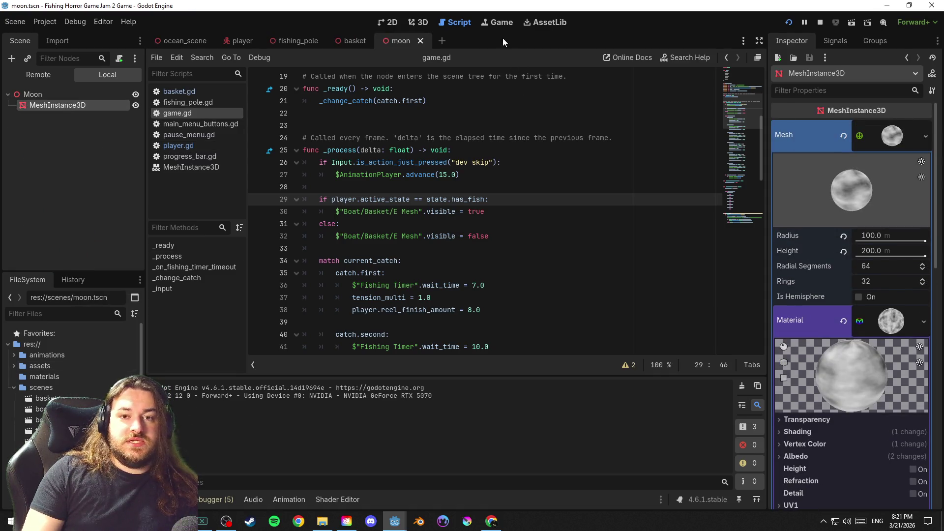
# Set the moon material's albedo colour to white (ffffff) in moon.tscn
pyautogui.click(418, 22)
pyautogui.scroll(5, 536, 158)
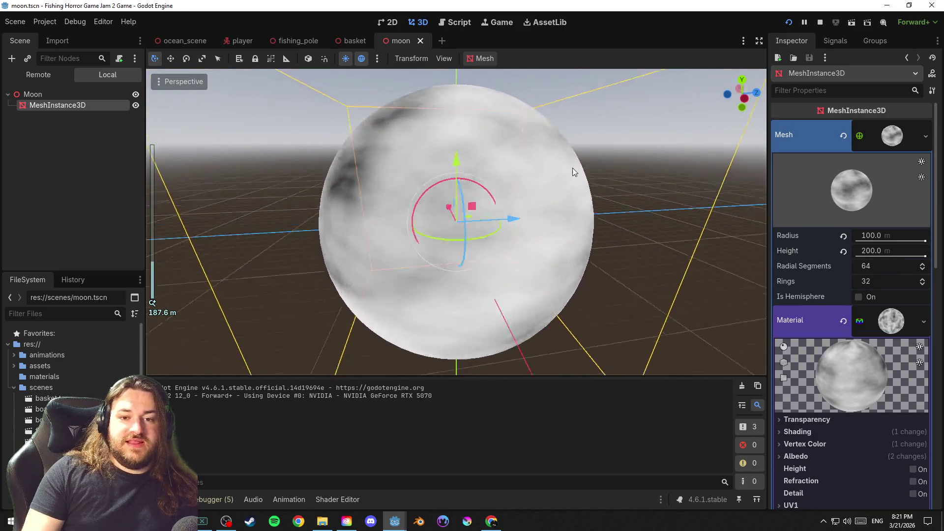
pyautogui.moveTo(574, 172)
pyautogui.mouseDown()
pyautogui.moveTo(734, 164)
pyautogui.moveTo(573, 170)
pyautogui.moveTo(700, 178)
pyautogui.mouseUp()
pyautogui.scroll(-2, 573, 170)
pyautogui.scroll(-5, 804, 245)
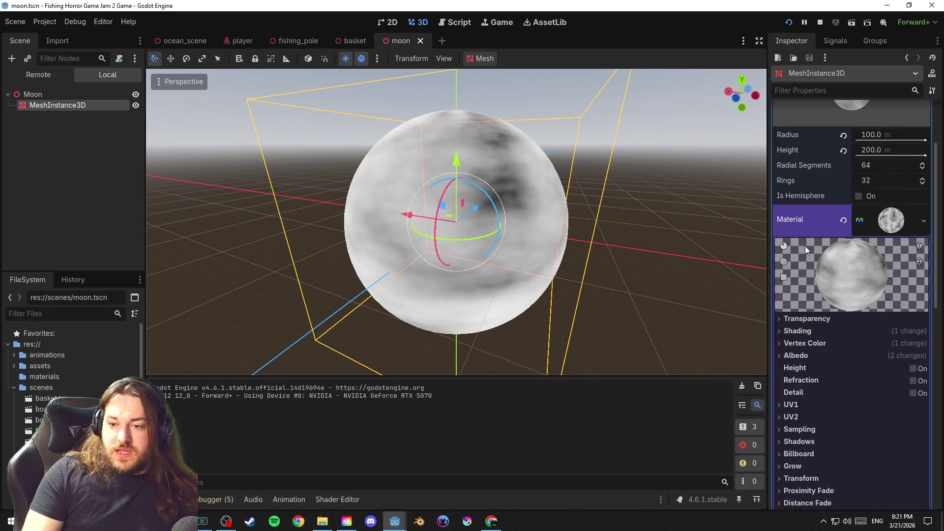
pyautogui.click(800, 254)
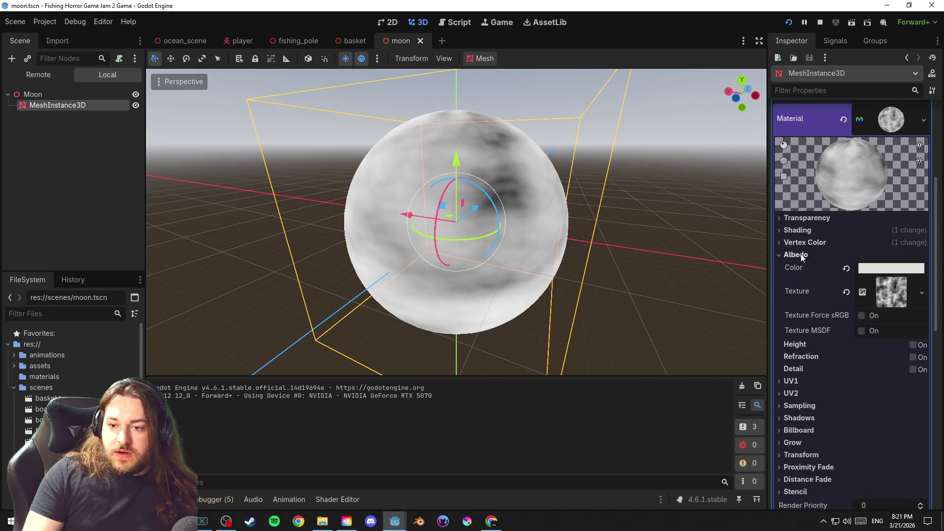
pyautogui.click(895, 268)
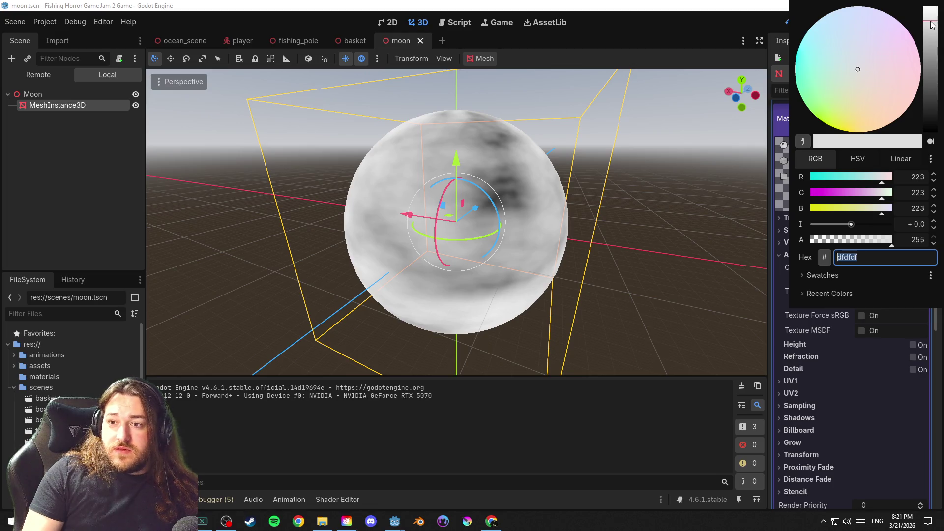
pyautogui.moveTo(935, 18)
pyautogui.mouseDown()
pyautogui.moveTo(936, 8)
pyautogui.moveTo(937, 34)
pyautogui.moveTo(940, 4)
pyautogui.mouseUp()
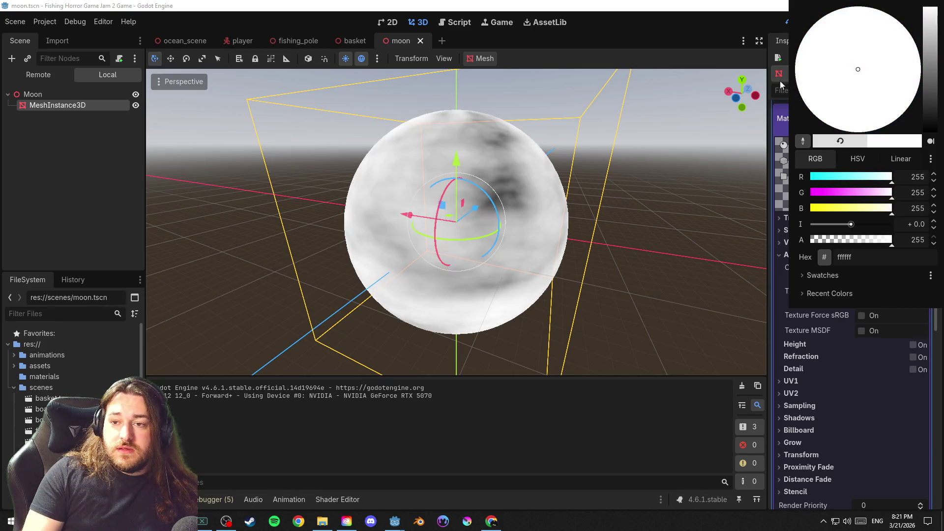
pyautogui.click(780, 84)
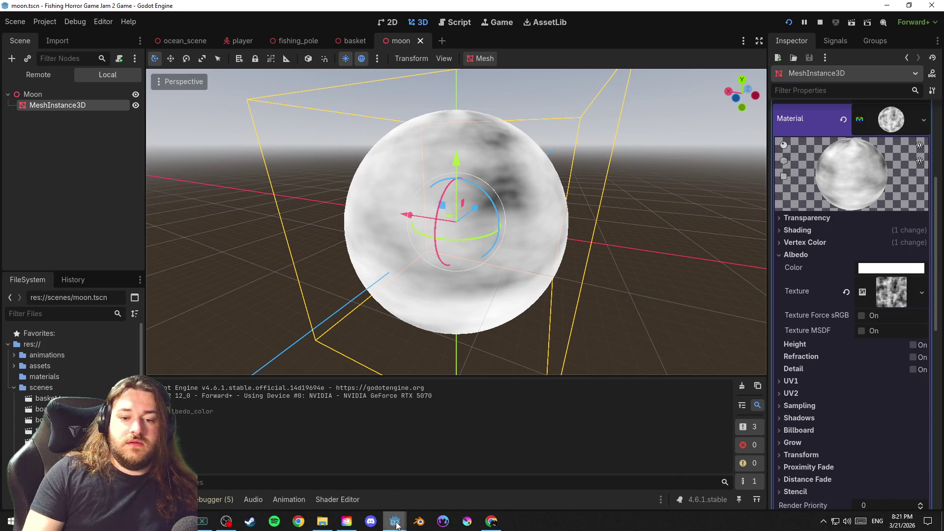
# Check the moon in the running game, save moon.tscn, and return to the ocean scene's DirectionalLight3D
pyautogui.click(396, 525)
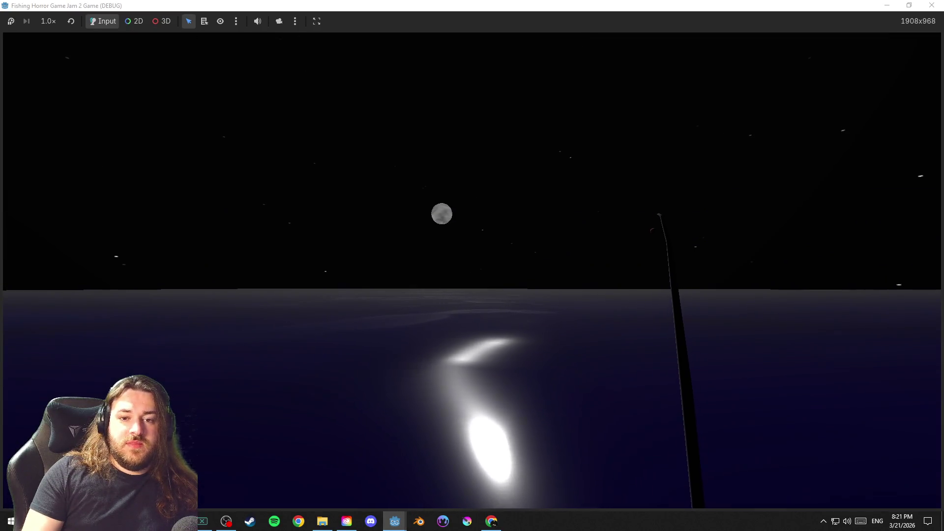
pyautogui.press('F8')
pyautogui.scroll(-5, 647, 185)
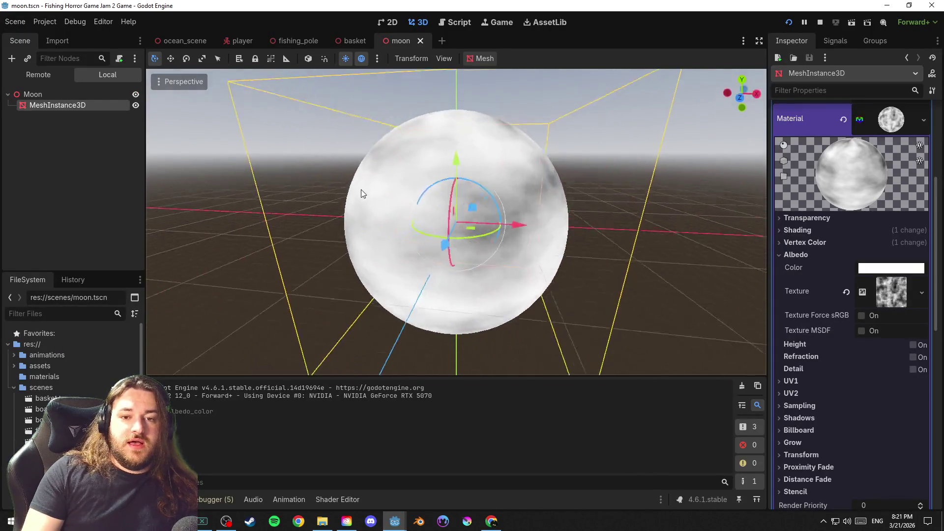
pyautogui.hotkey('ctrl', 's')
pyautogui.moveTo(657, 215); pyautogui.dragTo(377, 101)
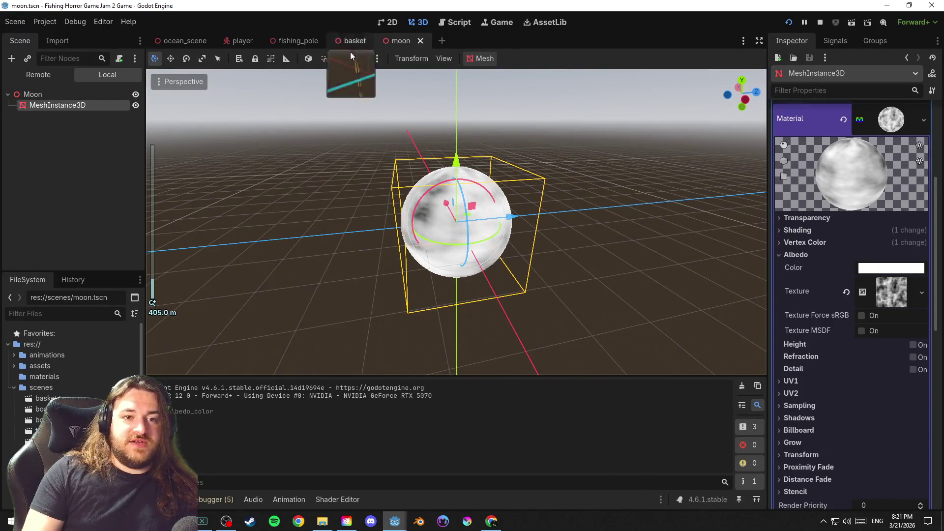
pyautogui.click(185, 40)
pyautogui.click(71, 148)
pyautogui.scroll(-5, 399, 152)
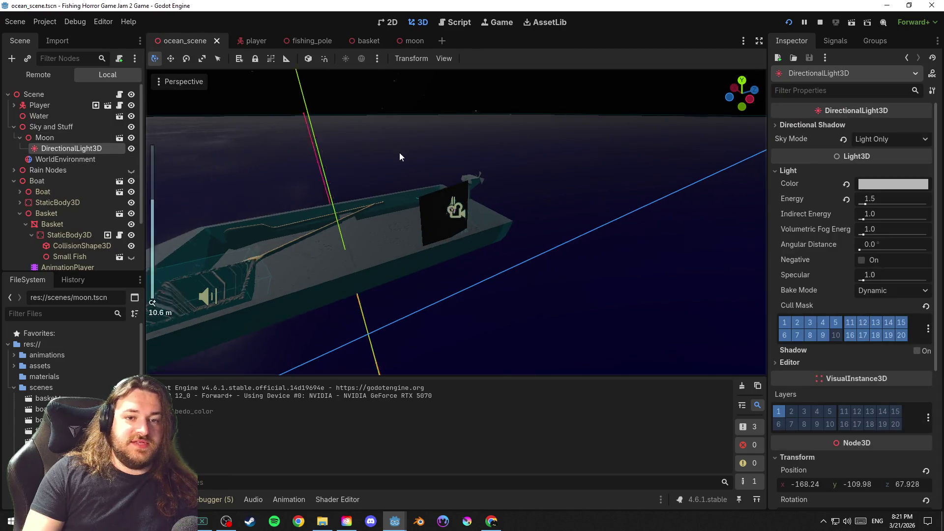
pyautogui.press('f')
pyautogui.moveTo(543, 204)
pyautogui.mouseDown()
pyautogui.moveTo(482, 142)
pyautogui.moveTo(485, 130)
pyautogui.moveTo(541, 128)
pyautogui.moveTo(722, 211)
pyautogui.moveTo(766, 203)
pyautogui.moveTo(635, 193)
pyautogui.moveTo(419, 142)
pyautogui.moveTo(452, 131)
pyautogui.moveTo(506, 183)
pyautogui.mouseUp()
pyautogui.doubleClick(77, 106)
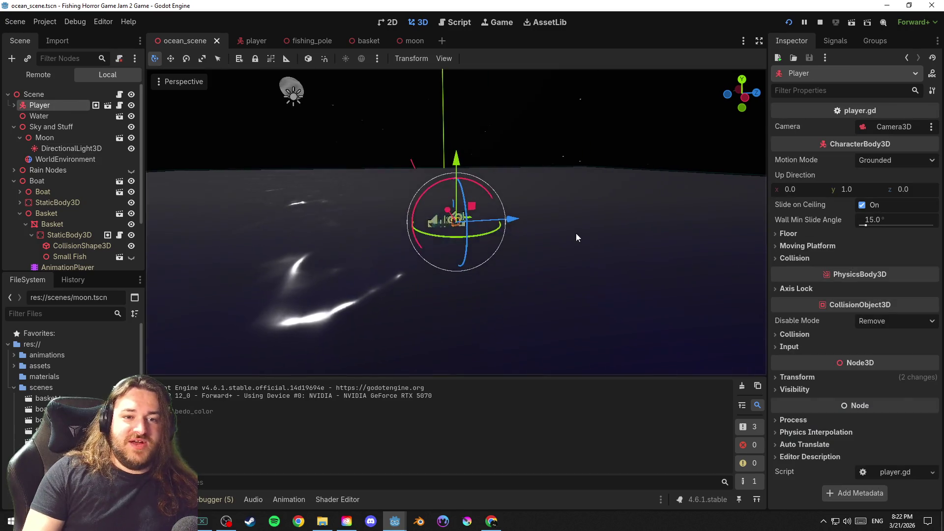
pyautogui.moveTo(469, 260); pyautogui.dragTo(509, 248)
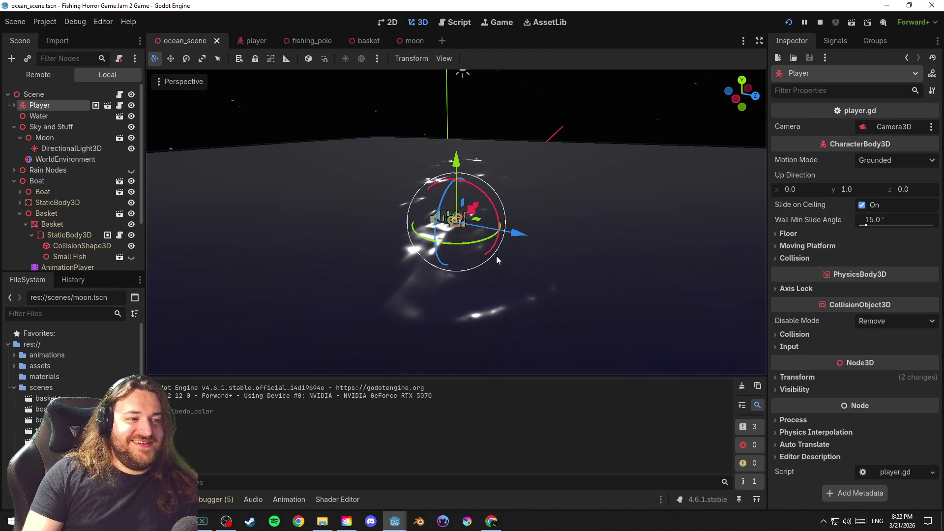
pyautogui.scroll(3, 496, 256)
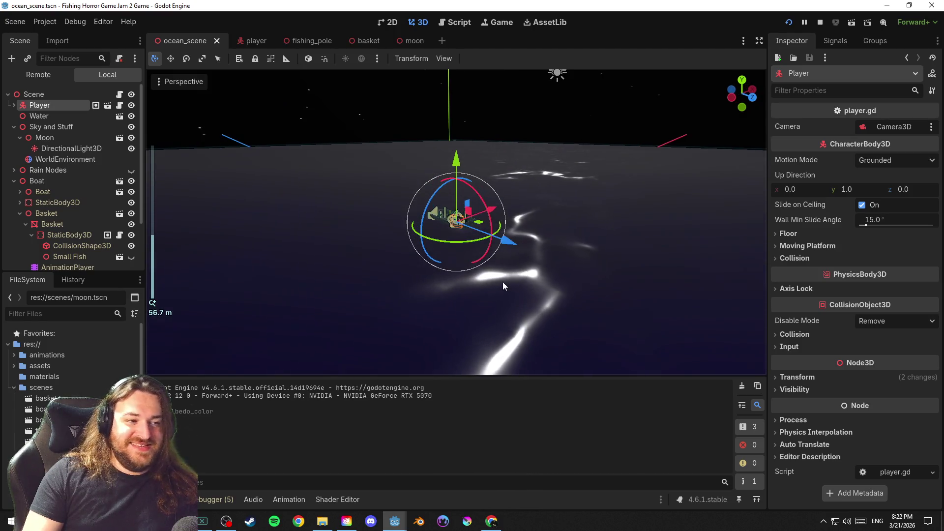
pyautogui.scroll(5, 503, 282)
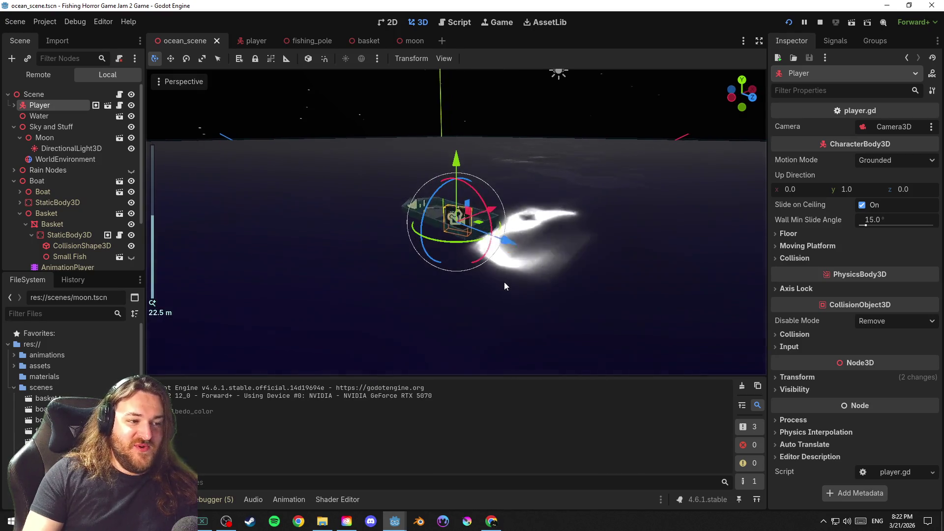
pyautogui.moveTo(493, 275)
pyautogui.mouseDown()
pyautogui.moveTo(315, 290)
pyautogui.moveTo(515, 253)
pyautogui.moveTo(583, 295)
pyautogui.moveTo(577, 331)
pyautogui.moveTo(527, 234)
pyautogui.moveTo(498, 238)
pyautogui.moveTo(491, 271)
pyautogui.moveTo(521, 276)
pyautogui.mouseUp()
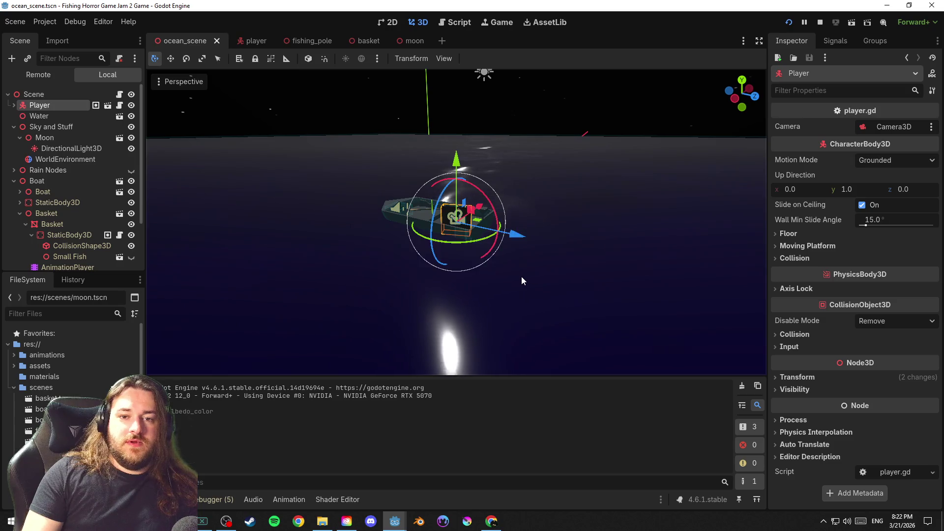
pyautogui.click(54, 138)
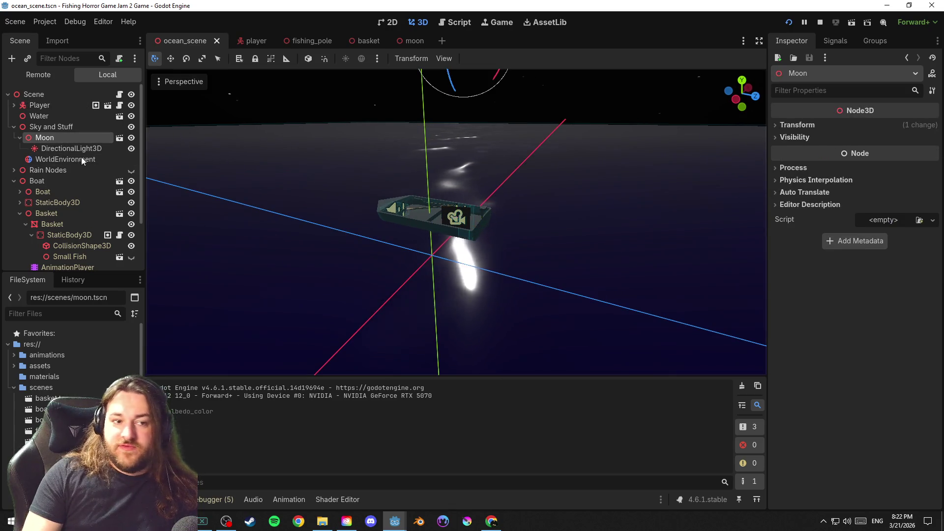
# Enable shadows on the moon's DirectionalLight3D, save, and orbit around the boat to inspect them
pyautogui.click(91, 148)
pyautogui.click(898, 182)
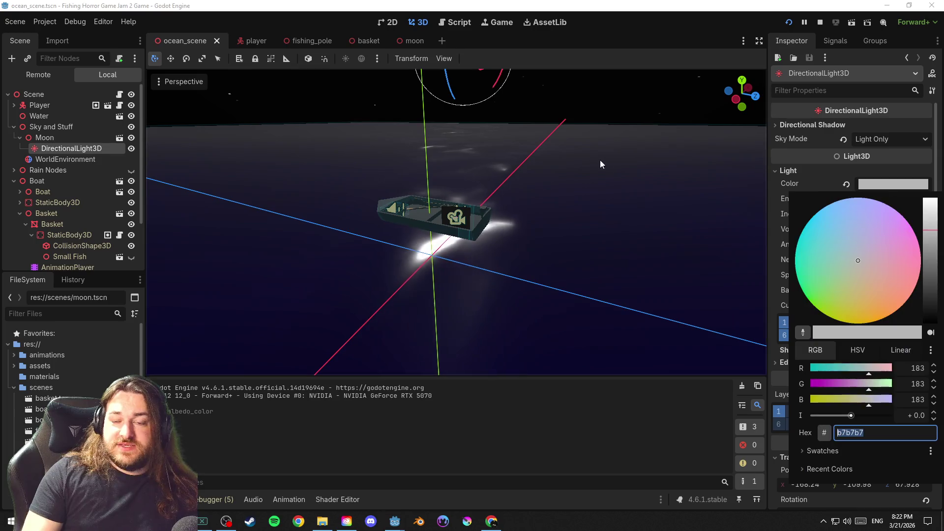
pyautogui.click(600, 164)
pyautogui.scroll(-2, 929, 275)
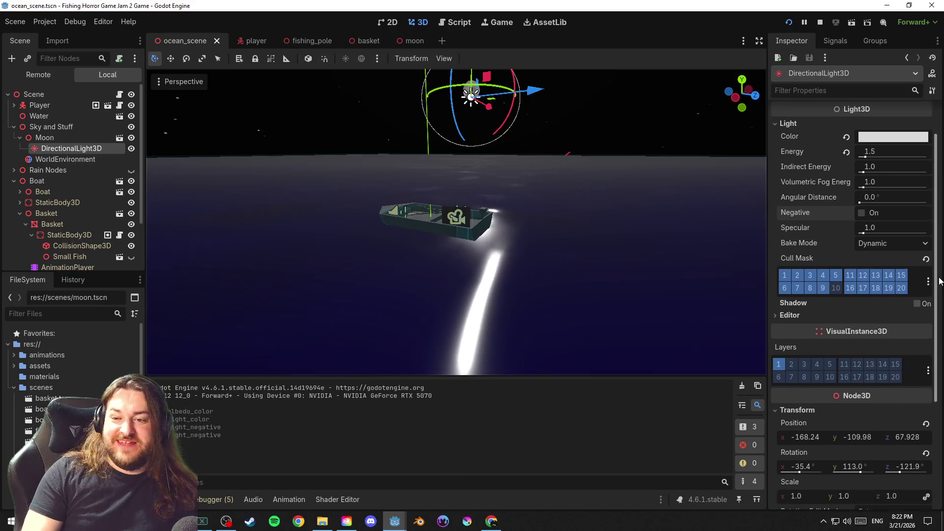
pyautogui.scroll(-3, 928, 281)
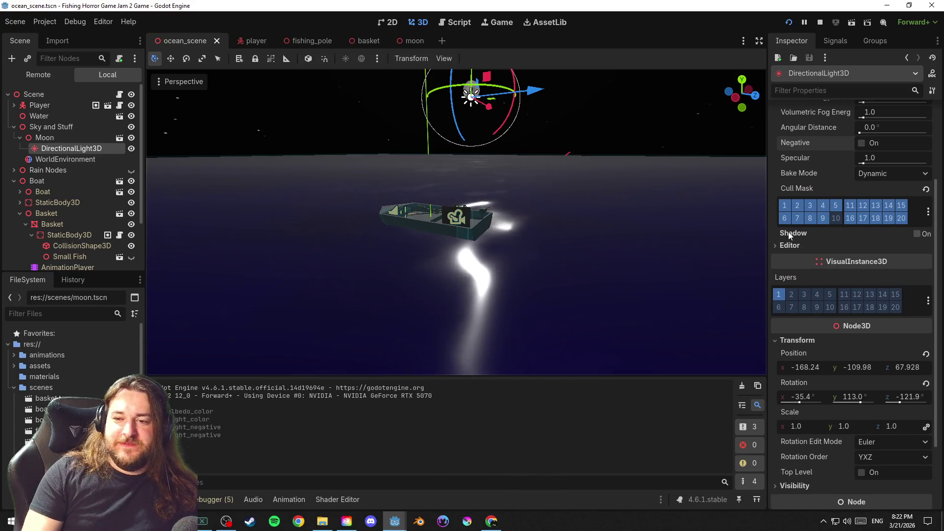
pyautogui.click(917, 234)
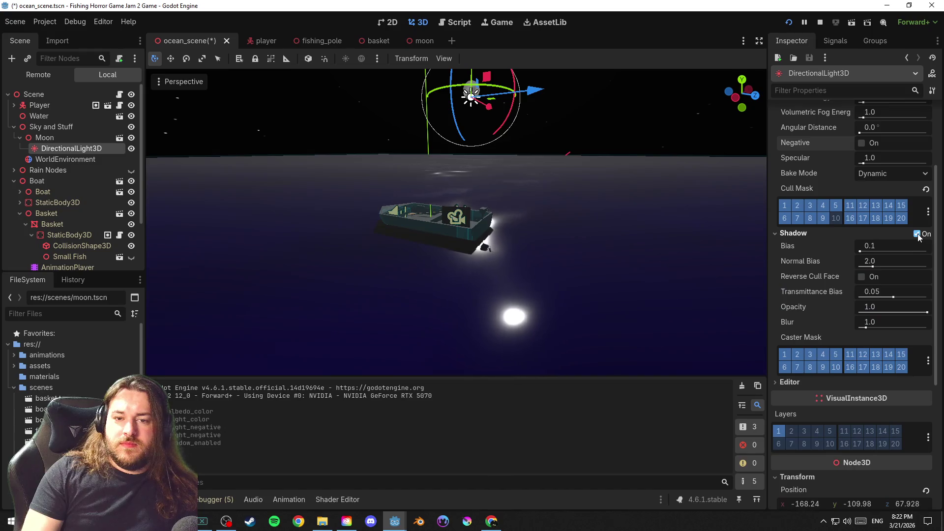
pyautogui.scroll(5, 577, 274)
pyautogui.moveTo(577, 273)
pyautogui.mouseDown()
pyautogui.moveTo(614, 284)
pyautogui.moveTo(574, 246)
pyautogui.moveTo(518, 229)
pyautogui.moveTo(467, 244)
pyautogui.moveTo(489, 295)
pyautogui.moveTo(526, 296)
pyautogui.moveTo(606, 226)
pyautogui.moveTo(673, 229)
pyautogui.moveTo(609, 285)
pyautogui.moveTo(485, 303)
pyautogui.moveTo(585, 215)
pyautogui.moveTo(627, 233)
pyautogui.mouseUp()
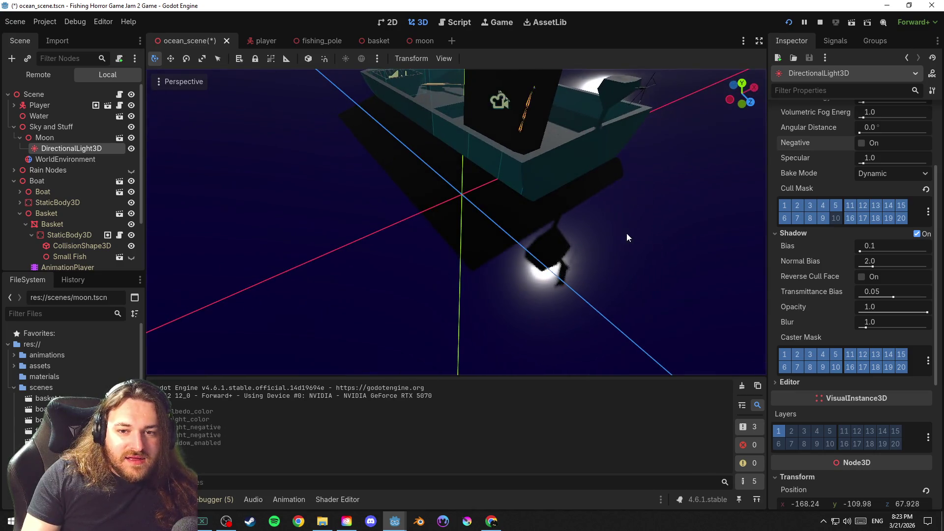
pyautogui.hotkey('ctrl', 's')
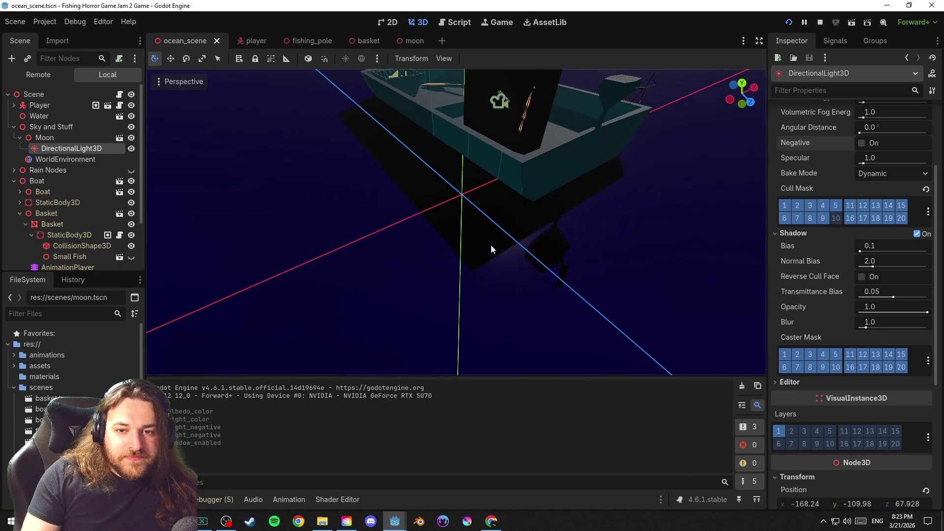
pyautogui.moveTo(650, 280)
pyautogui.mouseDown()
pyautogui.moveTo(518, 260)
pyautogui.moveTo(529, 205)
pyautogui.moveTo(613, 217)
pyautogui.moveTo(661, 284)
pyautogui.moveTo(637, 284)
pyautogui.moveTo(658, 290)
pyautogui.moveTo(514, 258)
pyautogui.mouseUp()
pyautogui.moveTo(585, 242); pyautogui.dragTo(526, 247)
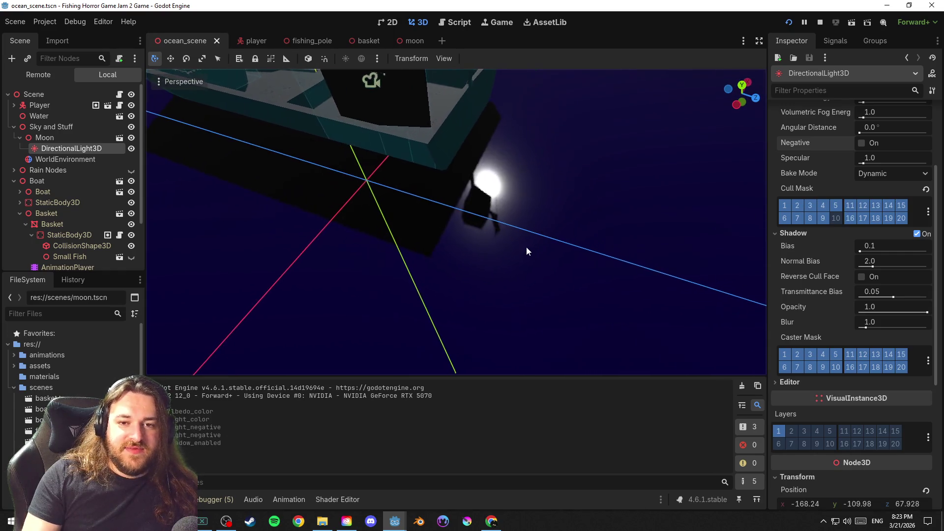
pyautogui.moveTo(456, 201)
pyautogui.mouseDown()
pyautogui.moveTo(577, 241)
pyautogui.moveTo(574, 227)
pyautogui.mouseUp()
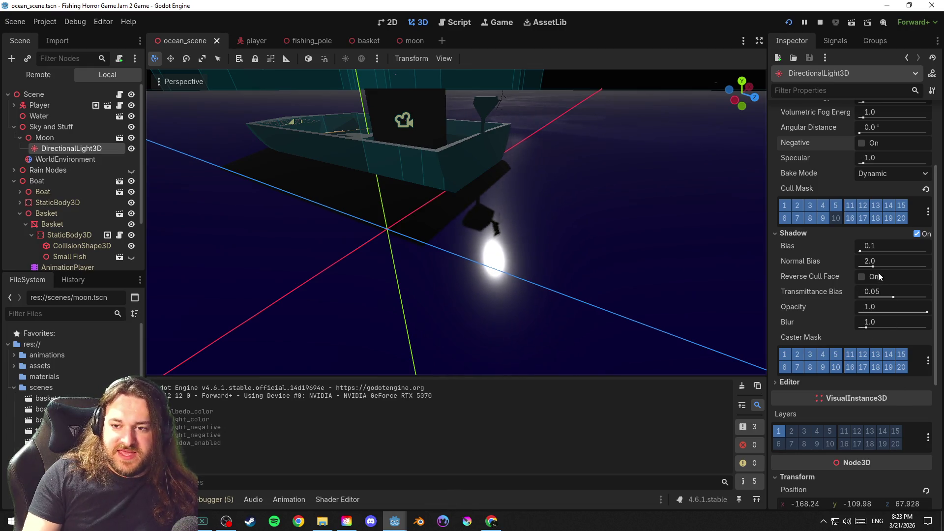
# Toggle the moonlight's shadows and leave them off, then bring up the Light Color picker
pyautogui.click(919, 236)
pyautogui.click(919, 236)
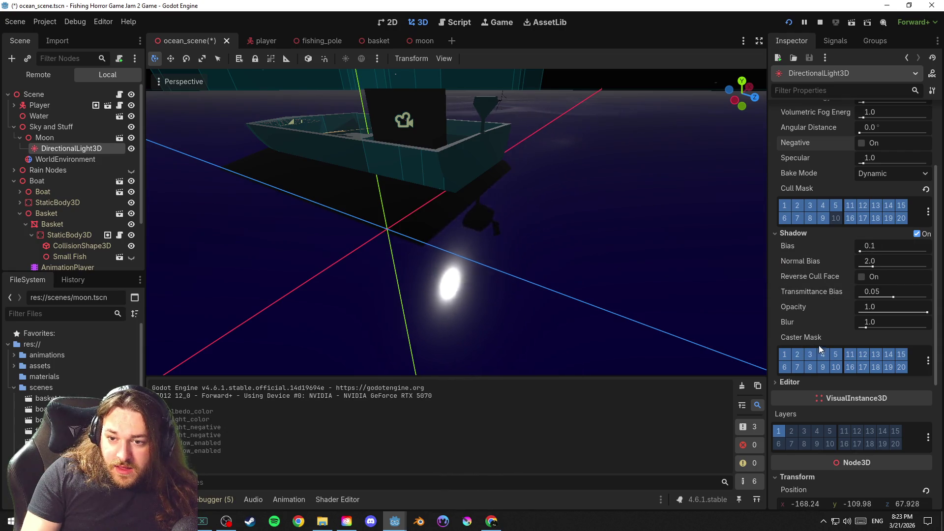
pyautogui.click(917, 234)
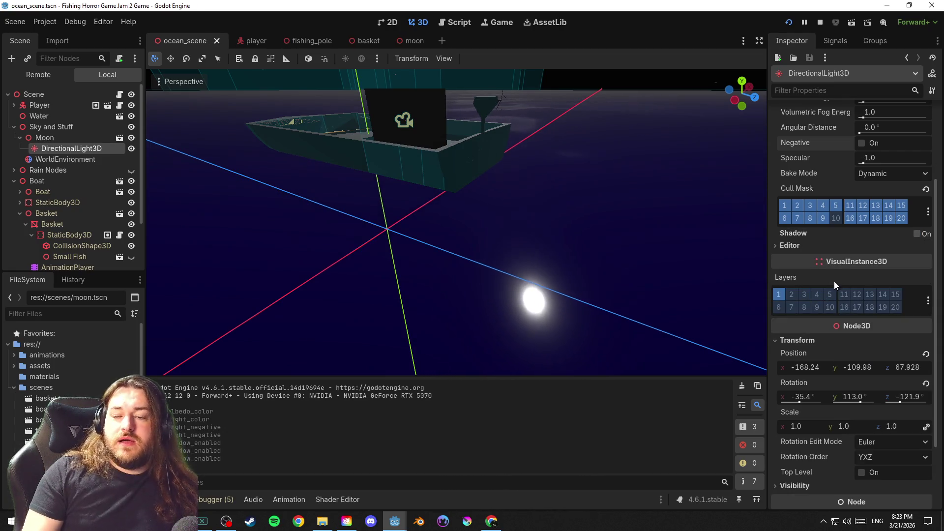
pyautogui.click(800, 247)
pyautogui.click(797, 244)
pyautogui.scroll(-4, 797, 244)
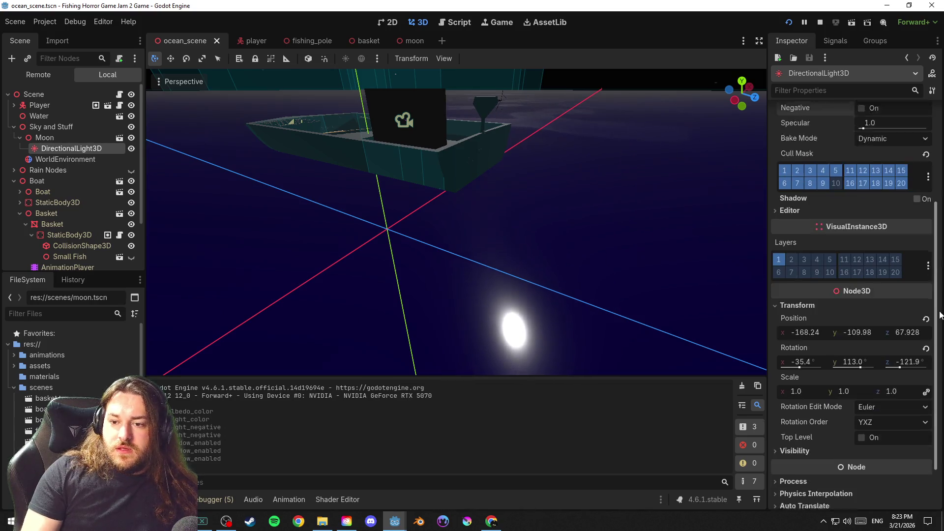
pyautogui.scroll(9, 885, 187)
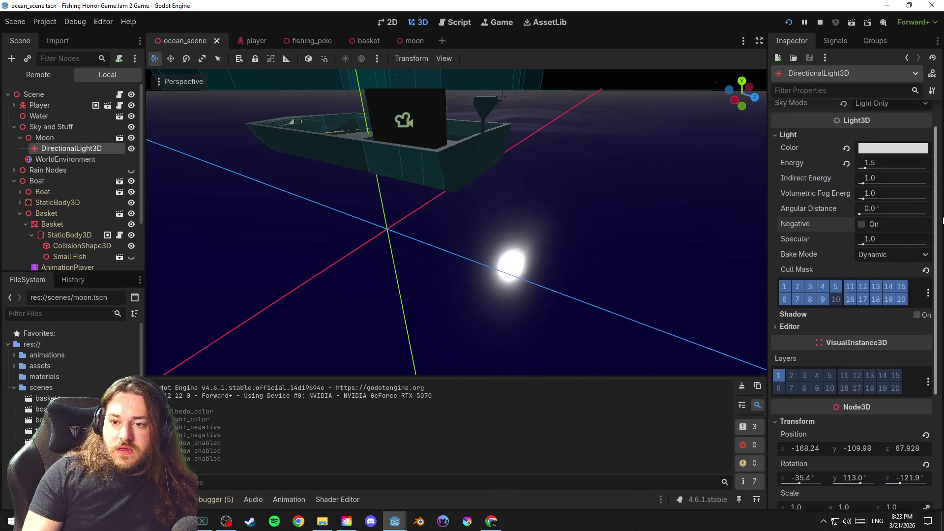
pyautogui.click(890, 185)
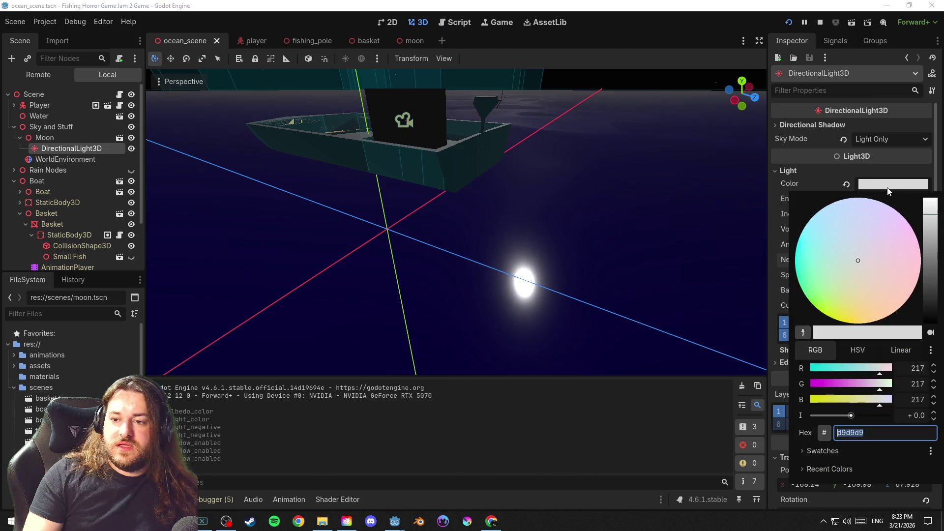
# Darken the moonlight's Light Color to grey a9a9a9, keep Bake Mode Dynamic, and set specular to 0
pyautogui.moveTo(853, 418)
pyautogui.mouseDown()
pyautogui.moveTo(884, 421)
pyautogui.moveTo(849, 427)
pyautogui.mouseUp()
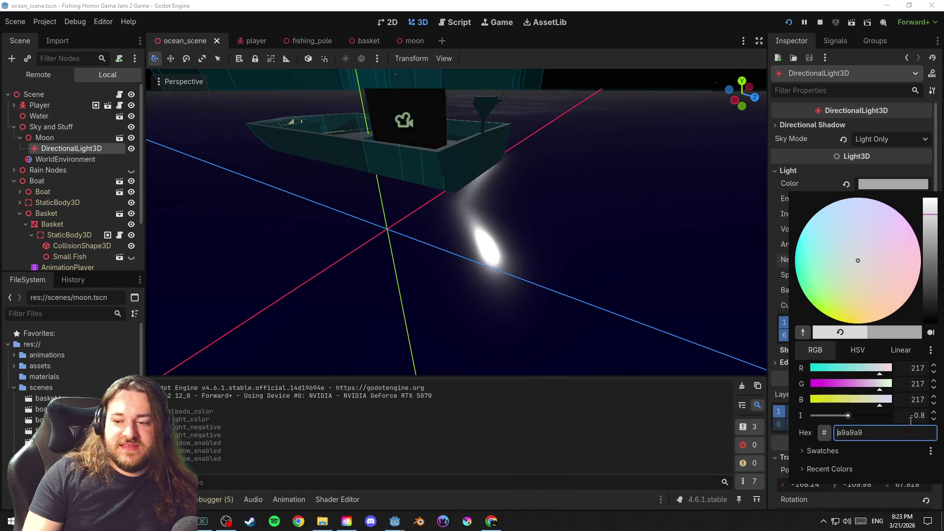
pyautogui.moveTo(910, 421); pyautogui.dragTo(922, 413)
pyautogui.press('Escape')
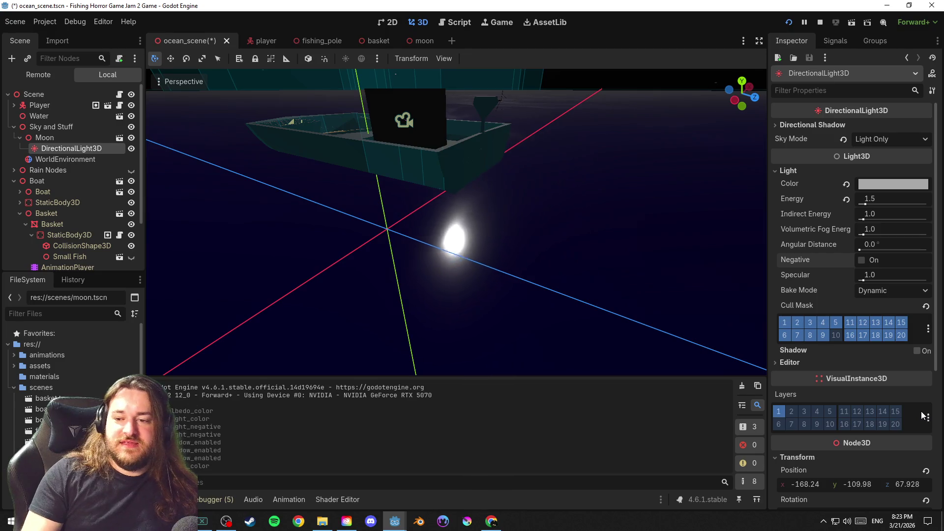
pyautogui.click(898, 185)
pyautogui.press('Escape')
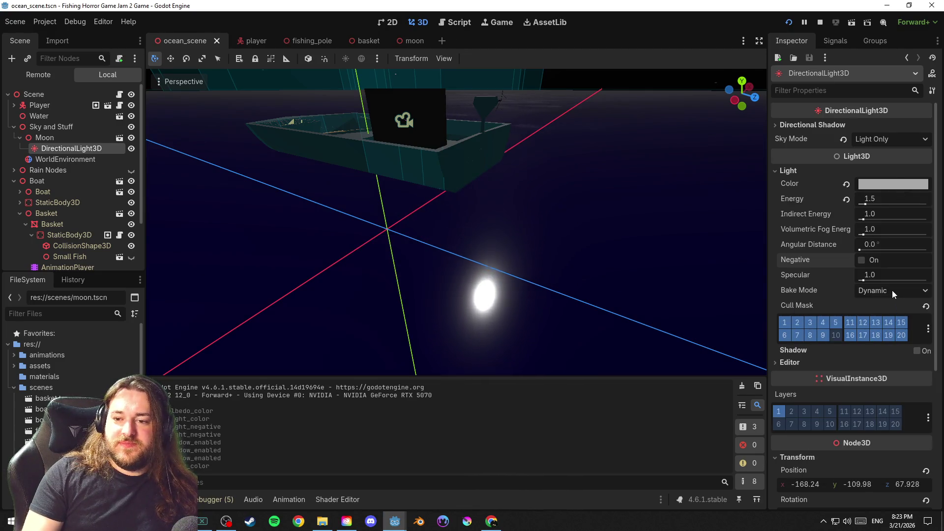
pyautogui.click(891, 290)
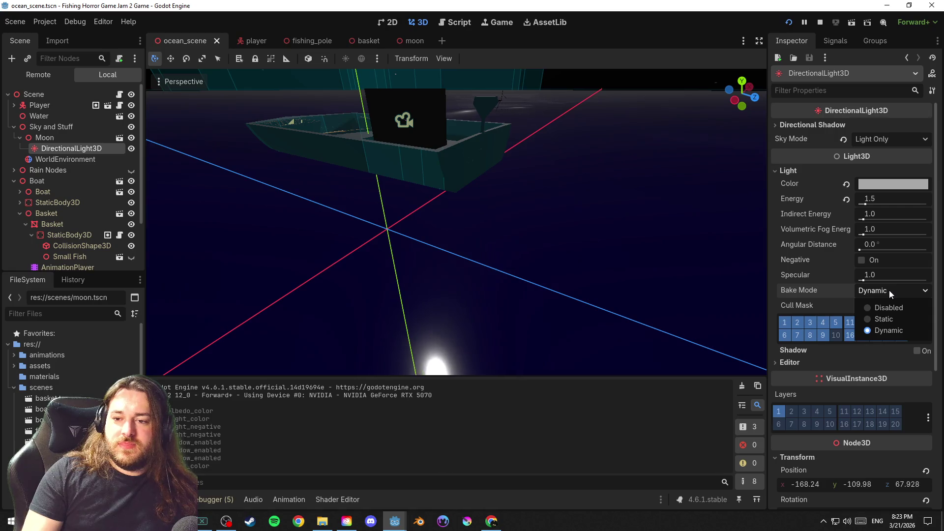
pyautogui.click(888, 290)
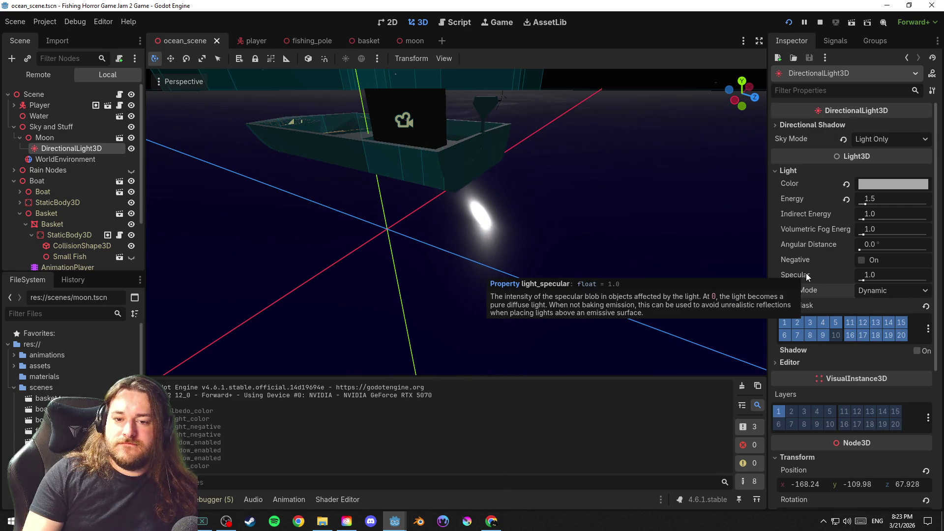
pyautogui.click(859, 280)
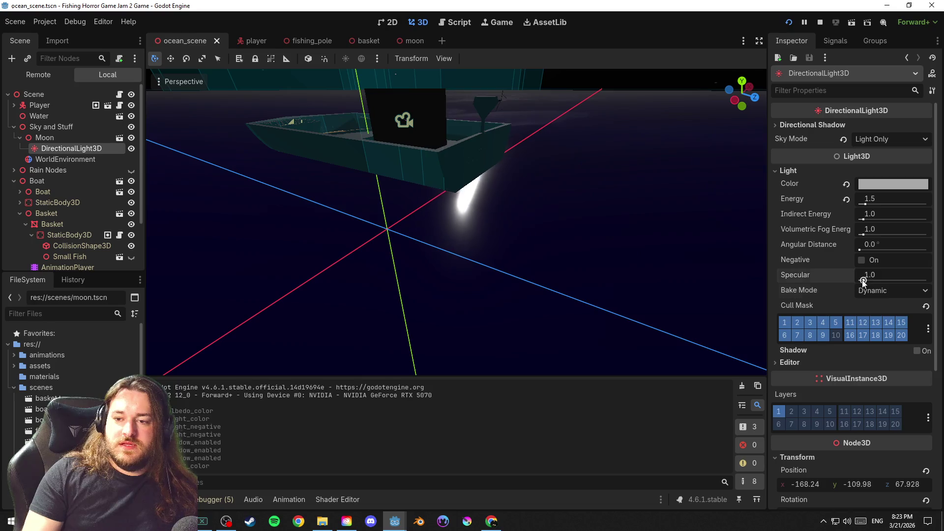
# Adjust the moonlight's Specular to 1.464 and save the scene
pyautogui.moveTo(859, 281); pyautogui.dragTo(872, 284)
pyautogui.moveTo(675, 260); pyautogui.dragTo(654, 164)
pyautogui.scroll(-5, 653, 231)
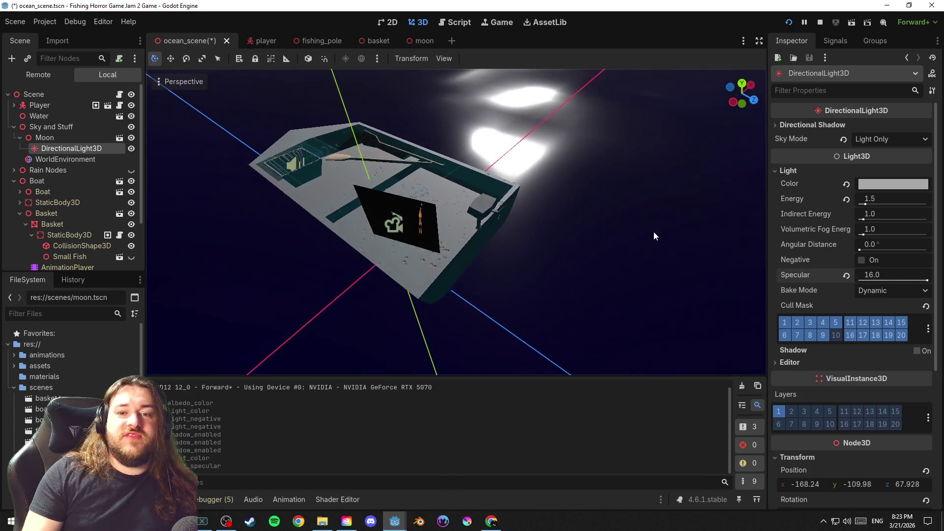
pyautogui.moveTo(639, 231)
pyautogui.mouseDown()
pyautogui.moveTo(640, 208)
pyautogui.moveTo(693, 252)
pyautogui.mouseUp()
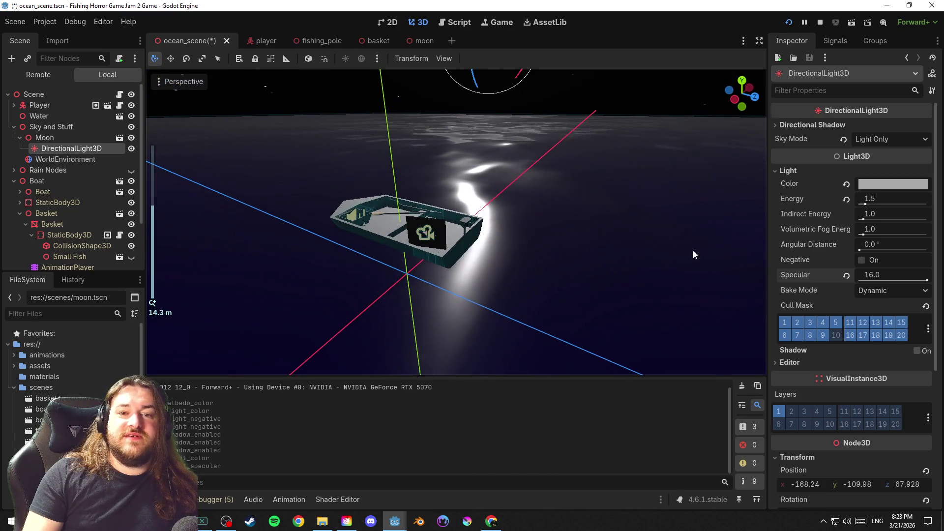
pyautogui.moveTo(898, 279); pyautogui.dragTo(859, 278)
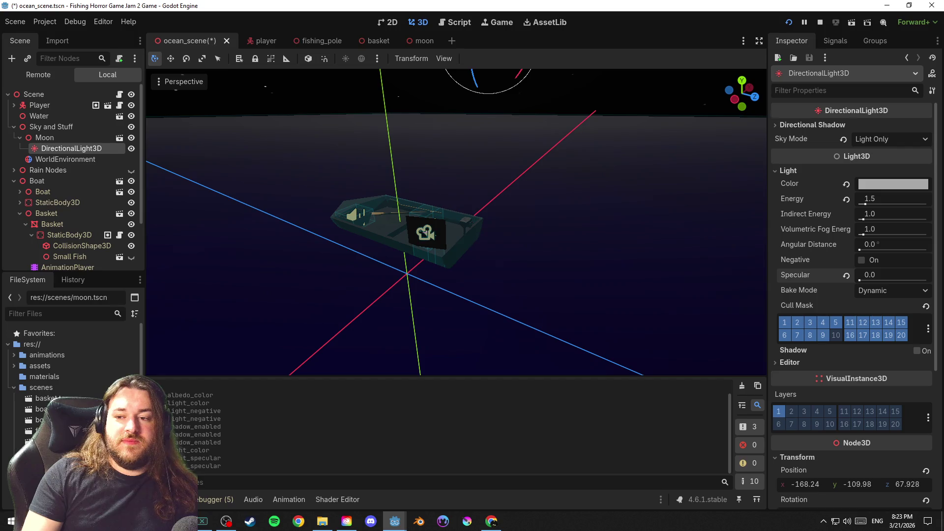
pyautogui.moveTo(859, 280)
pyautogui.mouseDown()
pyautogui.moveTo(900, 280)
pyautogui.moveTo(845, 284)
pyautogui.moveTo(861, 283)
pyautogui.mouseUp()
pyautogui.hotkey('ctrl', 's')
pyautogui.scroll(5, 536, 226)
pyautogui.moveTo(537, 221)
pyautogui.mouseDown()
pyautogui.moveTo(589, 244)
pyautogui.moveTo(600, 239)
pyautogui.moveTo(594, 252)
pyautogui.moveTo(545, 220)
pyautogui.mouseUp()
pyautogui.click(846, 275)
pyautogui.moveTo(865, 282); pyautogui.dragTo(867, 282)
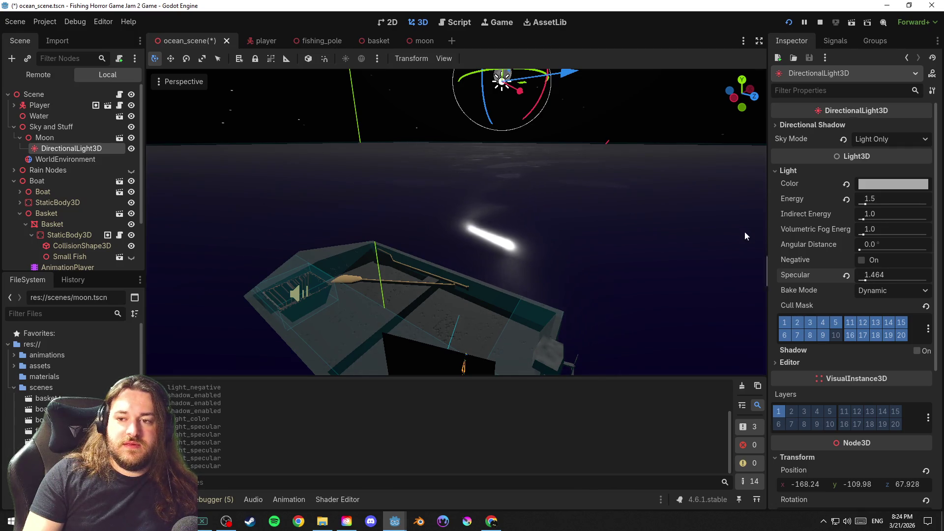
pyautogui.hotkey('ctrl', 's')
# Set the moonlight's Energy to 2.428, reset Indirect Energy to 1.0, and save
pyautogui.click(867, 203)
pyautogui.moveTo(870, 206)
pyautogui.mouseDown()
pyautogui.moveTo(873, 218)
pyautogui.moveTo(931, 227)
pyautogui.mouseUp()
pyautogui.hotkey('ctrl', 's')
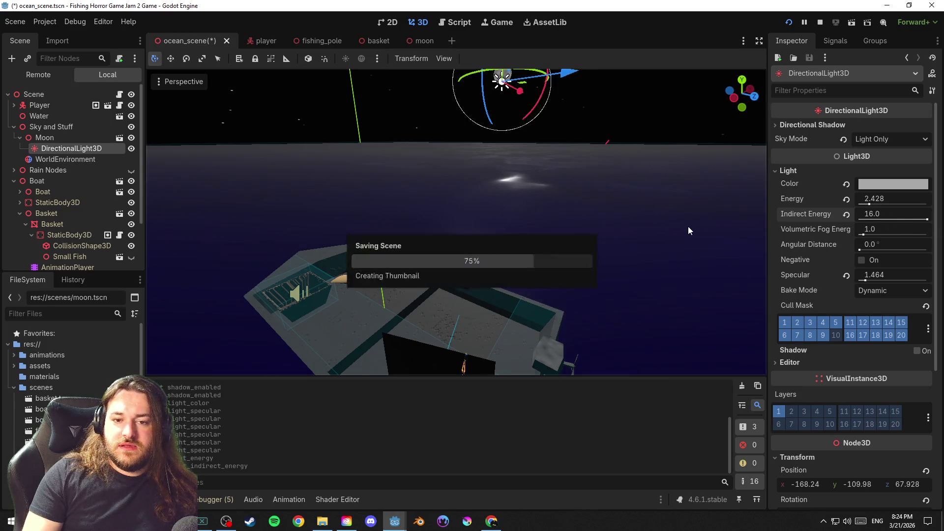
pyautogui.moveTo(927, 219)
pyautogui.mouseDown()
pyautogui.moveTo(880, 227)
pyautogui.moveTo(820, 215)
pyautogui.mouseUp()
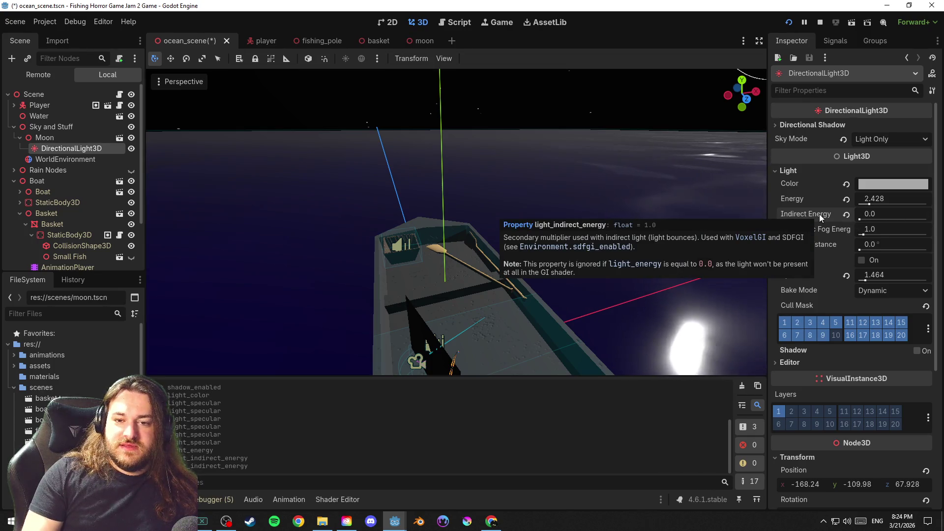
pyautogui.click(846, 214)
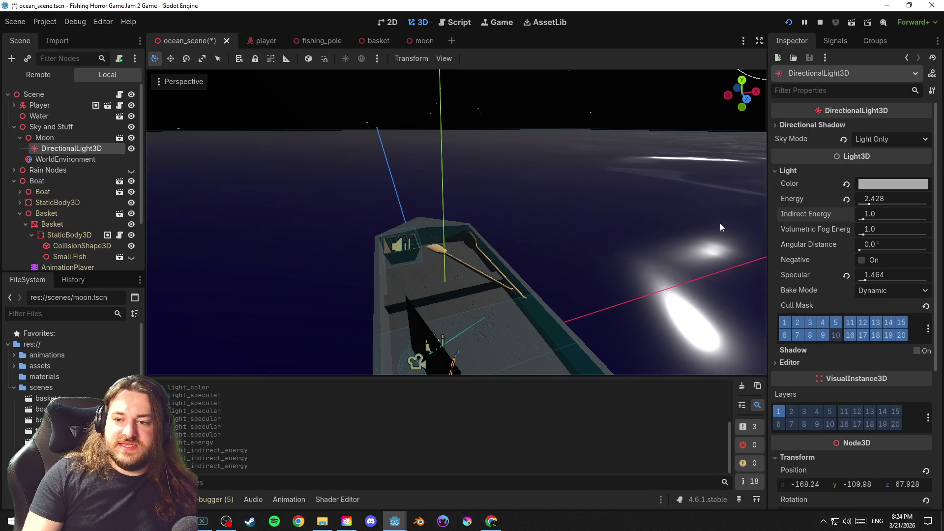
pyautogui.moveTo(644, 237)
pyautogui.mouseDown()
pyautogui.moveTo(504, 220)
pyautogui.moveTo(688, 239)
pyautogui.mouseUp()
pyautogui.hotkey('ctrl', 's')
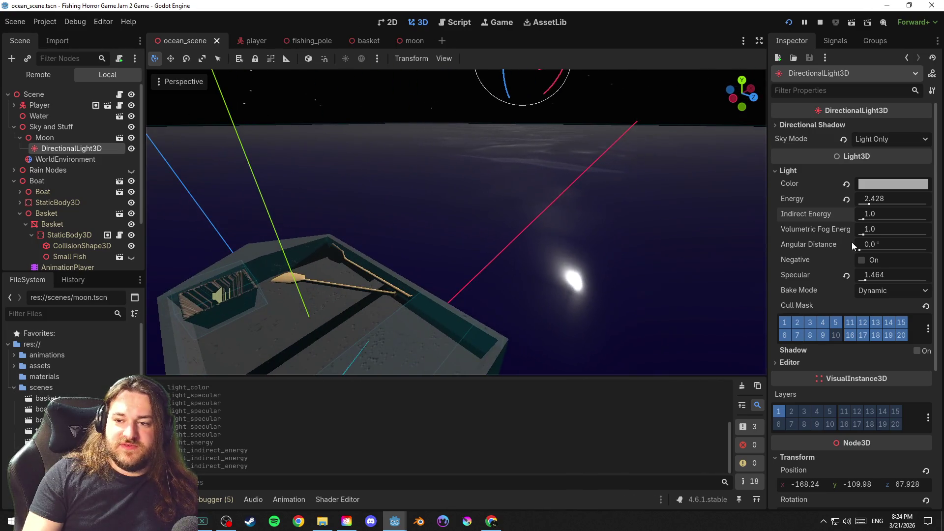
# Set Volumetric Fog Energy to 2.043, save, and check the boat's reflection
pyautogui.moveTo(869, 229)
pyautogui.mouseDown()
pyautogui.moveTo(927, 230)
pyautogui.moveTo(868, 234)
pyautogui.moveTo(880, 239)
pyautogui.mouseUp()
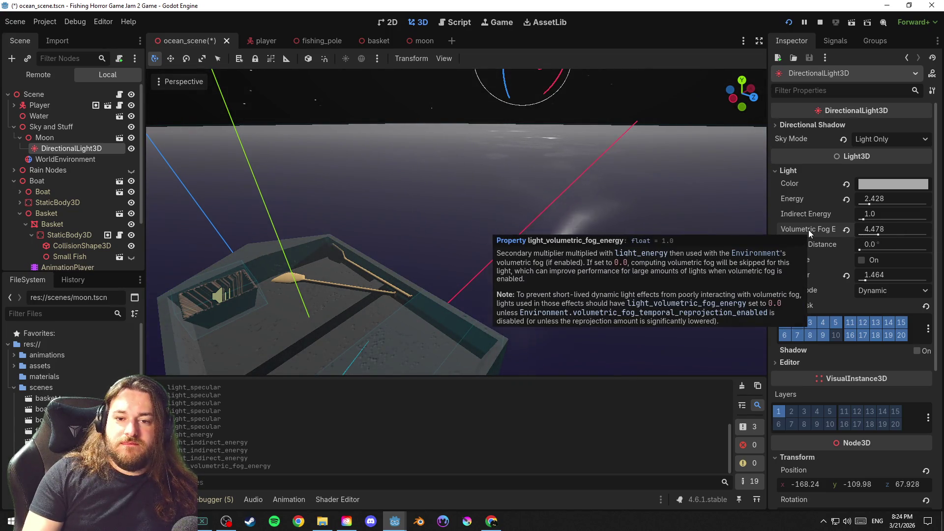
pyautogui.moveTo(882, 235)
pyautogui.mouseDown()
pyautogui.moveTo(916, 236)
pyautogui.moveTo(836, 238)
pyautogui.moveTo(870, 235)
pyautogui.mouseUp()
pyautogui.click(846, 229)
pyautogui.hotkey('ctrl', 's')
pyautogui.moveTo(597, 226)
pyautogui.mouseDown()
pyautogui.moveTo(429, 215)
pyautogui.moveTo(654, 218)
pyautogui.moveTo(567, 277)
pyautogui.moveTo(403, 266)
pyautogui.moveTo(418, 255)
pyautogui.moveTo(381, 247)
pyautogui.moveTo(373, 274)
pyautogui.moveTo(659, 249)
pyautogui.moveTo(697, 233)
pyautogui.mouseUp()
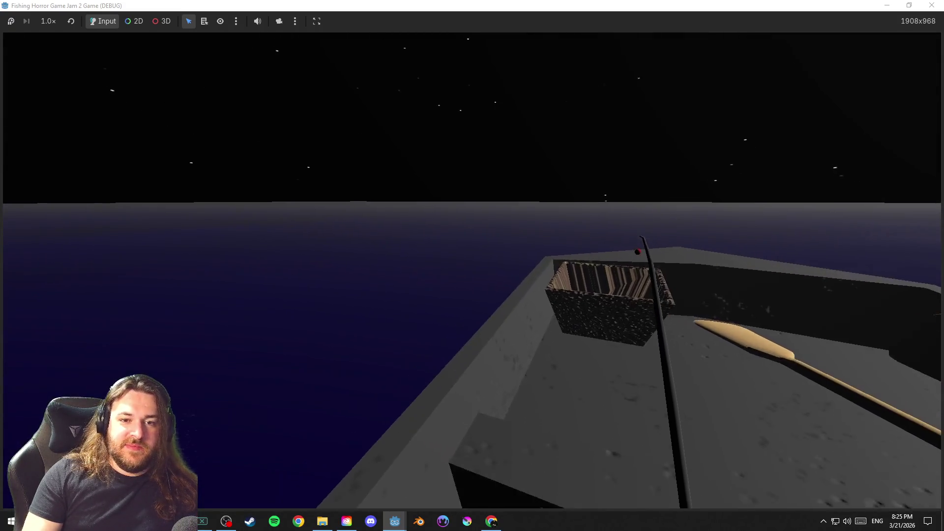
pyautogui.press('F8')
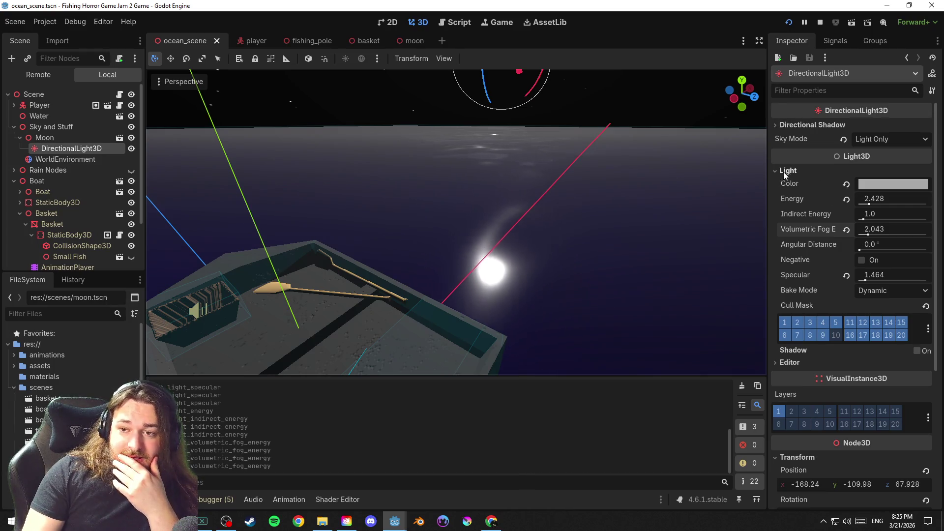
pyautogui.click(925, 140)
pyautogui.click(907, 137)
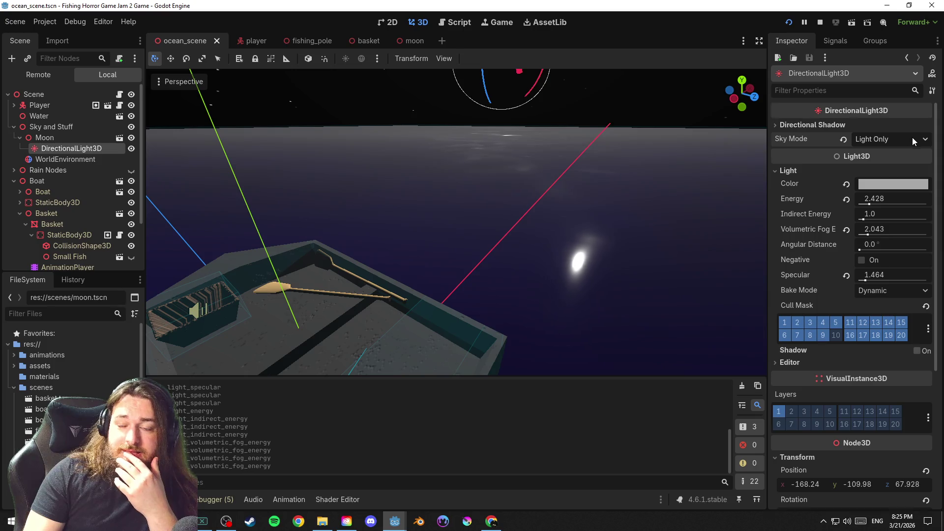
pyautogui.click(838, 126)
pyautogui.press('f')
pyautogui.scroll(-5, 614, 125)
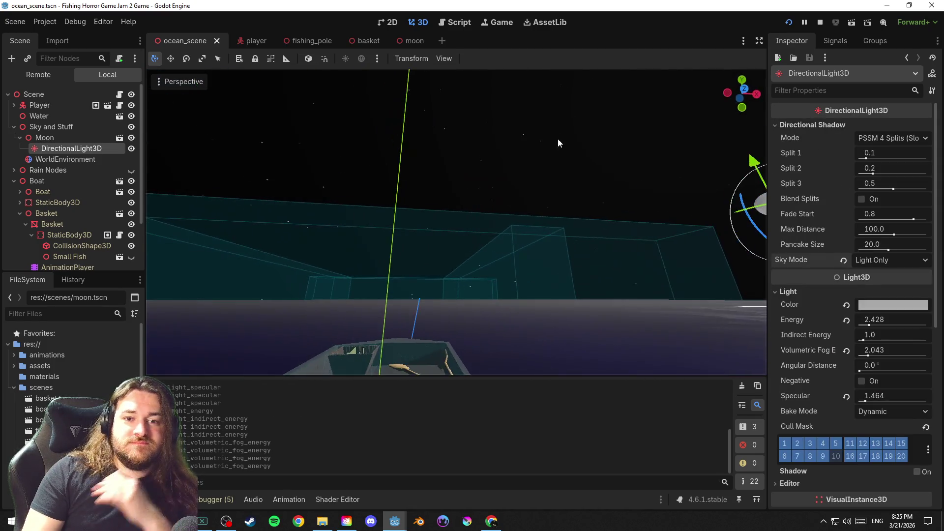
pyautogui.moveTo(573, 155)
pyautogui.mouseDown()
pyautogui.moveTo(529, 182)
pyautogui.moveTo(570, 200)
pyautogui.moveTo(411, 200)
pyautogui.moveTo(456, 199)
pyautogui.moveTo(298, 171)
pyautogui.moveTo(155, 175)
pyautogui.moveTo(727, 181)
pyautogui.moveTo(600, 206)
pyautogui.mouseUp()
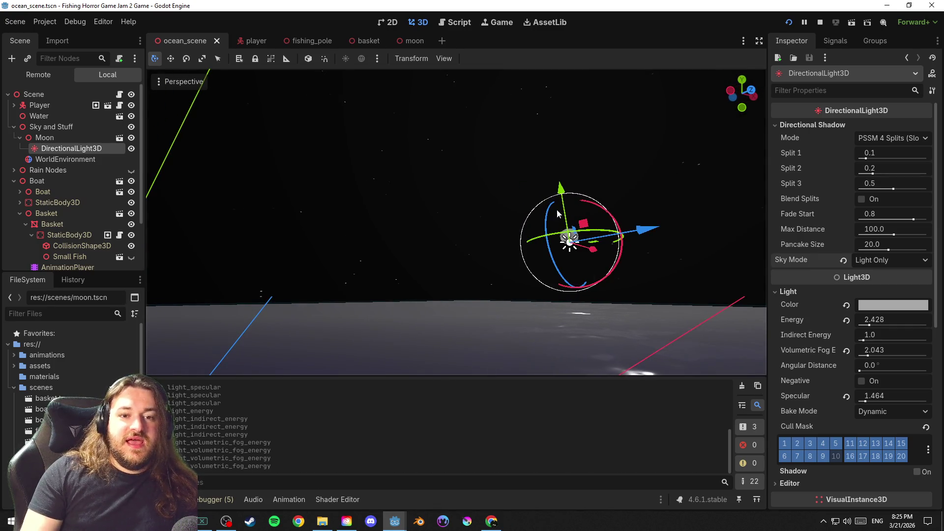
pyautogui.moveTo(395, 192)
pyautogui.mouseDown()
pyautogui.moveTo(359, 162)
pyautogui.moveTo(302, 160)
pyautogui.moveTo(564, 162)
pyautogui.moveTo(443, 157)
pyautogui.moveTo(516, 166)
pyautogui.mouseUp()
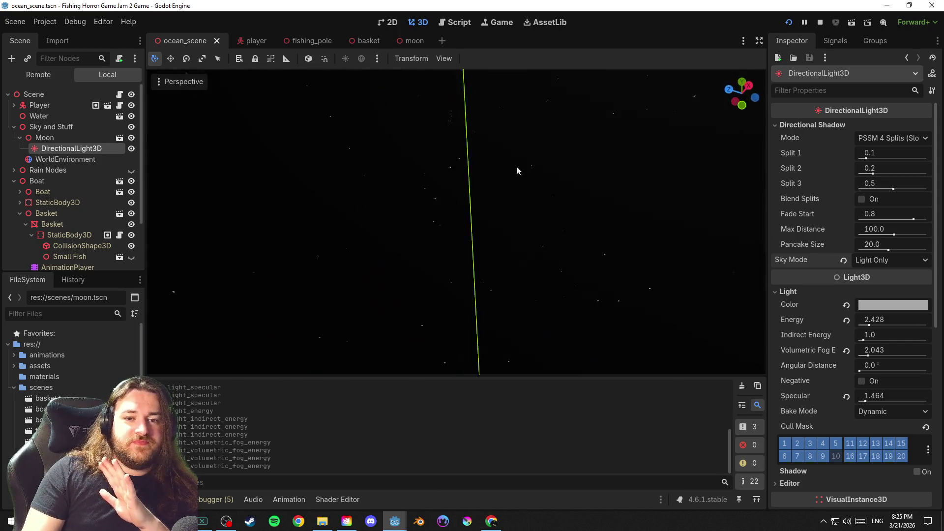
pyautogui.moveTo(500, 198); pyautogui.dragTo(414, 185)
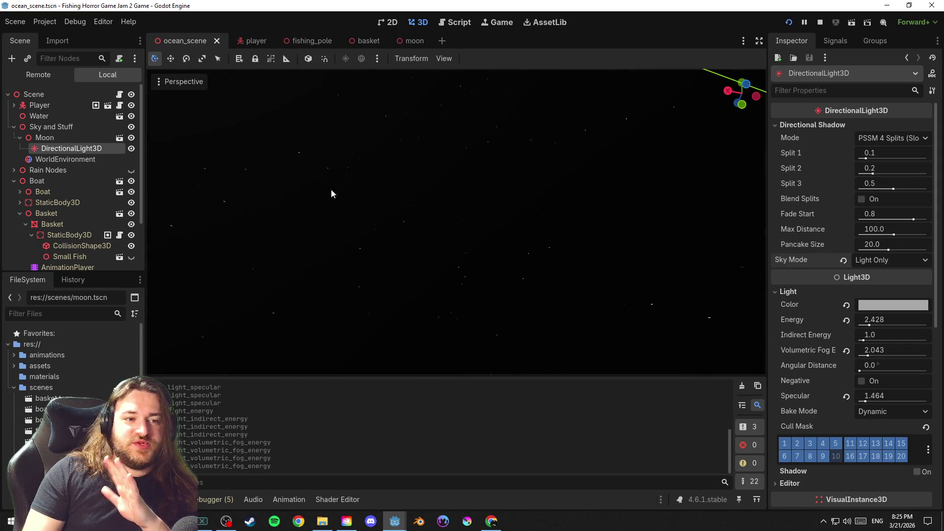
pyautogui.scroll(-4, 799, 283)
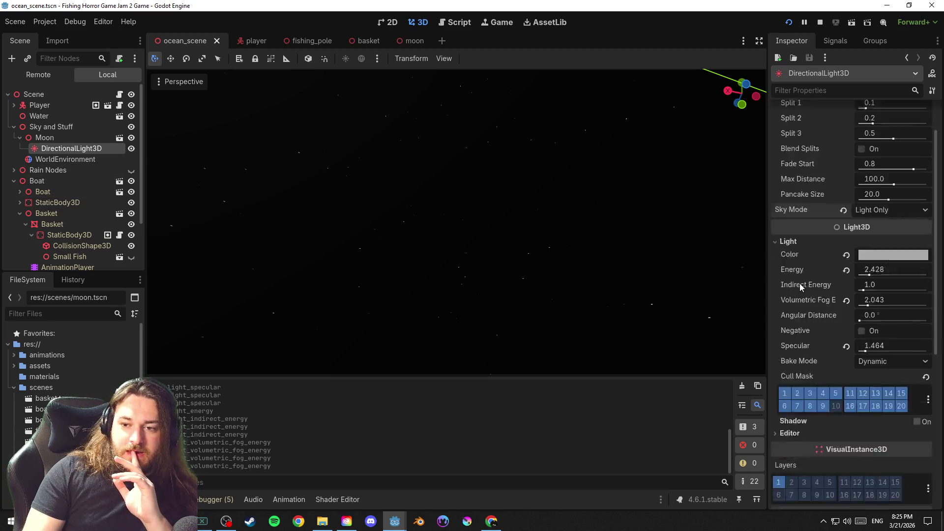
pyautogui.scroll(3, 803, 249)
pyautogui.click(796, 241)
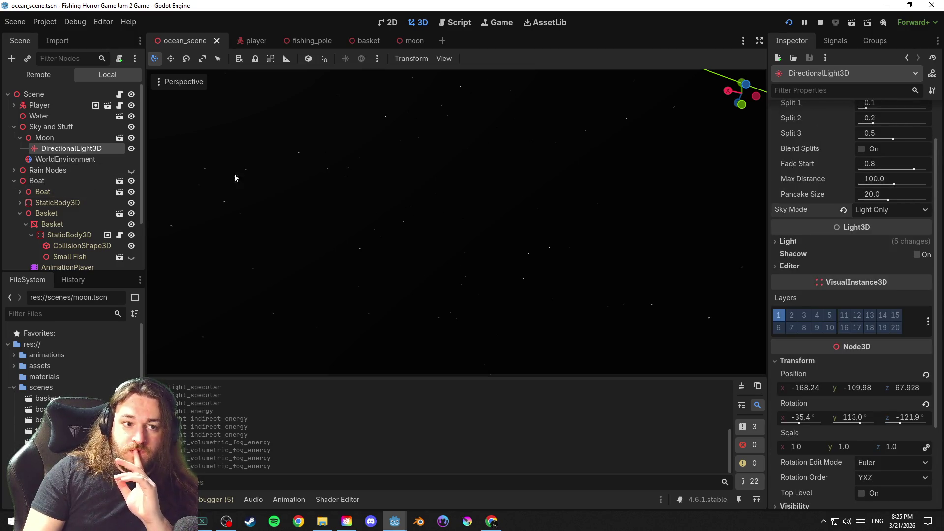
pyautogui.click(90, 161)
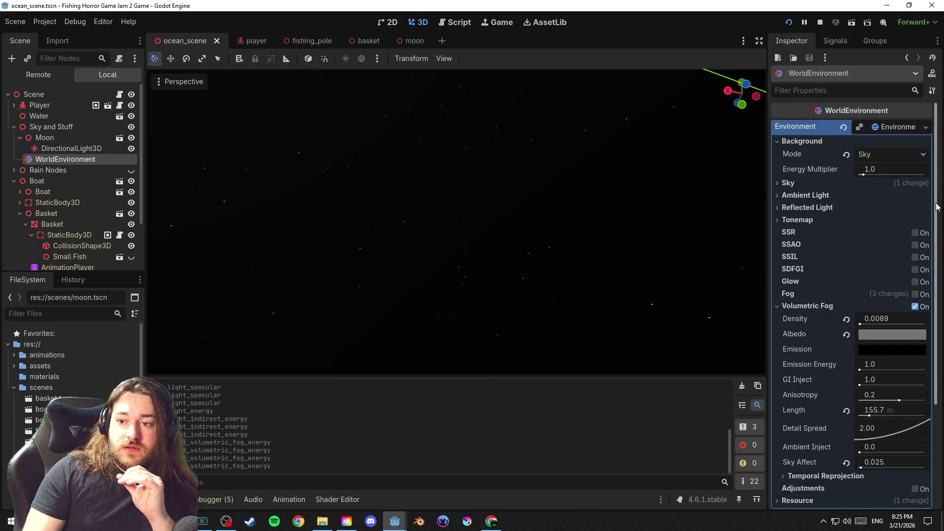
# Collapse WorldEnvironment's Volumetric Fog section, keeping the background mode on Sky
pyautogui.scroll(-5, 937, 207)
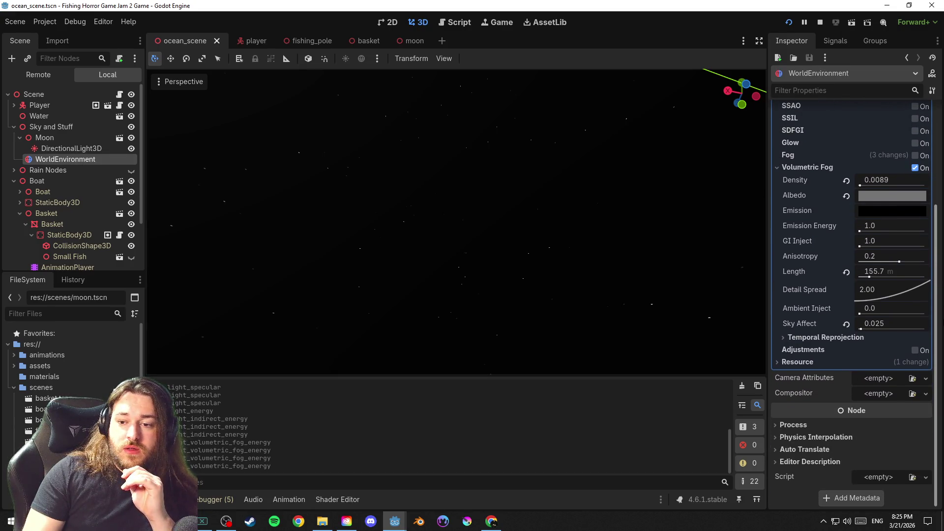
pyautogui.scroll(3, 941, 313)
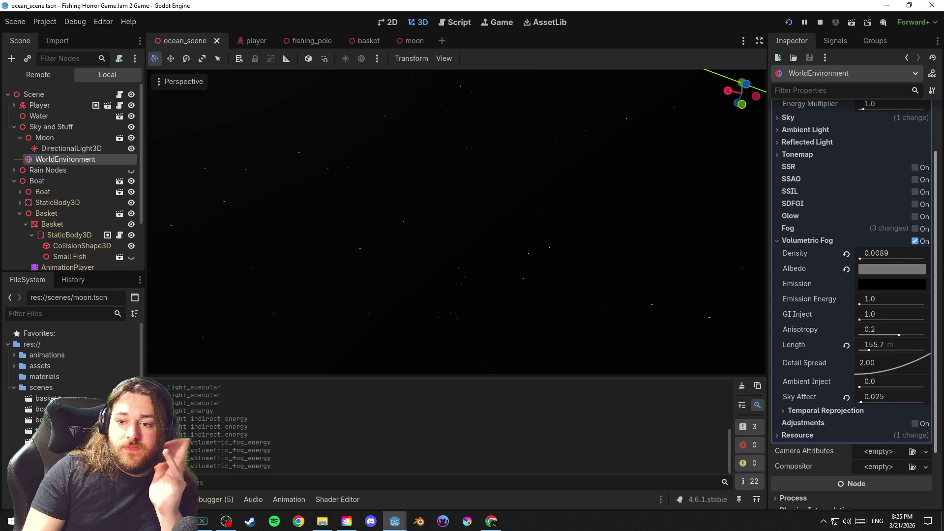
pyautogui.click(816, 265)
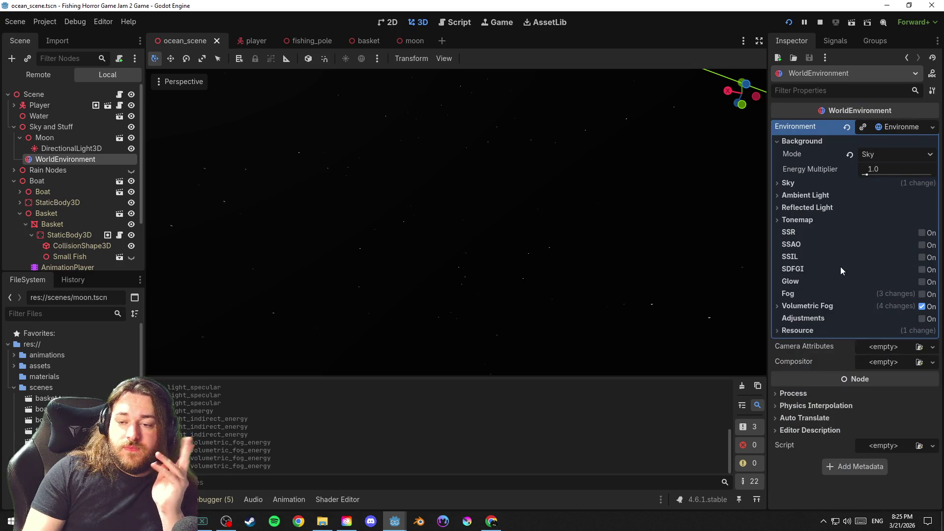
pyautogui.click(900, 156)
pyautogui.click(895, 155)
# Expand Sky > Sky Material > Panorama to show the NoiseTexture's Color Ramp, then view the game
pyautogui.click(787, 184)
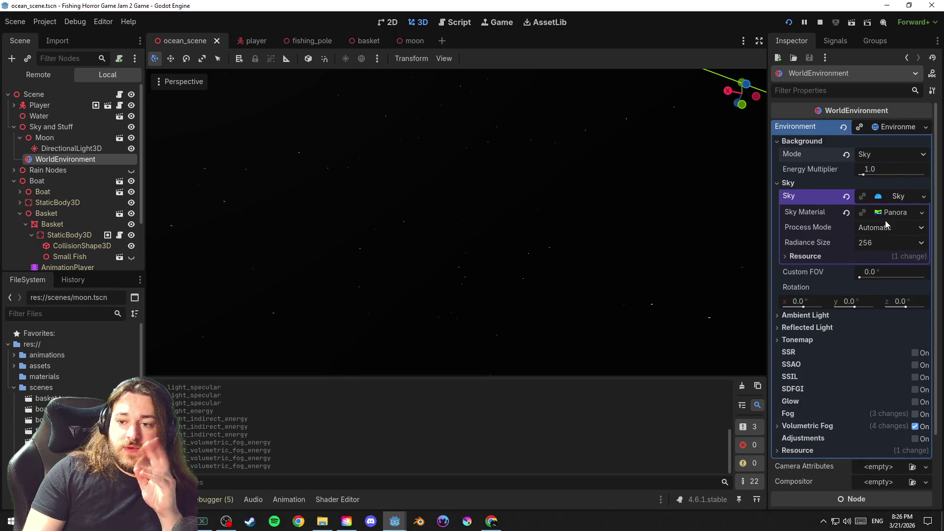
pyautogui.click(901, 212)
pyautogui.click(895, 239)
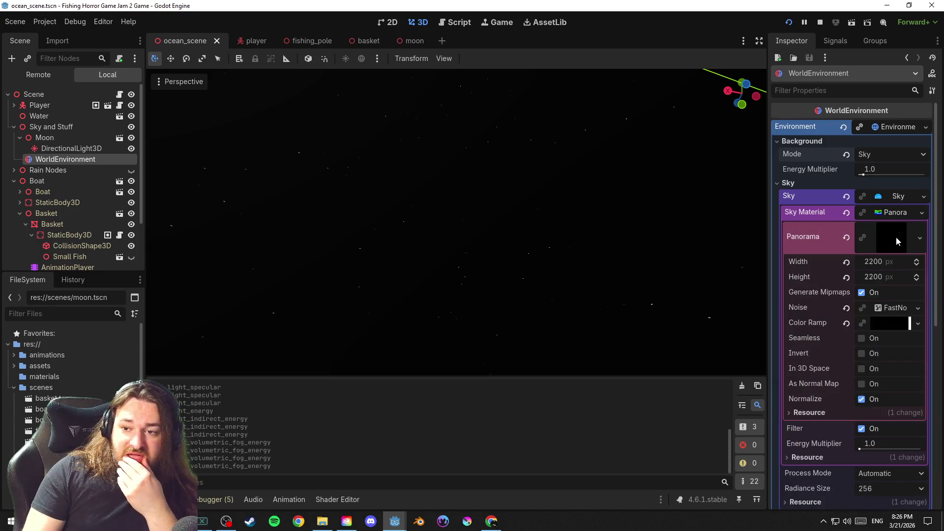
pyautogui.moveTo(937, 270); pyautogui.dragTo(937, 309)
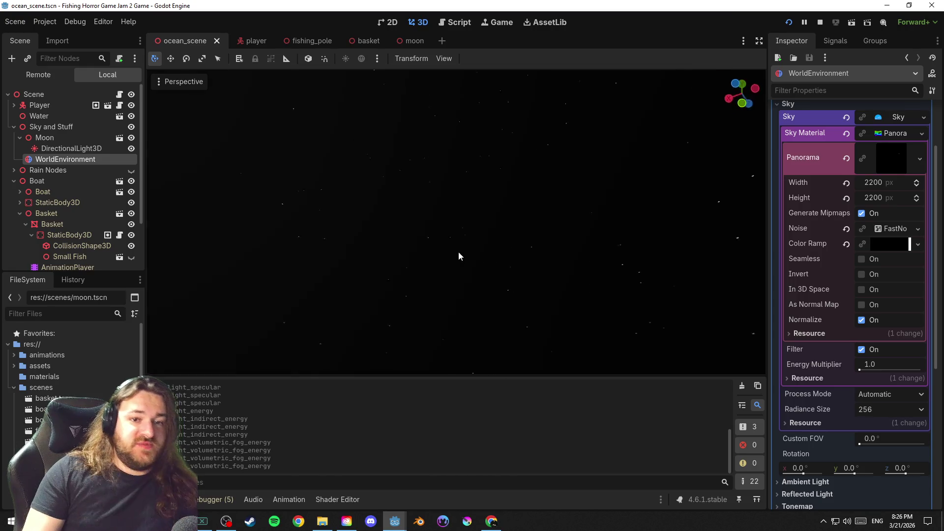
pyautogui.moveTo(540, 245); pyautogui.dragTo(473, 267)
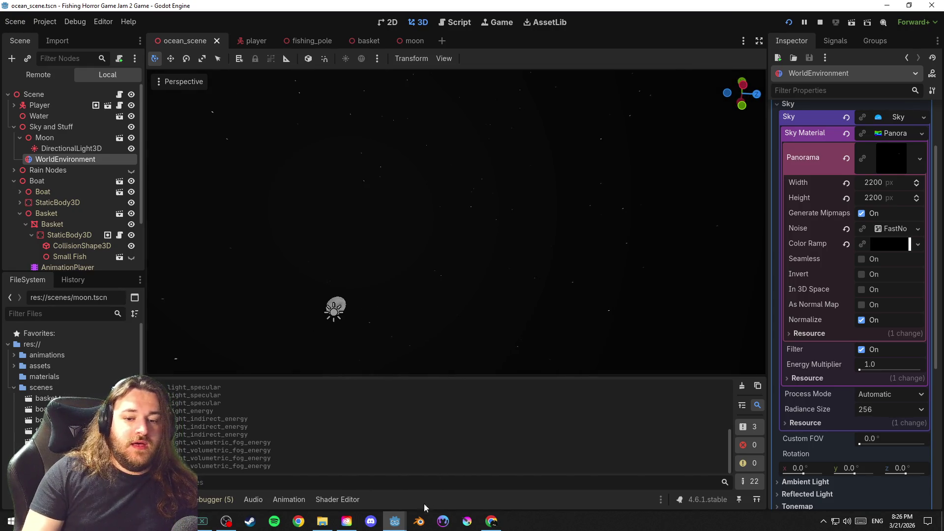
pyautogui.moveTo(395, 521)
pyautogui.click(462, 493)
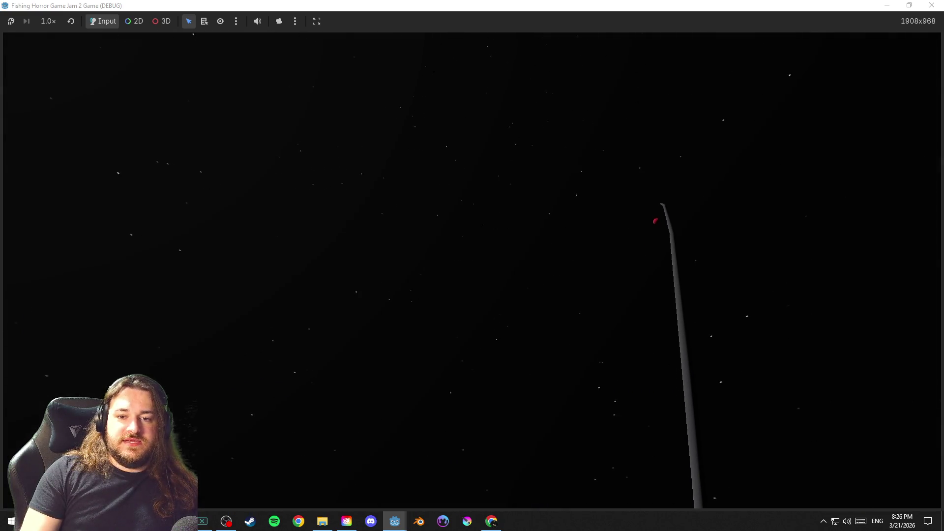
pyautogui.hotkey('alt', 'Tab')
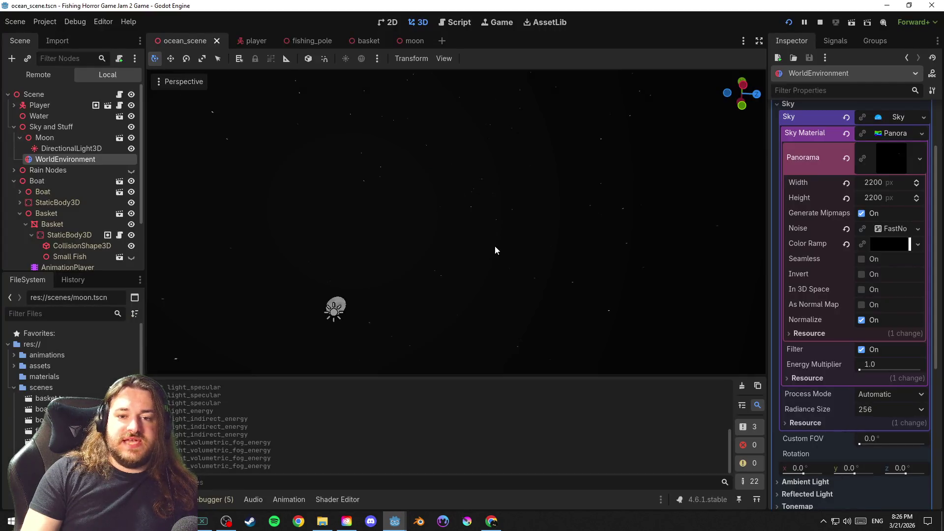
# Push the Color Ramp gradient points toward the right end so only sparse stars remain, save, and view the game
pyautogui.click(894, 246)
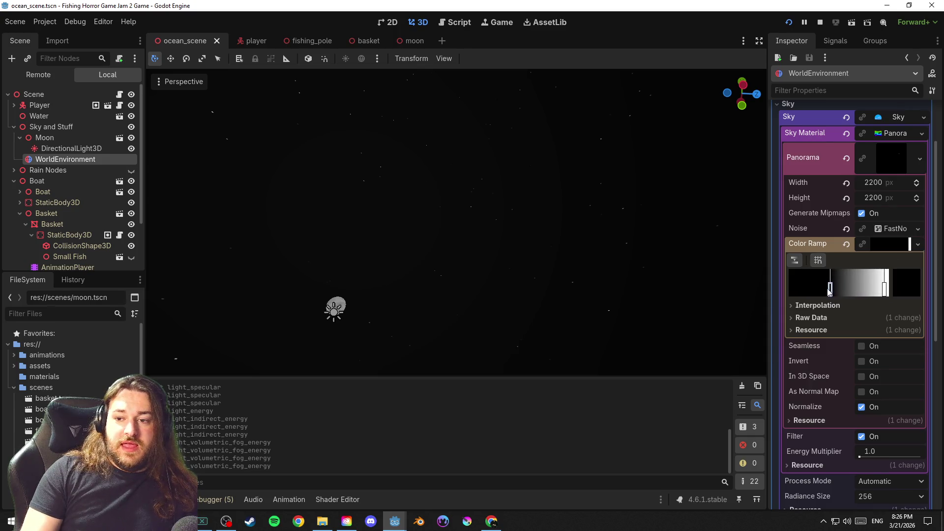
pyautogui.moveTo(829, 290); pyautogui.dragTo(789, 290)
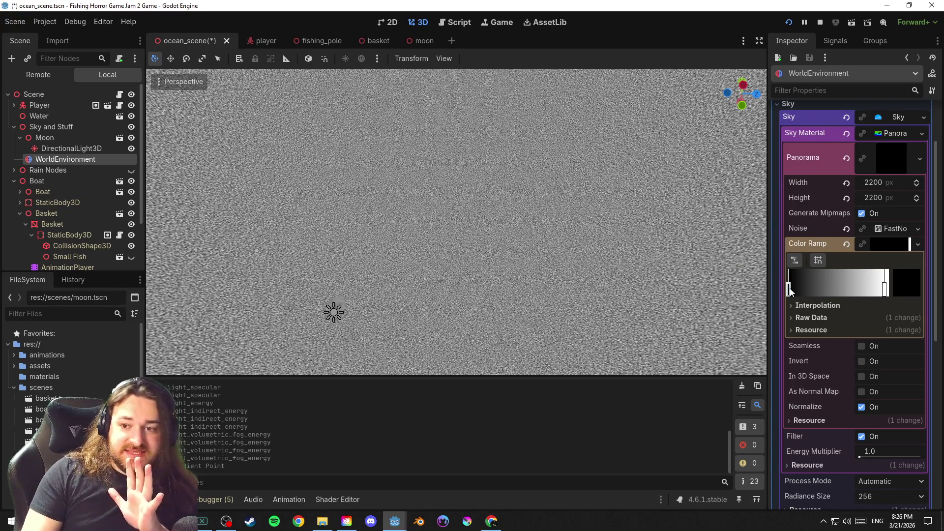
pyautogui.moveTo(794, 290); pyautogui.dragTo(874, 291)
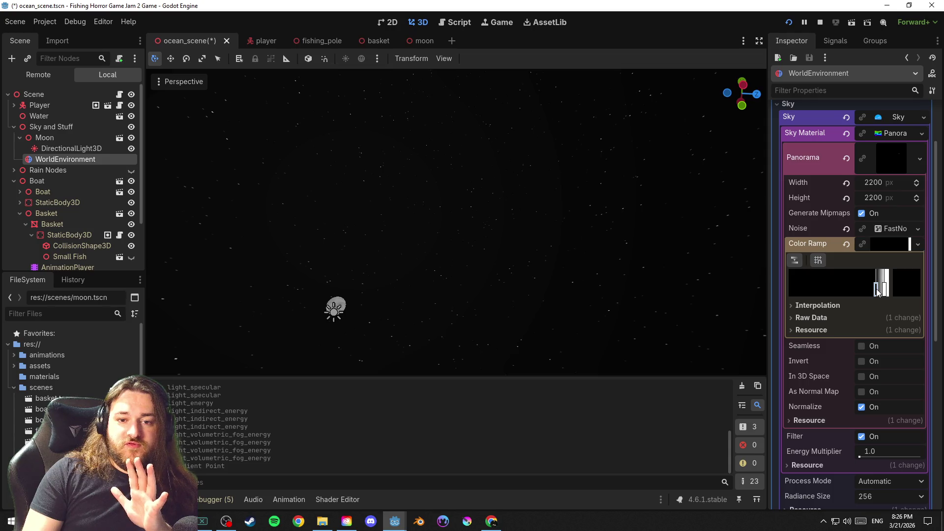
pyautogui.hotkey('ctrl', 's')
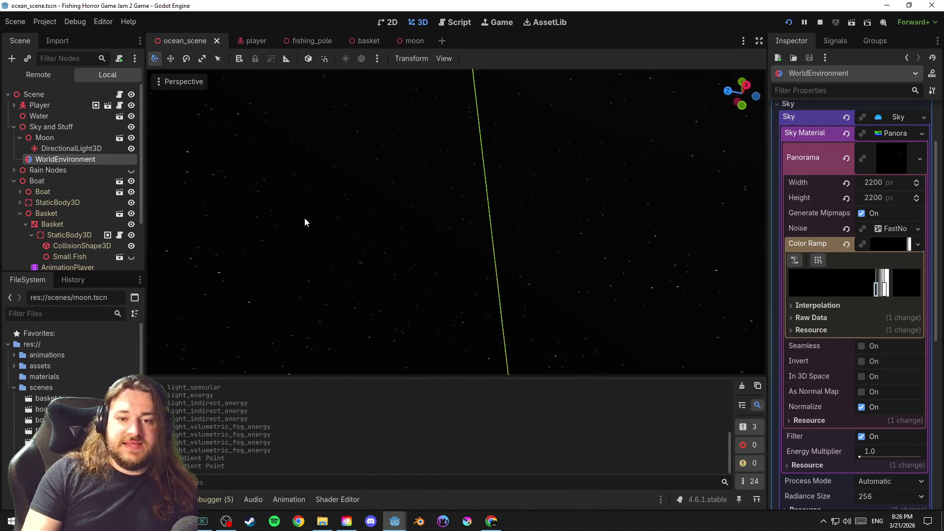
pyautogui.moveTo(574, 241); pyautogui.dragTo(606, 244)
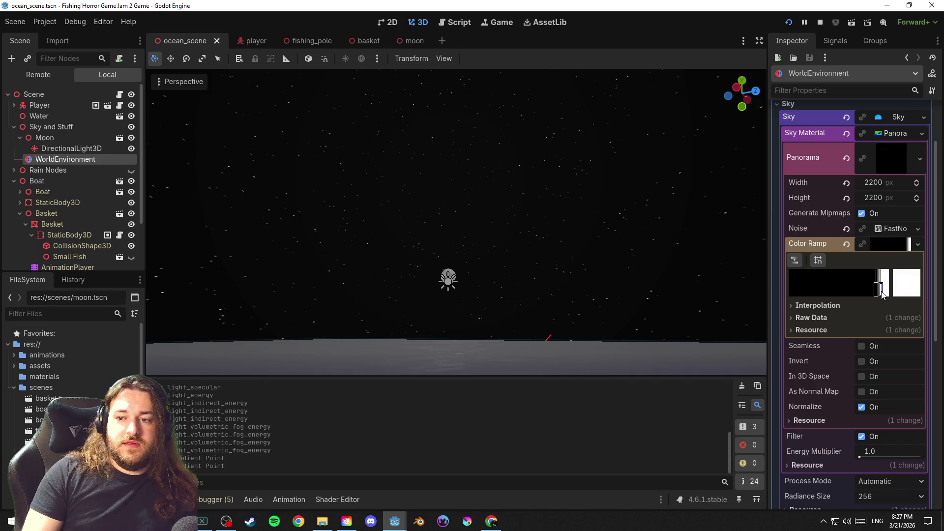
pyautogui.moveTo(883, 294); pyautogui.dragTo(886, 294)
pyautogui.moveTo(633, 232)
pyautogui.mouseDown()
pyautogui.moveTo(382, 175)
pyautogui.moveTo(701, 179)
pyautogui.mouseUp()
pyautogui.moveTo(395, 521)
pyautogui.click(436, 497)
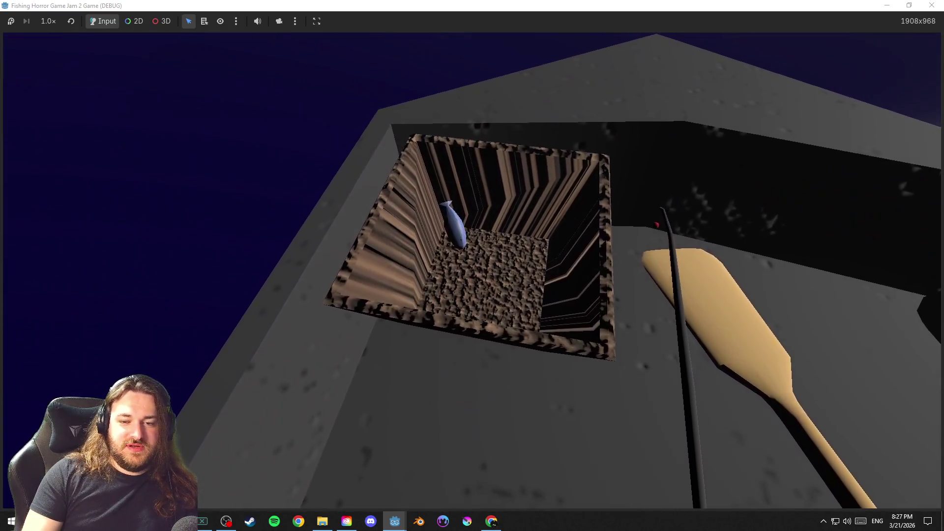
# Press E past the basket prompt, stop the game with F8, and view the sea
pyautogui.press('e')
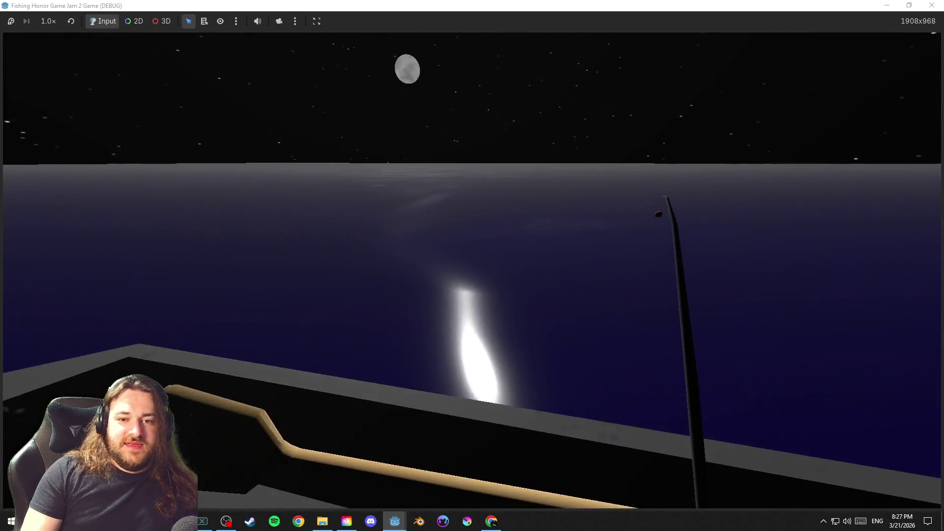
pyautogui.press('F8')
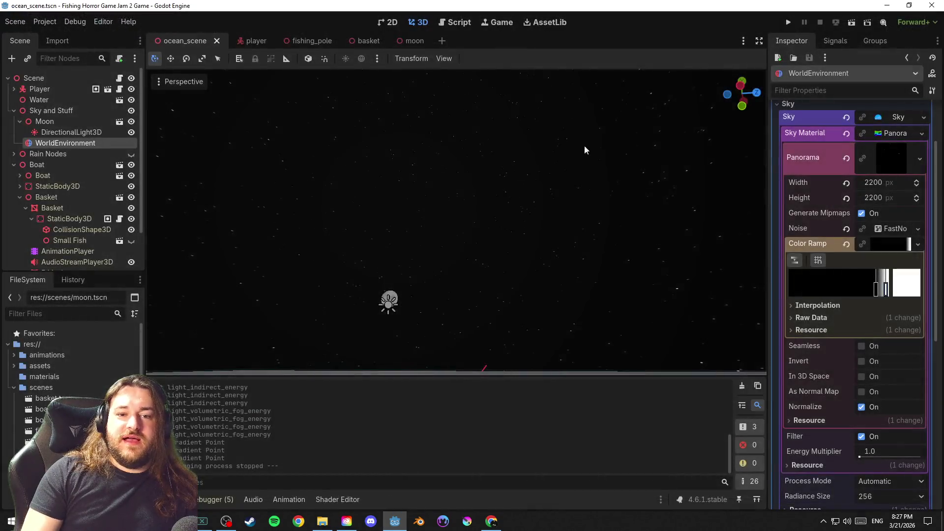
pyautogui.moveTo(584, 148)
pyautogui.mouseDown()
pyautogui.moveTo(559, 190)
pyautogui.moveTo(596, 192)
pyautogui.moveTo(494, 194)
pyautogui.moveTo(430, 208)
pyautogui.mouseUp()
pyautogui.scroll(-8, 431, 208)
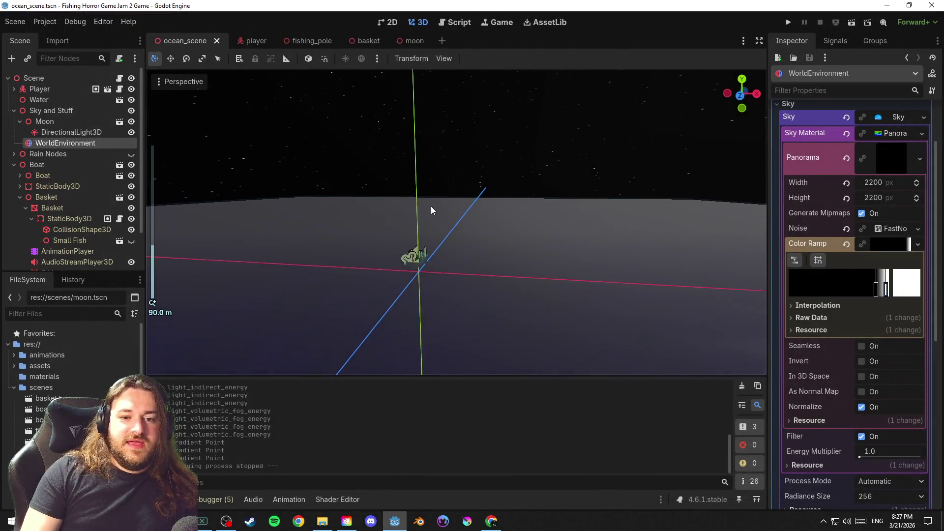
# Frame the Player node, orbit around the boat, and save the scene
pyautogui.doubleClick(39, 88)
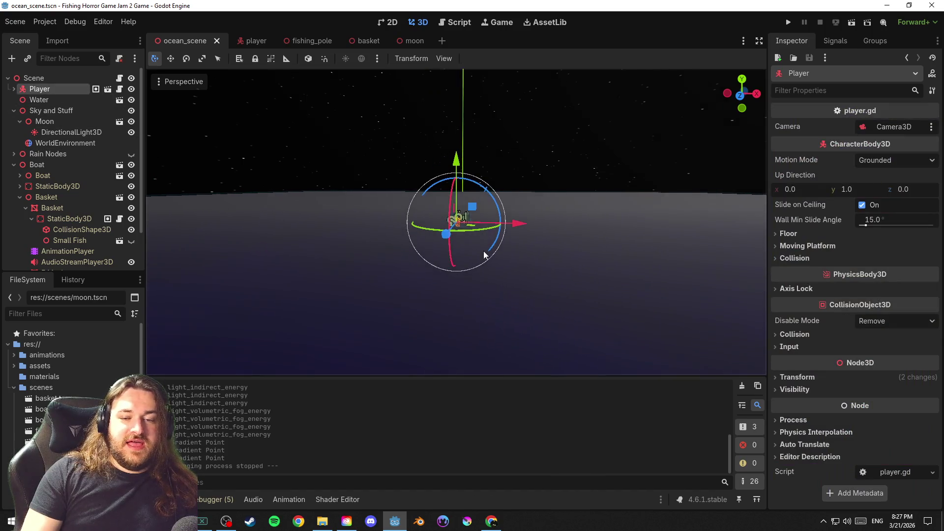
pyautogui.scroll(5, 491, 256)
pyautogui.moveTo(494, 255)
pyautogui.mouseDown()
pyautogui.moveTo(583, 255)
pyautogui.moveTo(544, 257)
pyautogui.moveTo(679, 215)
pyautogui.moveTo(542, 251)
pyautogui.moveTo(360, 250)
pyautogui.moveTo(147, 234)
pyautogui.mouseUp()
pyautogui.scroll(-4, 552, 261)
pyautogui.moveTo(574, 241)
pyautogui.mouseDown()
pyautogui.moveTo(398, 249)
pyautogui.moveTo(483, 253)
pyautogui.moveTo(469, 250)
pyautogui.mouseUp()
pyautogui.hotkey('ctrl', 's')
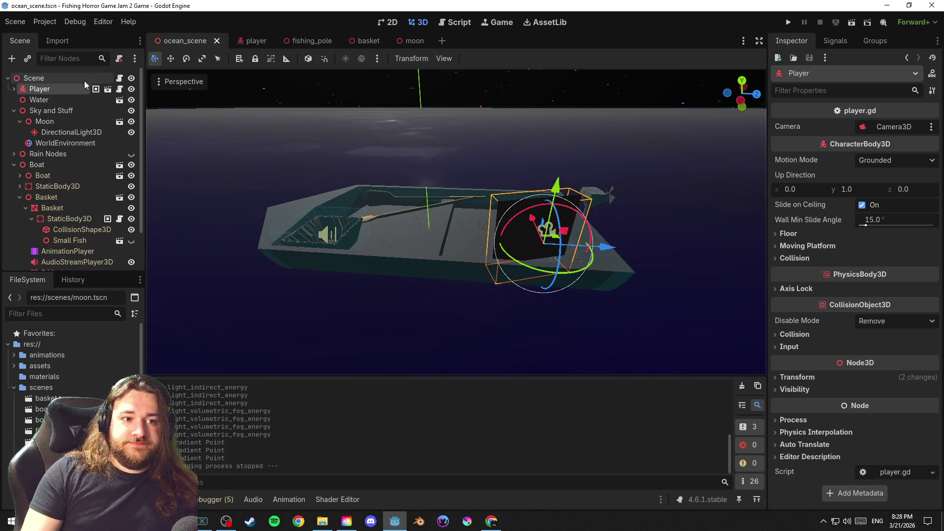
# Open game.gd at the has_fish check on line 29
pyautogui.click(119, 78)
pyautogui.click(467, 191)
pyautogui.click(536, 202)
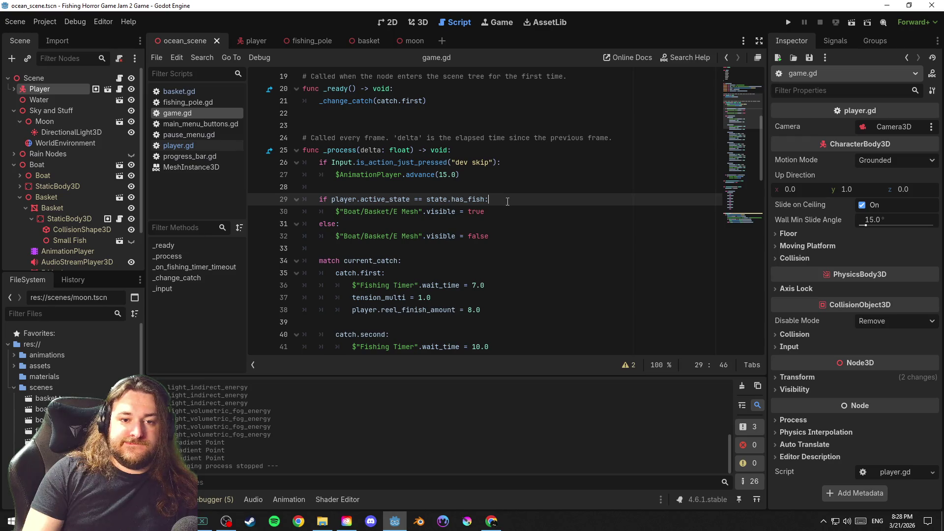
# Add a new line 33 reading 'if … and current_catch == catch.first:' after the else branch
pyautogui.scroll(-3, 513, 233)
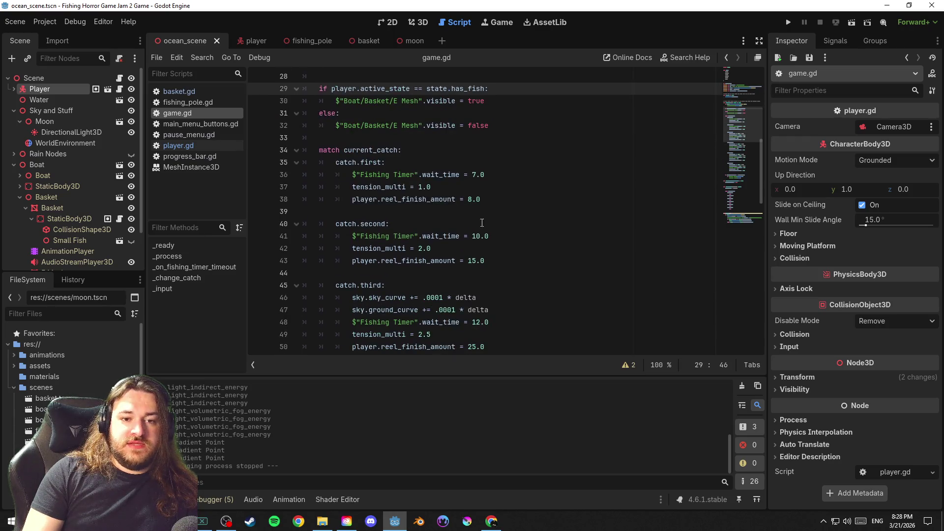
pyautogui.click(437, 146)
pyautogui.scroll(2, 575, 174)
pyautogui.click(511, 166)
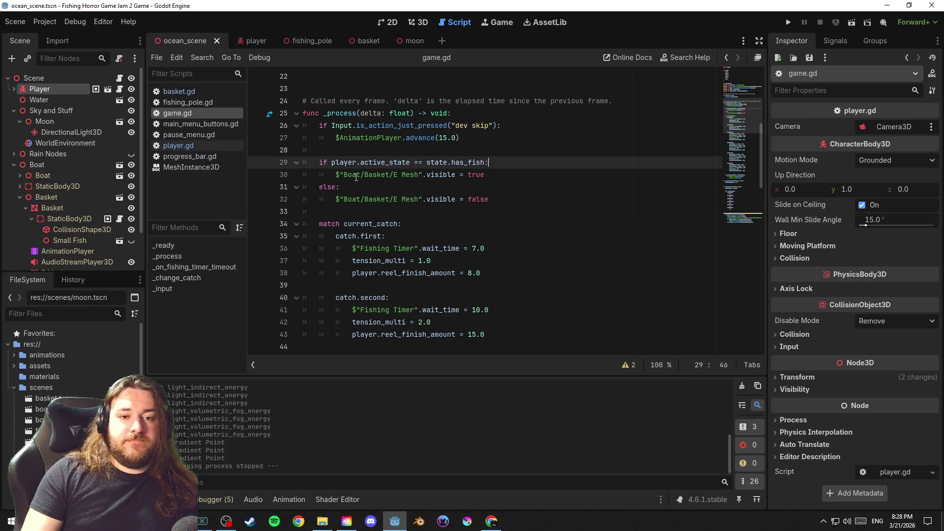
pyautogui.hotkey('ctrl', 's')
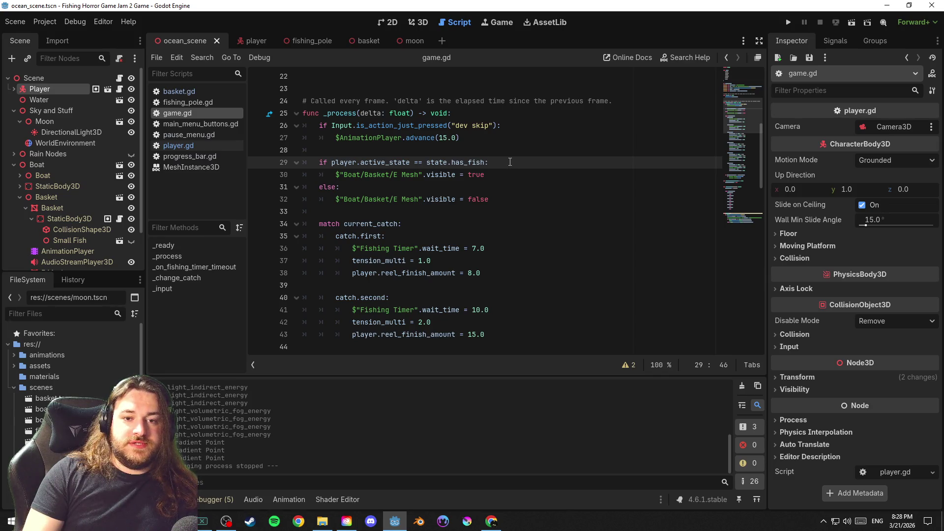
pyautogui.click(501, 202)
pyautogui.press('Return')
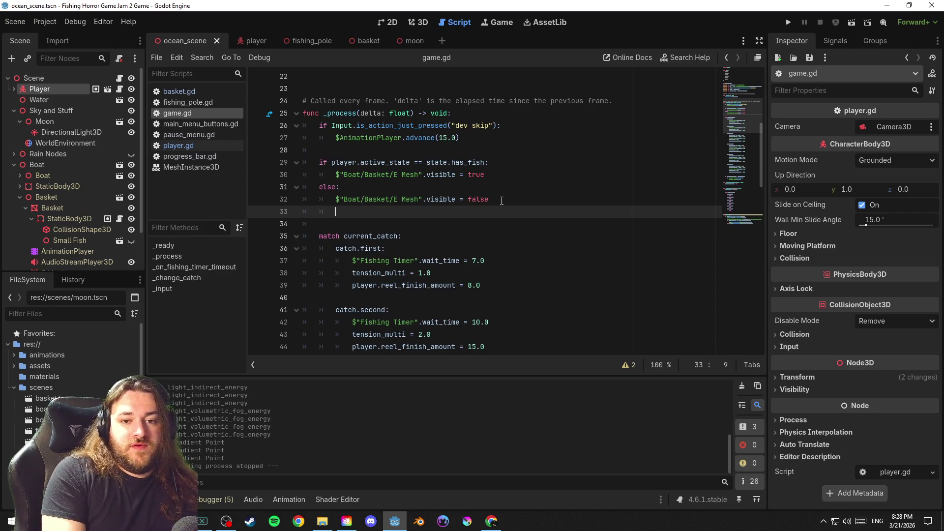
pyautogui.write('if')
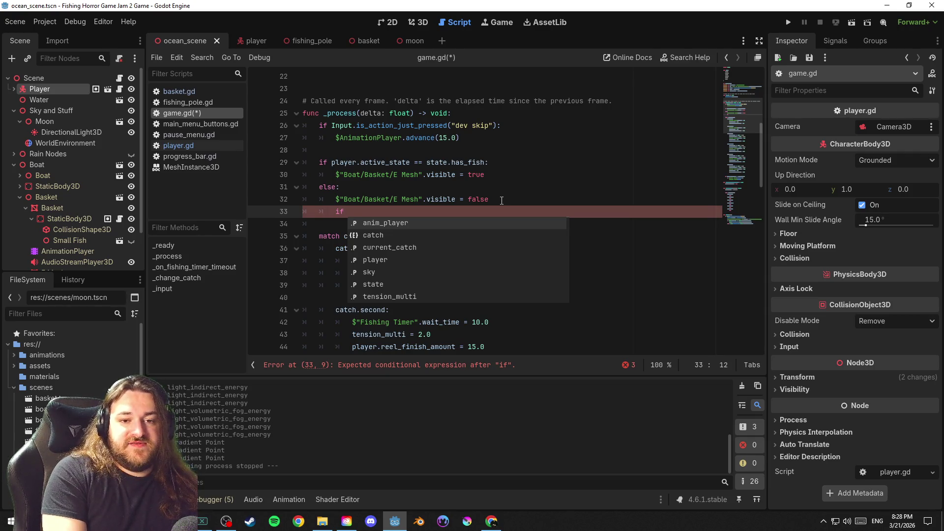
pyautogui.write('and act')
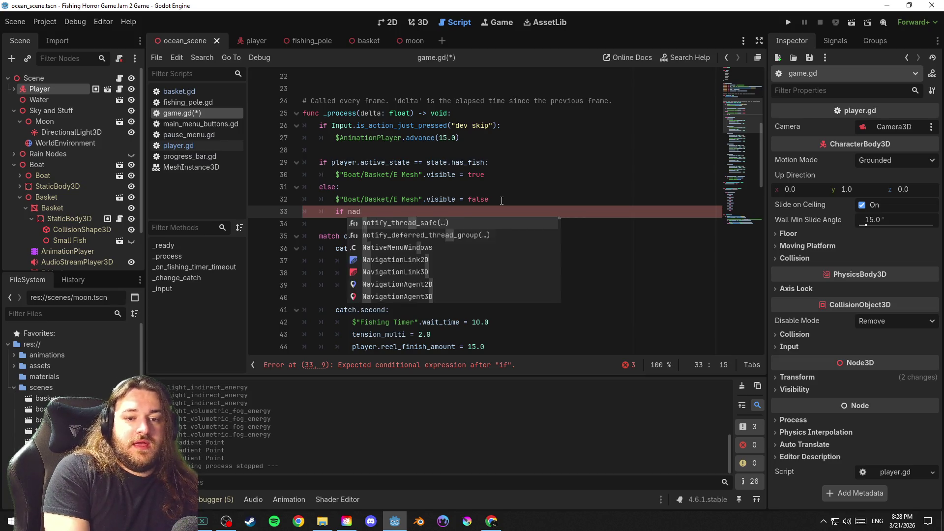
pyautogui.press('BackSpace')
pyautogui.press('BackSpace')
pyautogui.press('BackSpace')
pyautogui.write('current_catch == ')
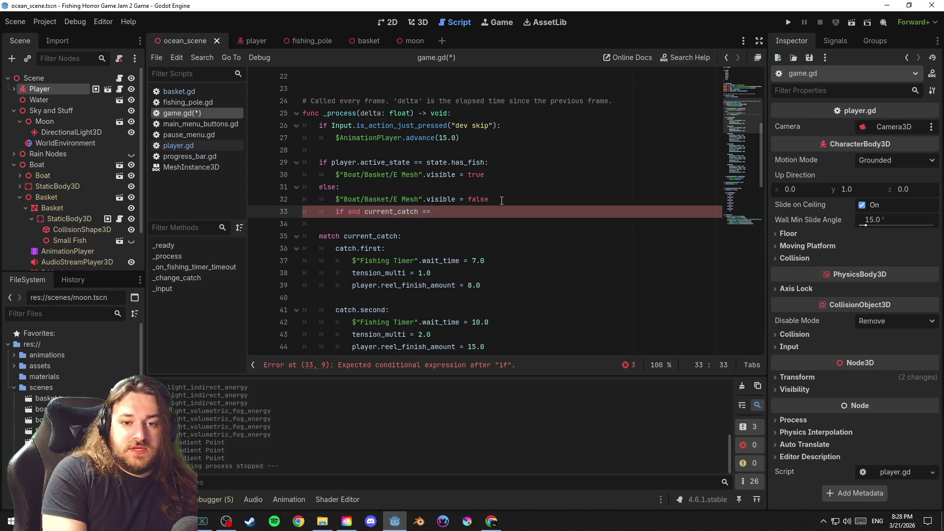
pyautogui.write('catch.first:')
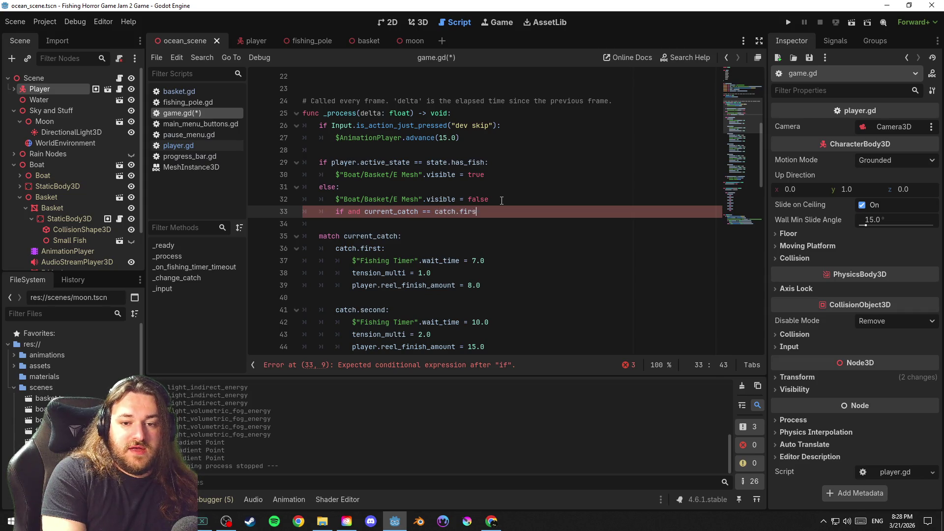
pyautogui.press('Return')
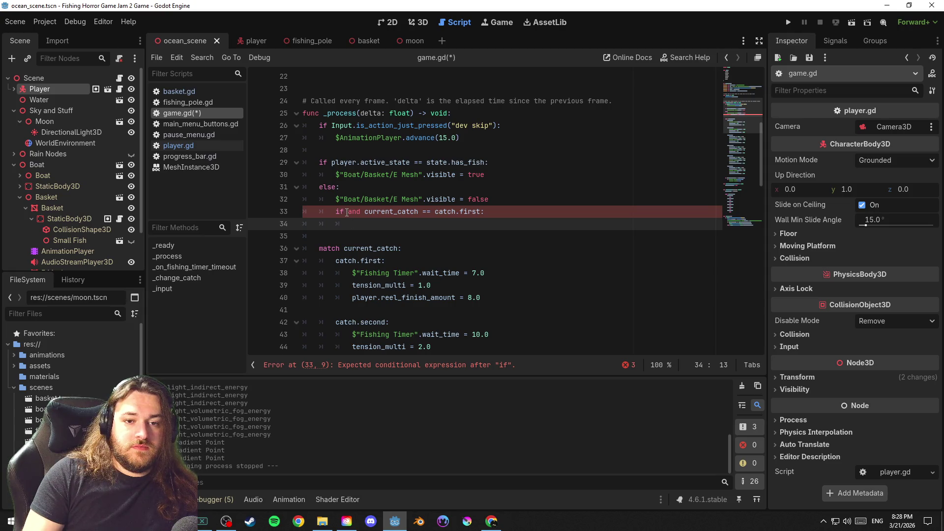
# Paste the has_fish condition into the if, add _change_catch(catch.second) beneath it, and save
pyautogui.moveTo(331, 162); pyautogui.dragTo(484, 162)
pyautogui.hotkey('ctrl', 'c')
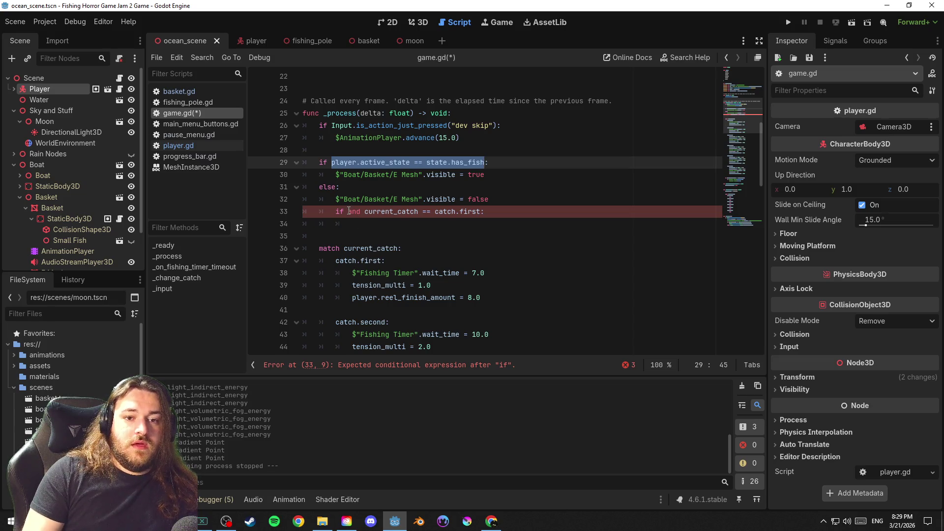
pyautogui.click(349, 210)
pyautogui.hotkey('ctrl', 'v')
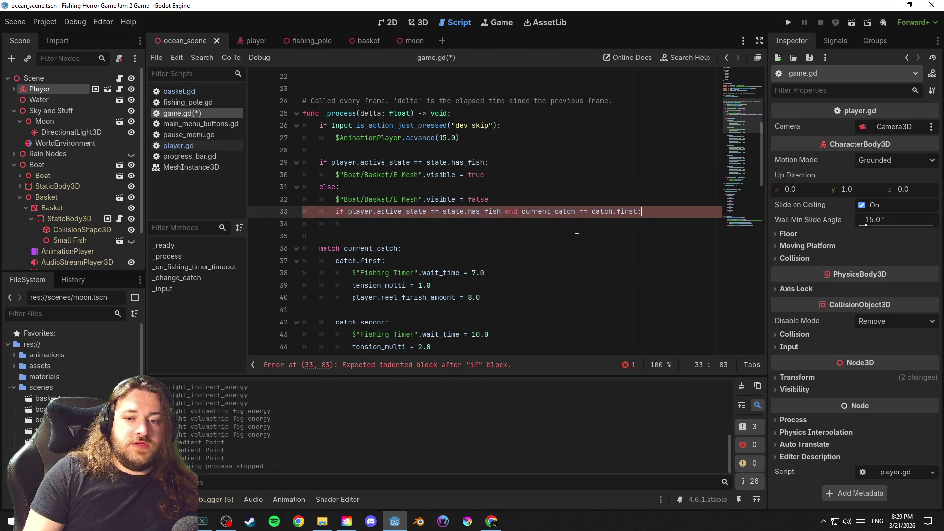
pyautogui.click(577, 229)
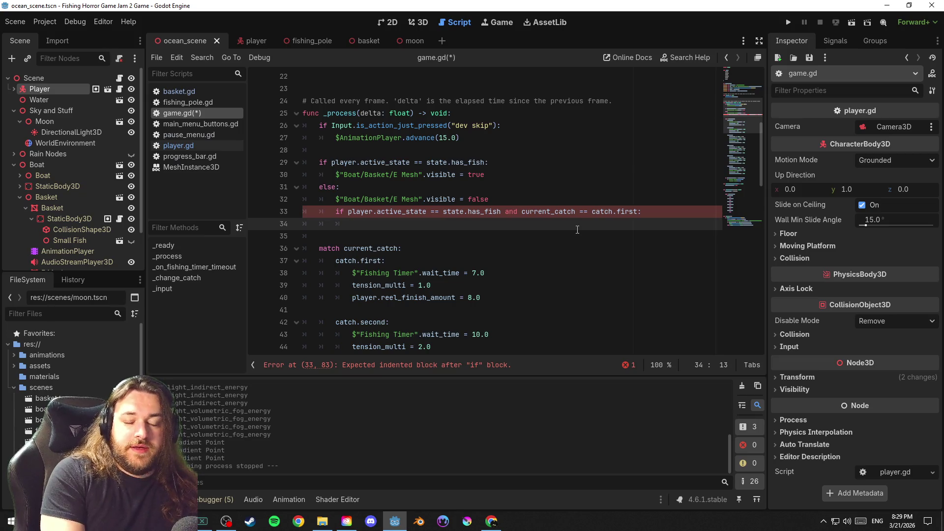
pyautogui.write('_change_catch(catch')
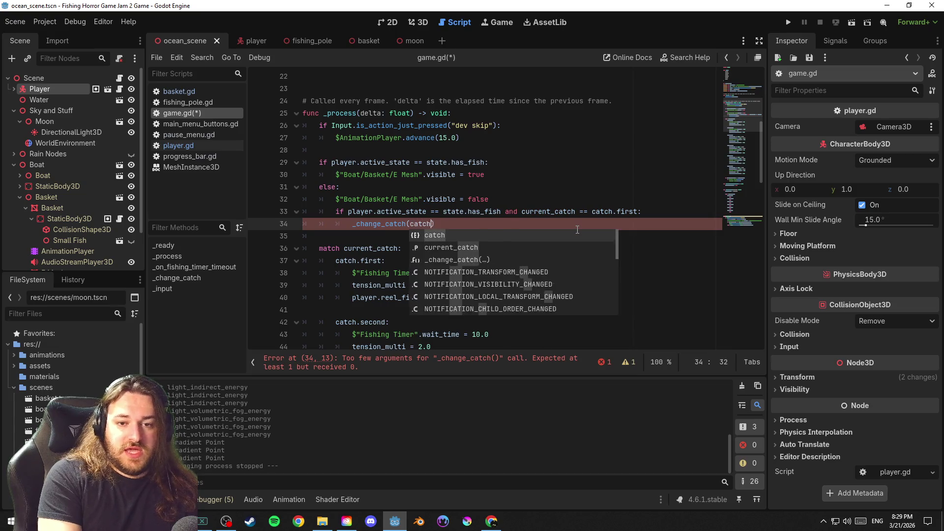
pyautogui.write('.second')
pyautogui.press('Return')
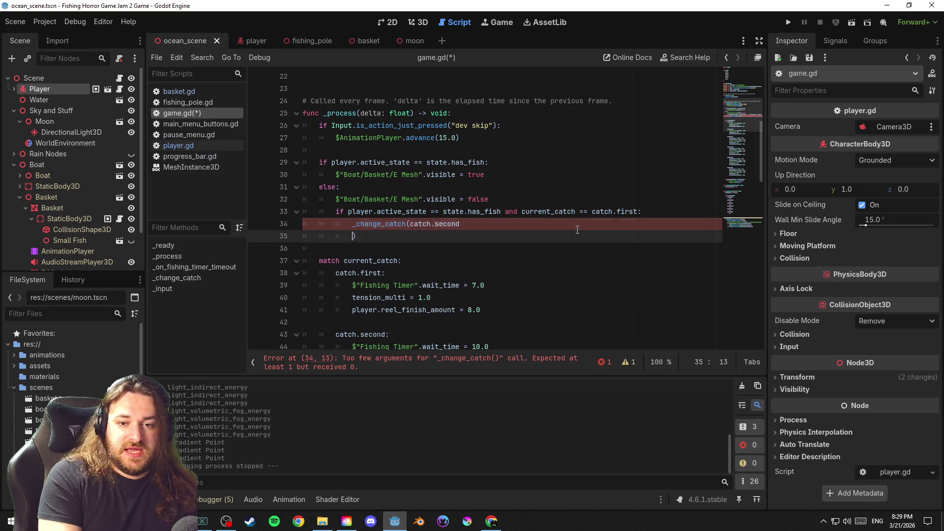
pyautogui.press('BackSpace')
pyautogui.press('BackSpace')
pyautogui.press('BackSpace')
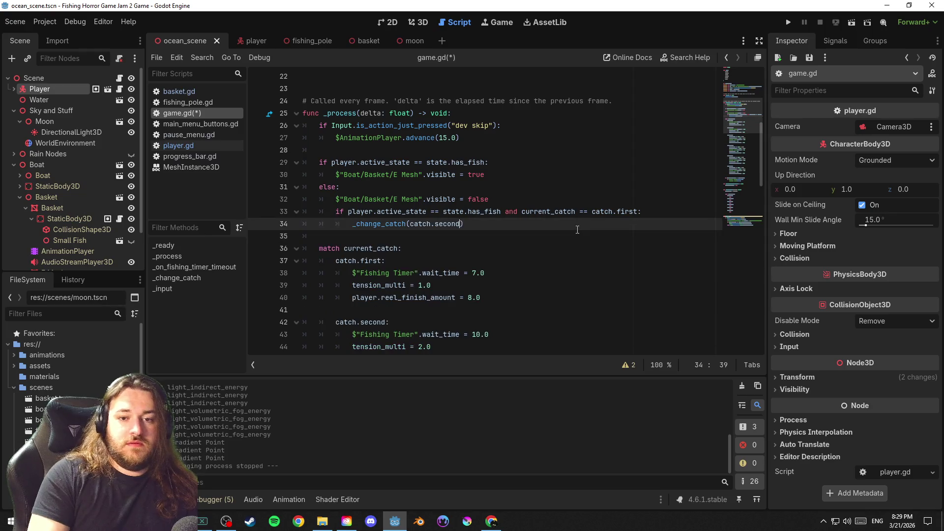
pyautogui.hotkey('ctrl', 's')
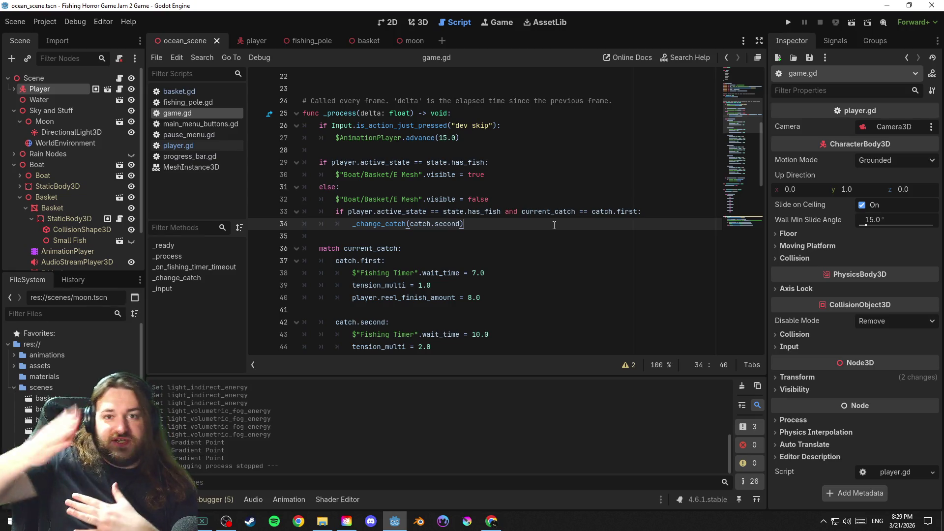
pyautogui.scroll(7, 554, 224)
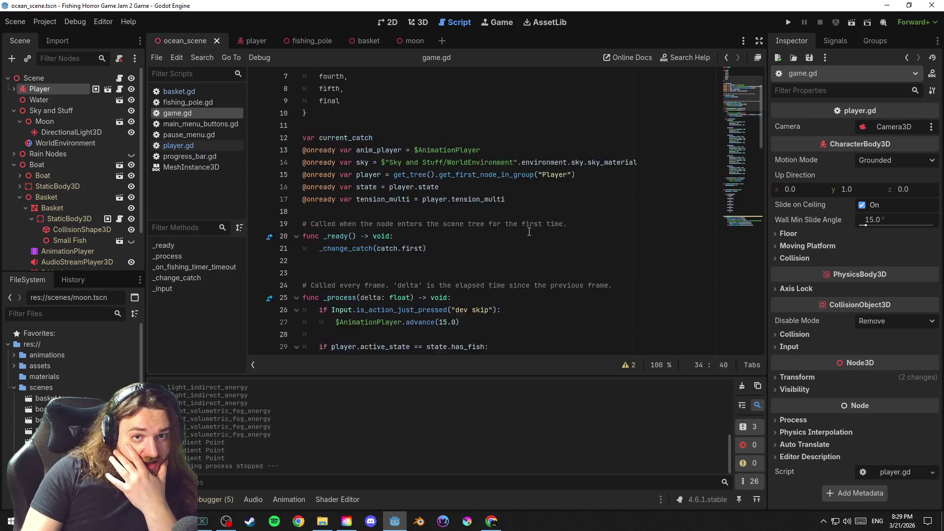
pyautogui.click(355, 191)
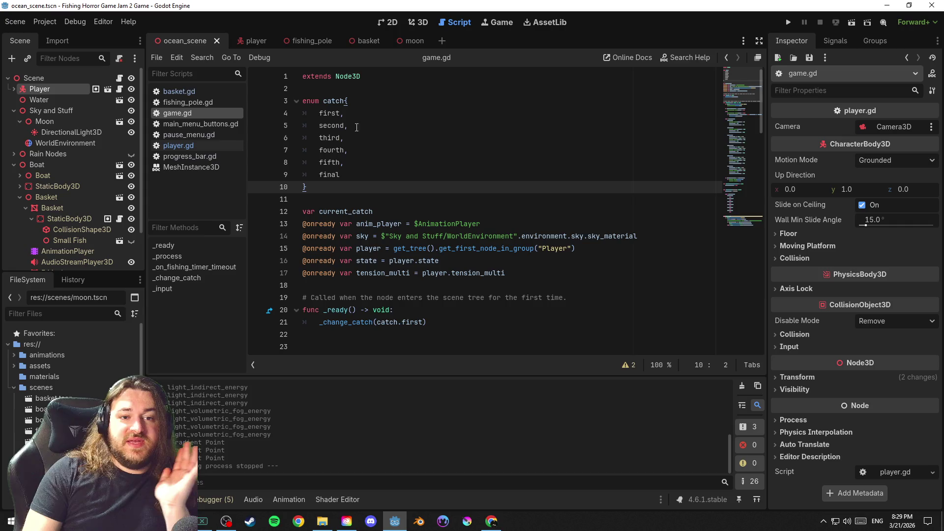
pyautogui.moveTo(319, 112)
pyautogui.mouseDown()
pyautogui.moveTo(341, 120)
pyautogui.moveTo(349, 176)
pyautogui.mouseUp()
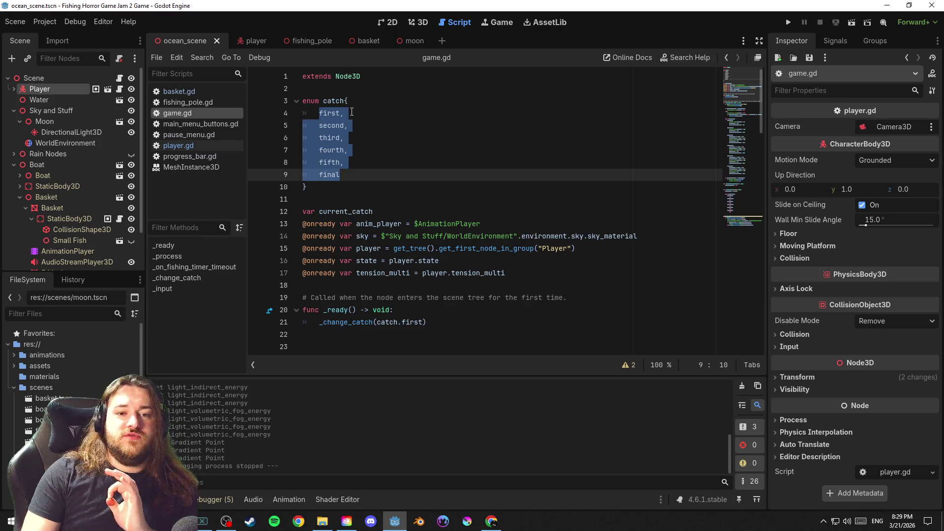
pyautogui.click(331, 114)
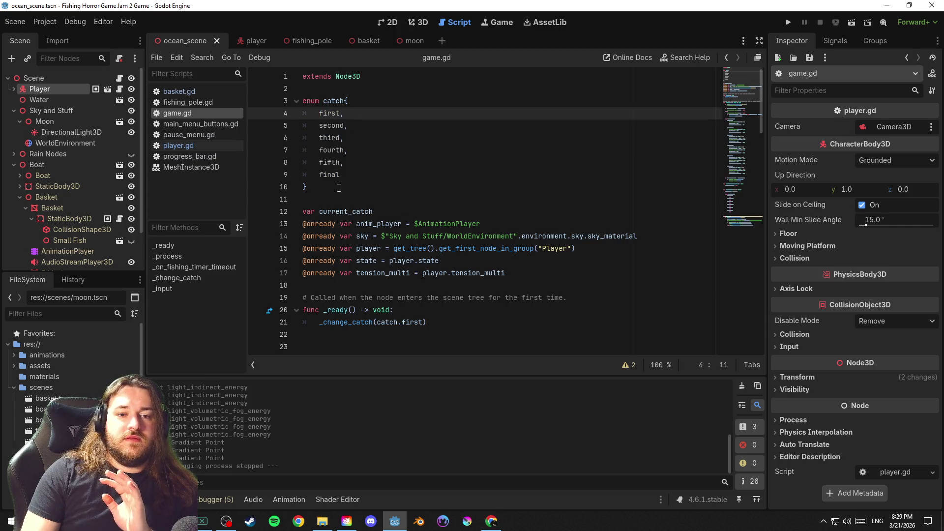
pyautogui.click(339, 187)
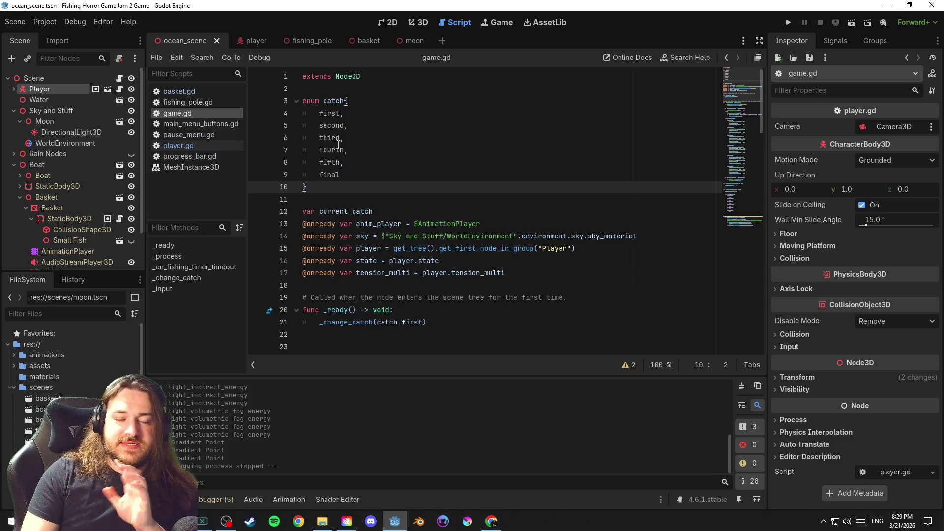
pyautogui.doubleClick(322, 114)
pyautogui.click(361, 114)
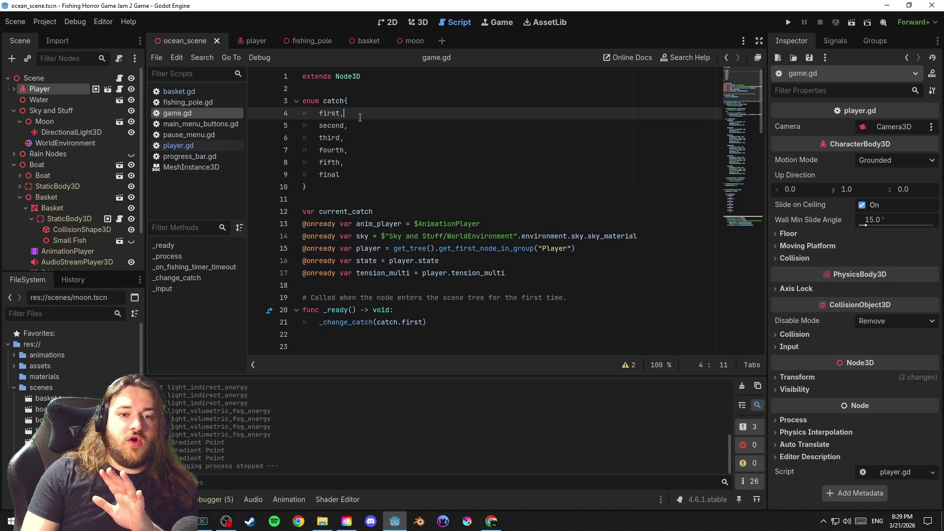
pyautogui.moveTo(319, 113); pyautogui.dragTo(340, 114)
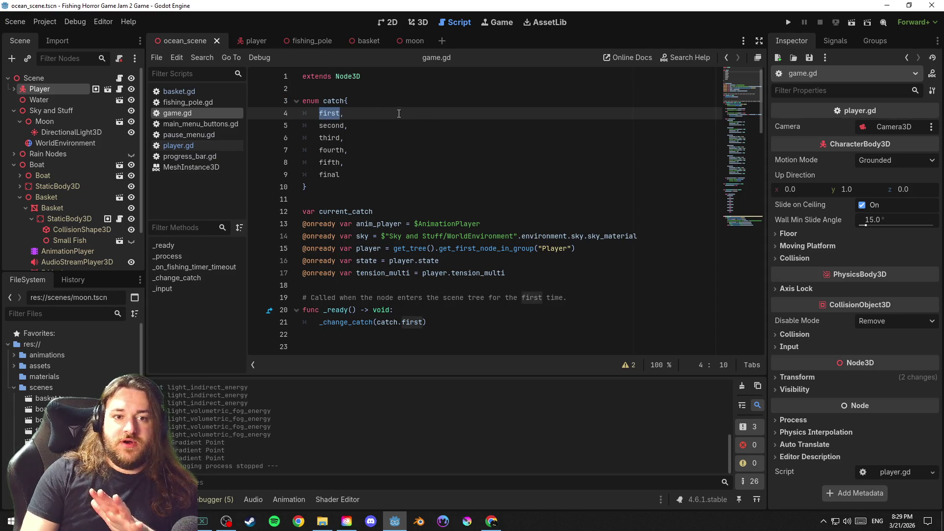
pyautogui.click(328, 114)
pyautogui.click(333, 129)
pyautogui.click(333, 138)
pyautogui.click(333, 150)
pyautogui.click(332, 163)
pyautogui.click(331, 174)
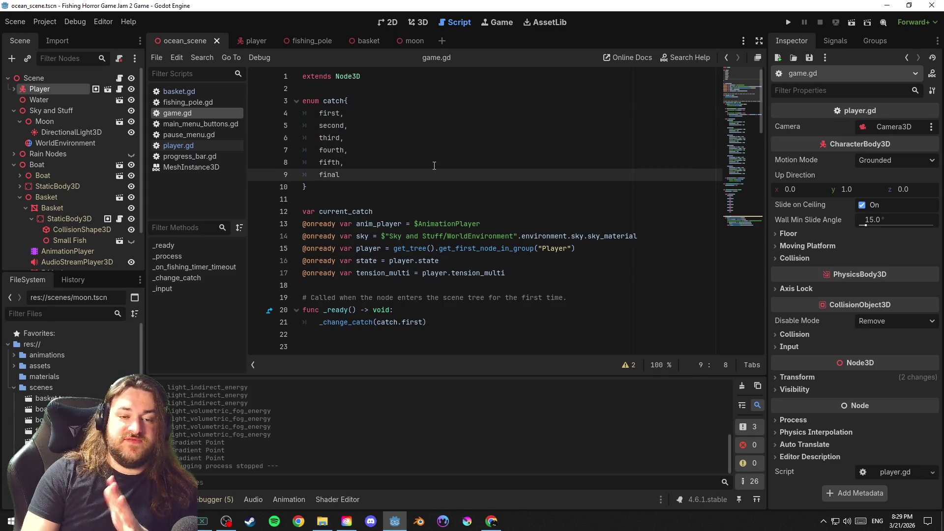
pyautogui.click(436, 189)
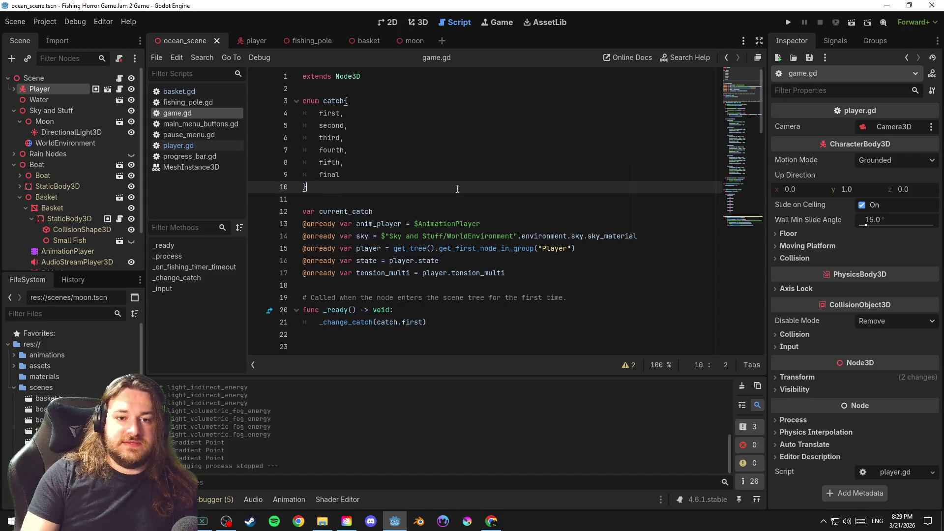
pyautogui.moveTo(317, 114); pyautogui.dragTo(347, 117)
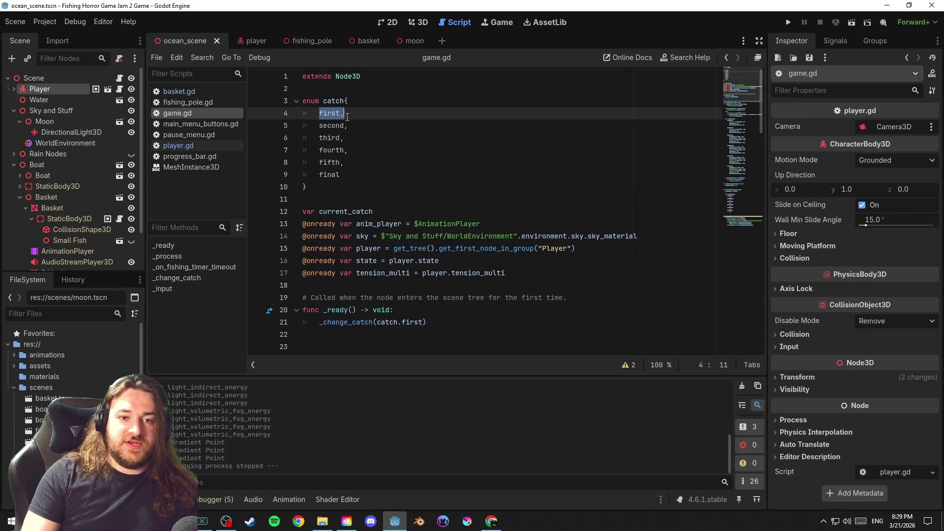
pyautogui.scroll(-3, 475, 196)
pyautogui.click(511, 213)
pyautogui.hotkey('ctrl', 's')
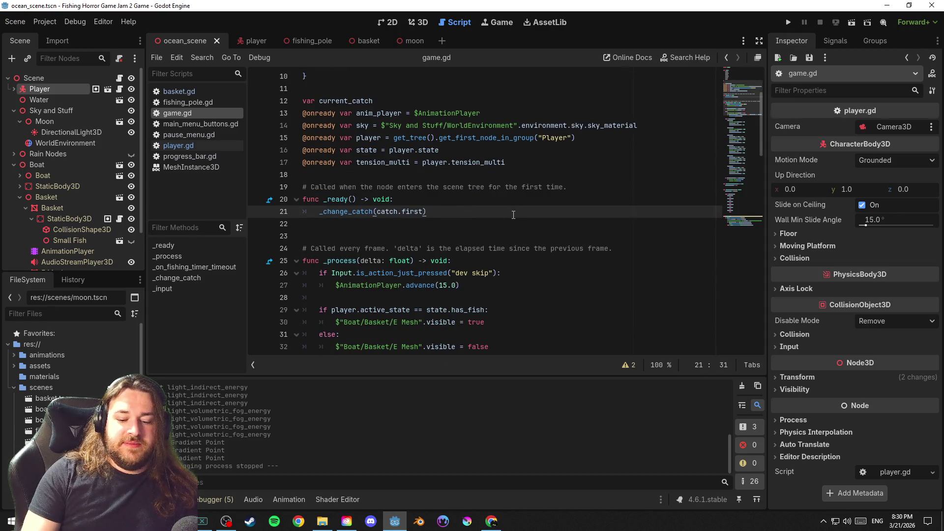
pyautogui.scroll(2, 506, 221)
pyautogui.scroll(-3, 463, 193)
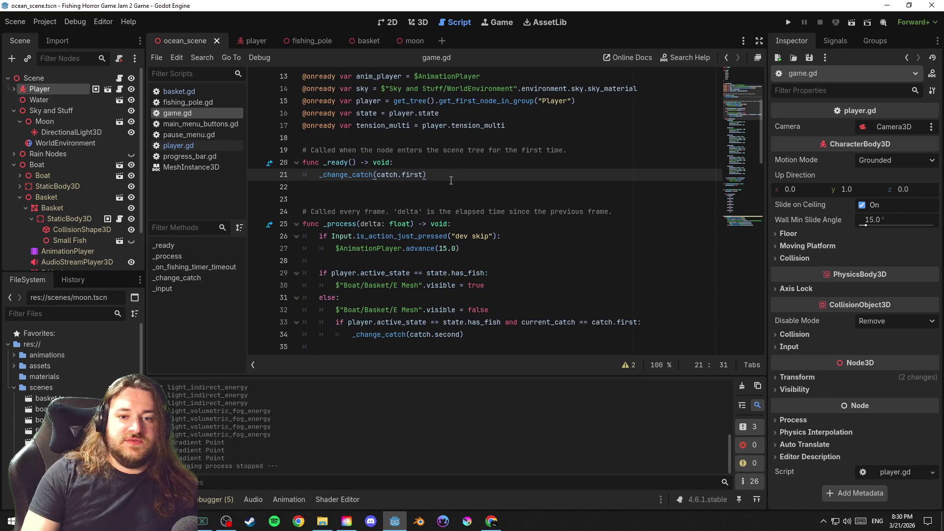
pyautogui.scroll(-7, 464, 193)
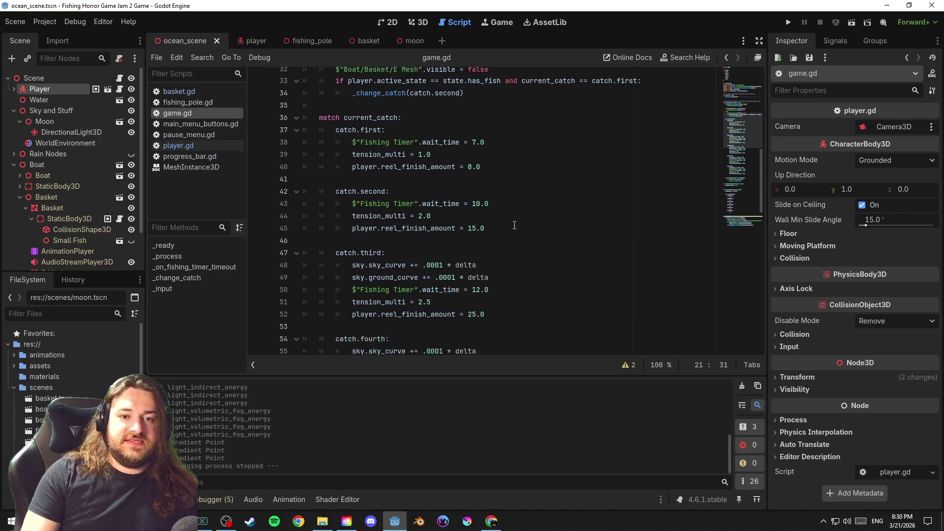
pyautogui.scroll(-1, 560, 154)
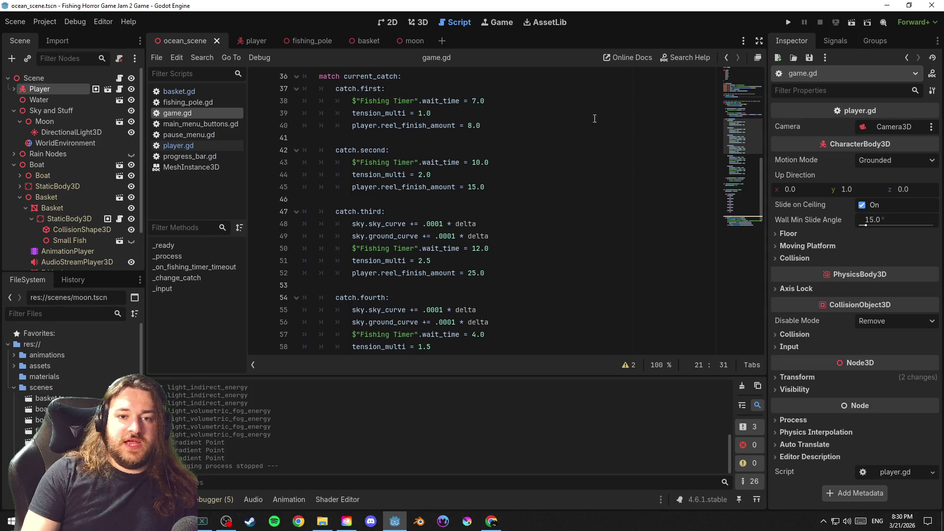
pyautogui.click(455, 134)
pyautogui.click(425, 79)
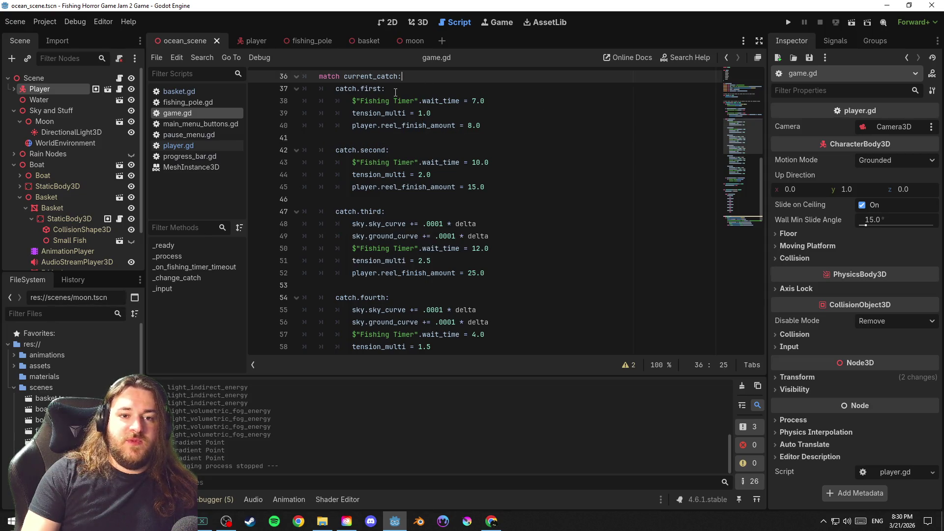
pyautogui.click(396, 90)
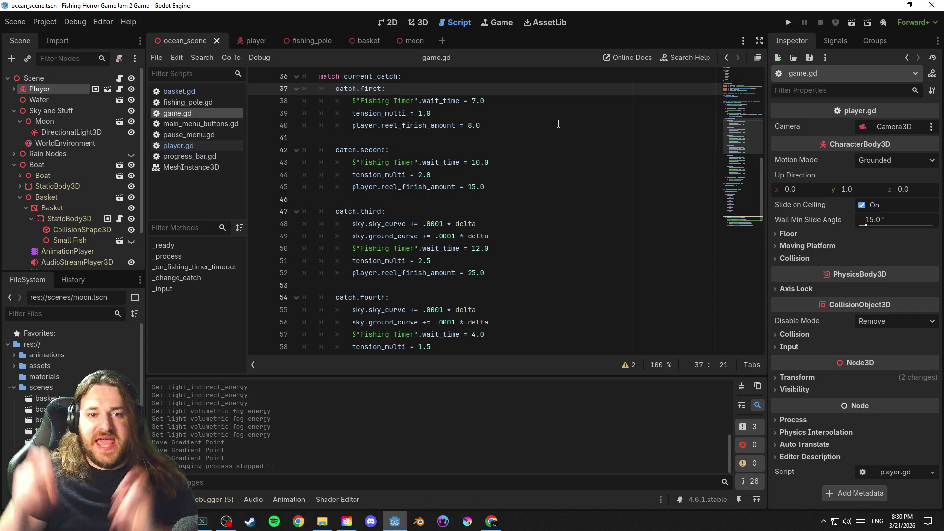
pyautogui.moveTo(487, 129); pyautogui.dragTo(291, 90)
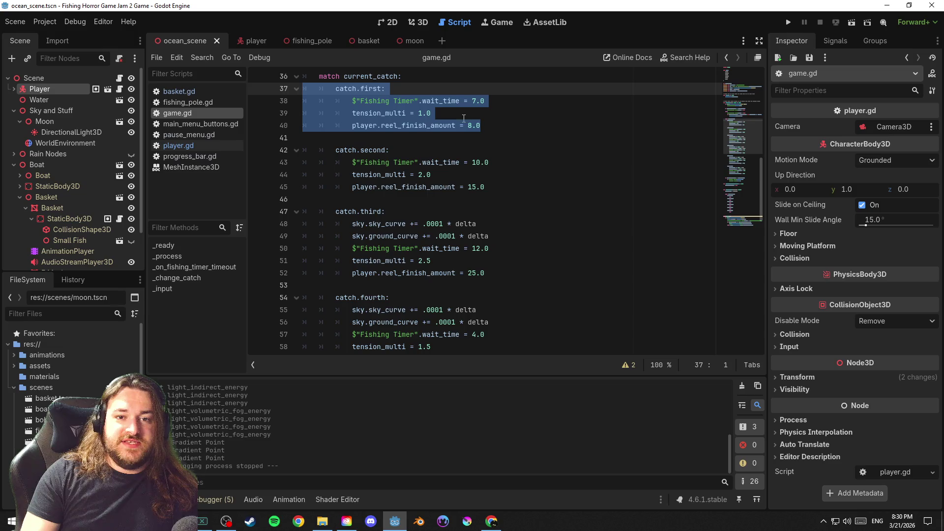
pyautogui.click(502, 129)
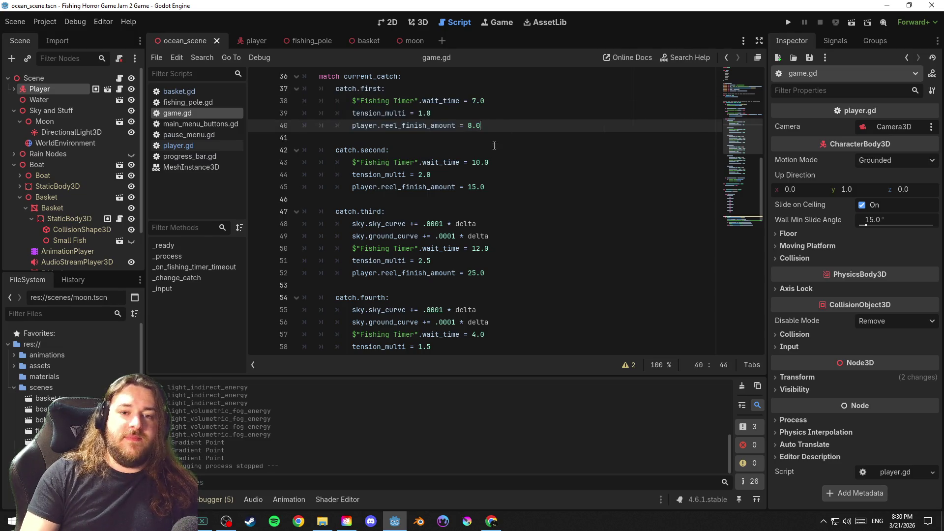
pyautogui.scroll(3, 607, 162)
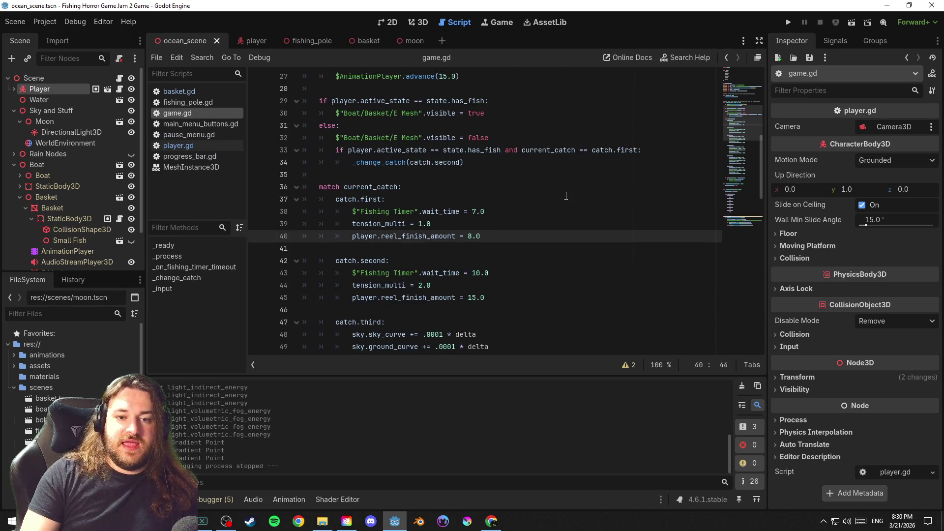
pyautogui.hotkey('ctrl', 's')
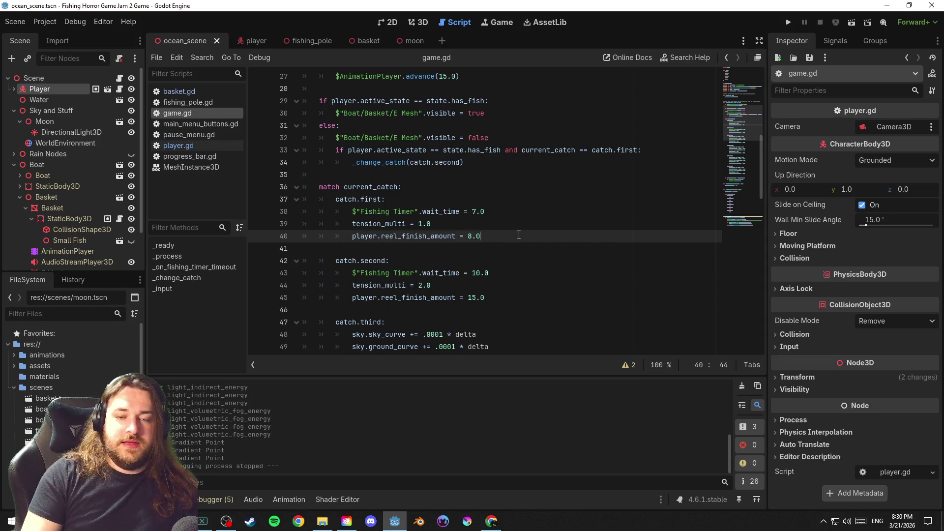
pyautogui.scroll(2, 516, 241)
pyautogui.scroll(-2, 509, 262)
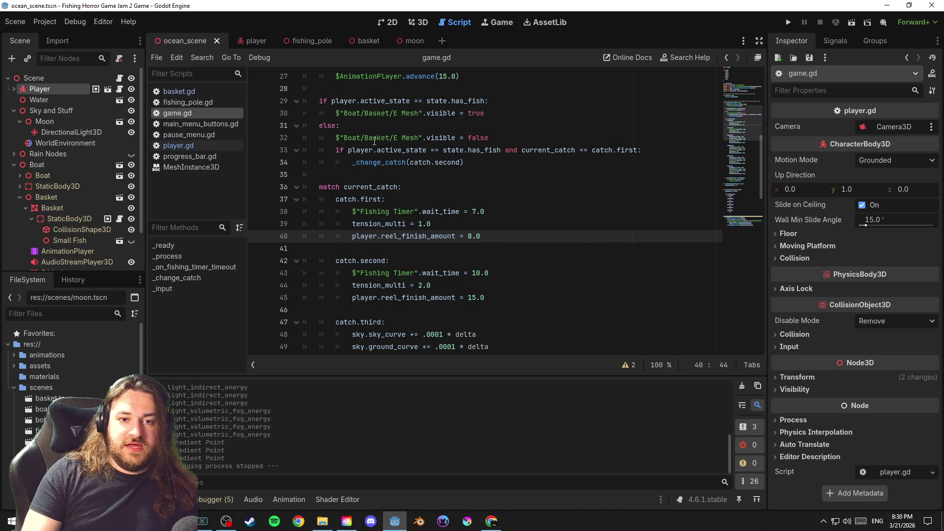
pyautogui.moveTo(475, 163); pyautogui.dragTo(266, 149)
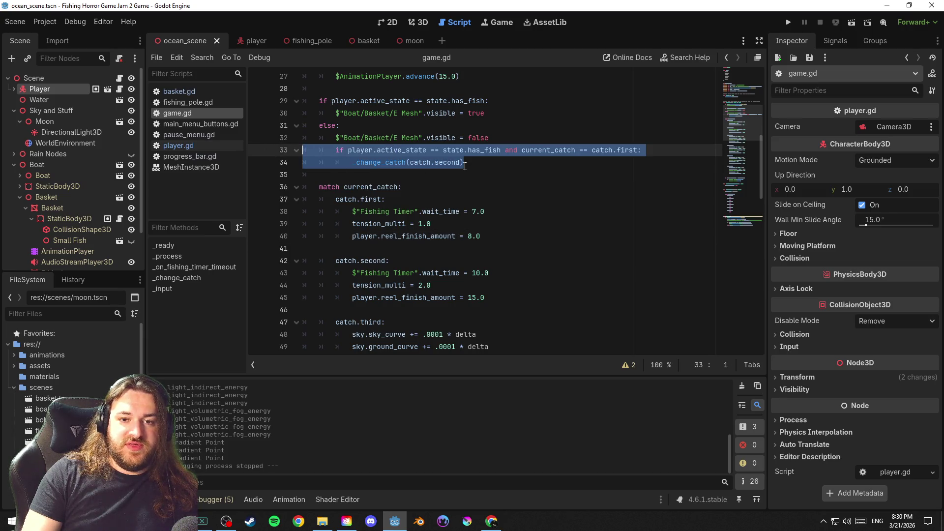
# Delete the old check and add 'if player.active_state == state.has_fish:' inside catch.first
pyautogui.press('BackSpace')
pyautogui.press('BackSpace')
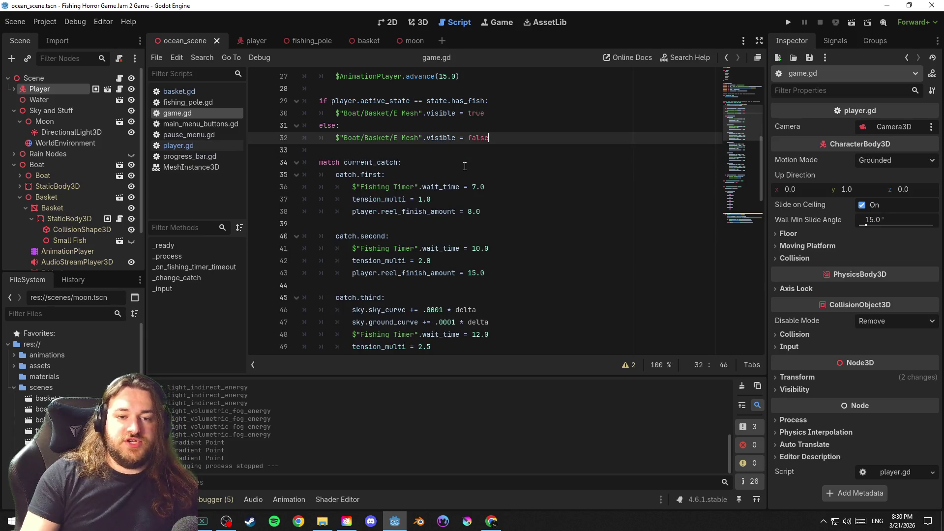
pyautogui.press('Return')
pyautogui.click(493, 221)
pyautogui.press('Return')
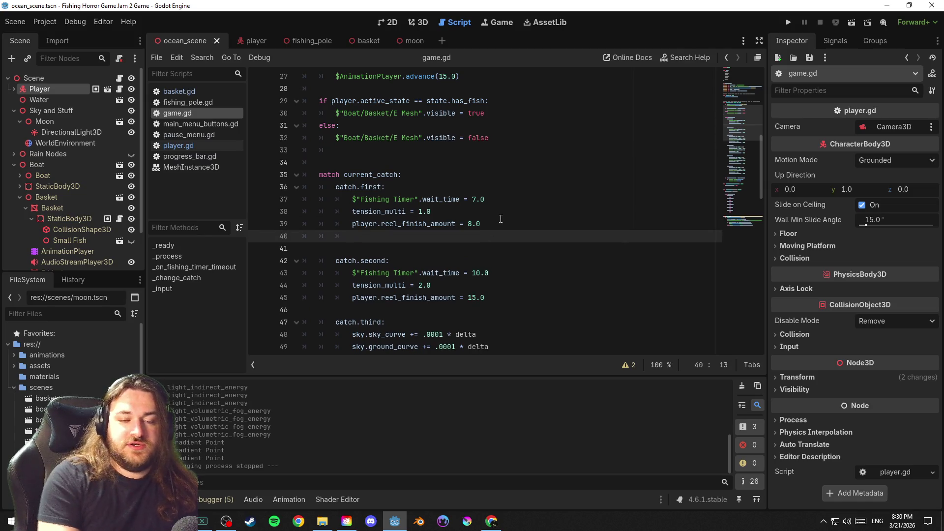
pyautogui.write('if ')
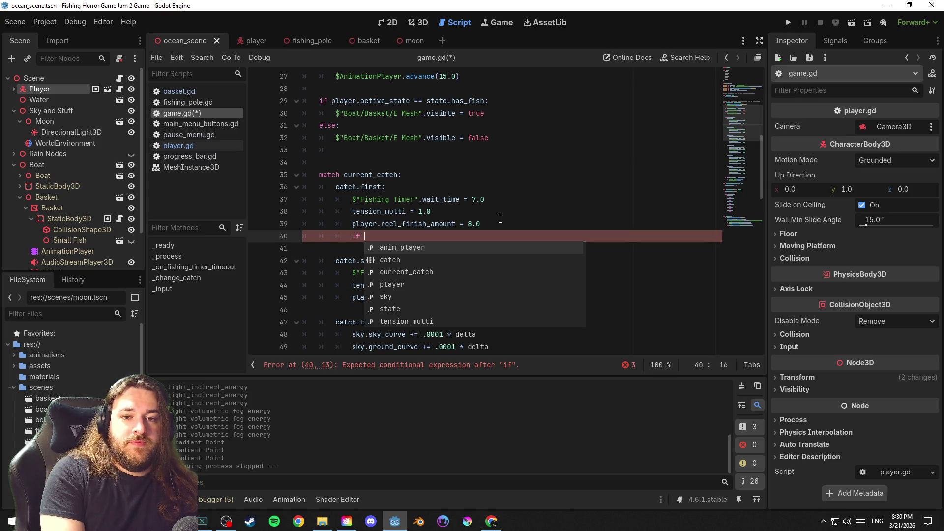
pyautogui.write('player.active')
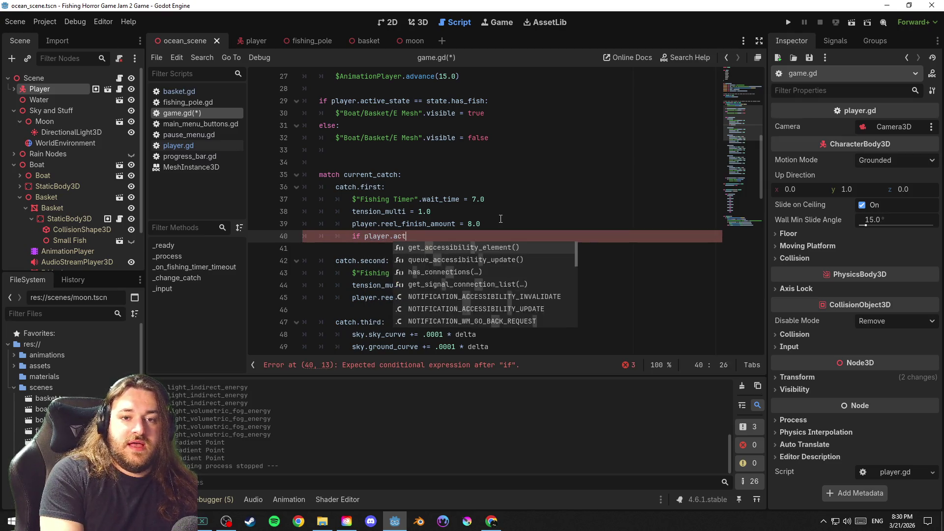
pyautogui.write('_state =')
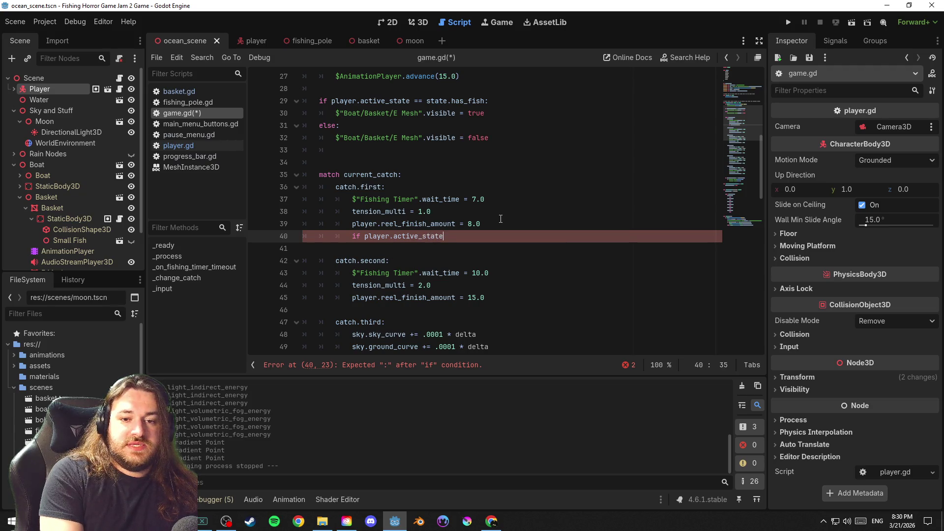
pyautogui.write('= state.has')
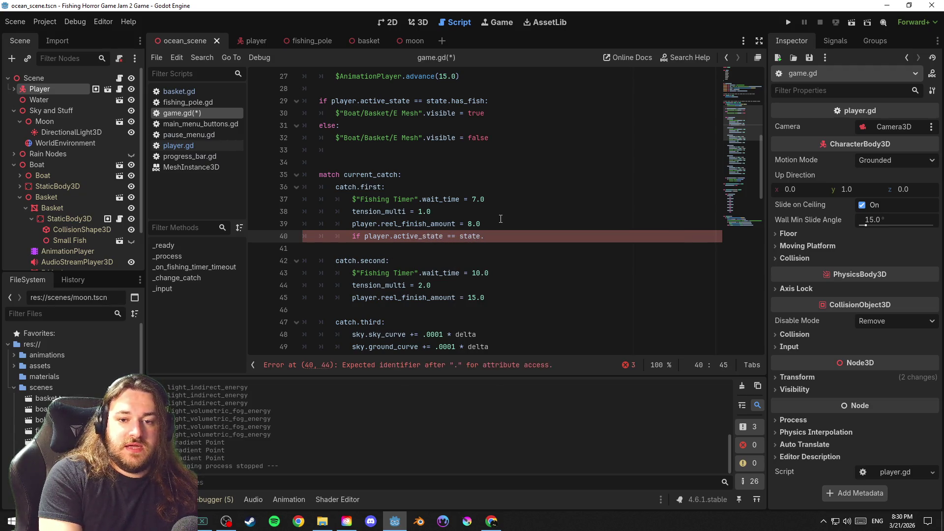
pyautogui.write('_fish:')
pyautogui.press('Return')
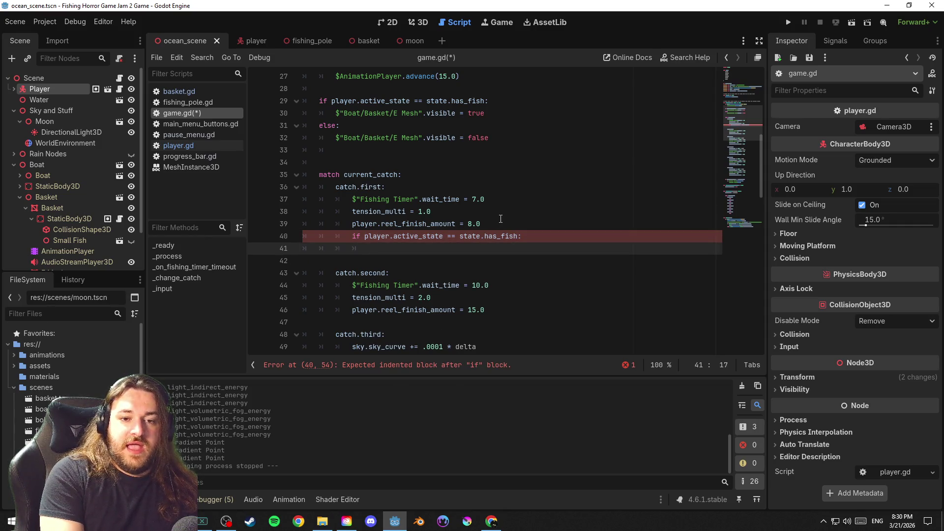
# Add _change_catch(catch.second) as the if's body and save the script
pyautogui.write('_change_catch(catch.')
pyautogui.press('Down')
pyautogui.press('Return')
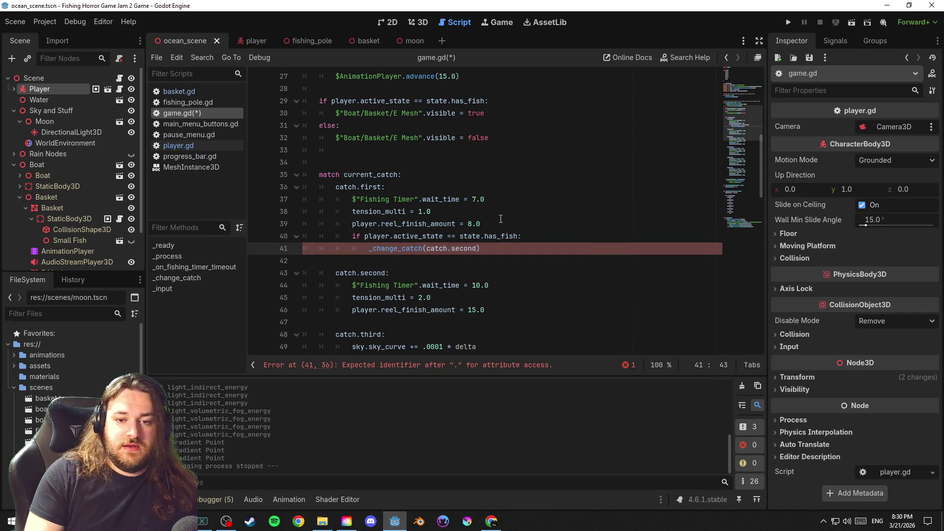
pyautogui.click(501, 218)
pyautogui.hotkey('ctrl', 's')
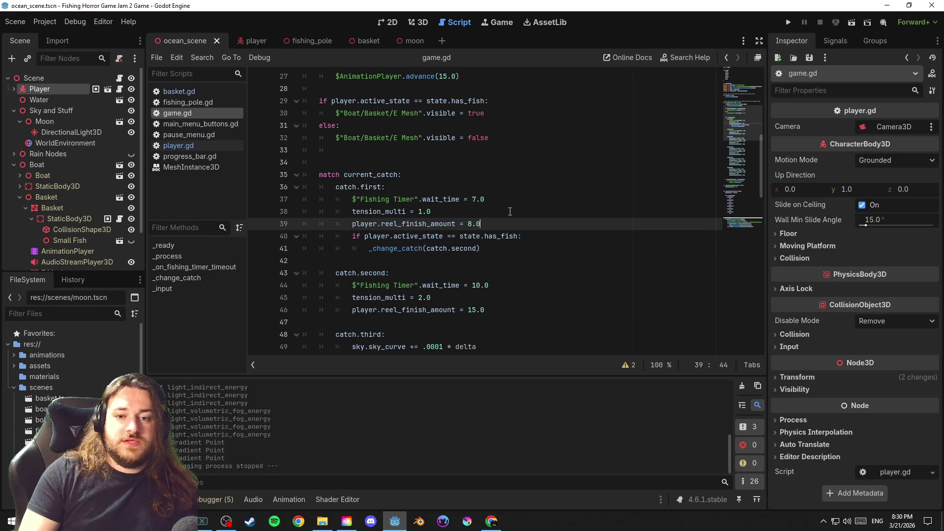
pyautogui.click(543, 237)
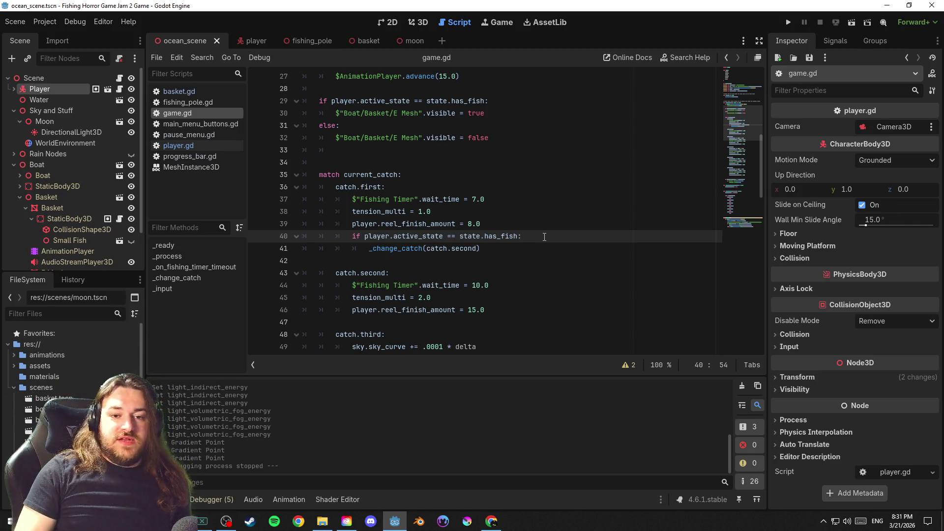
# Copy the has_fish check into catch.second targeting catch.third, and save
pyautogui.scroll(-2, 491, 236)
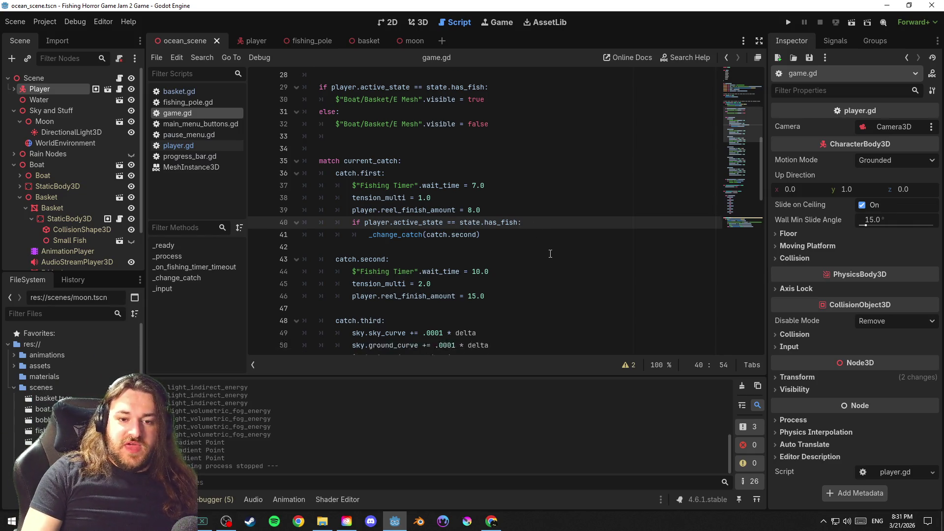
pyautogui.click(516, 237)
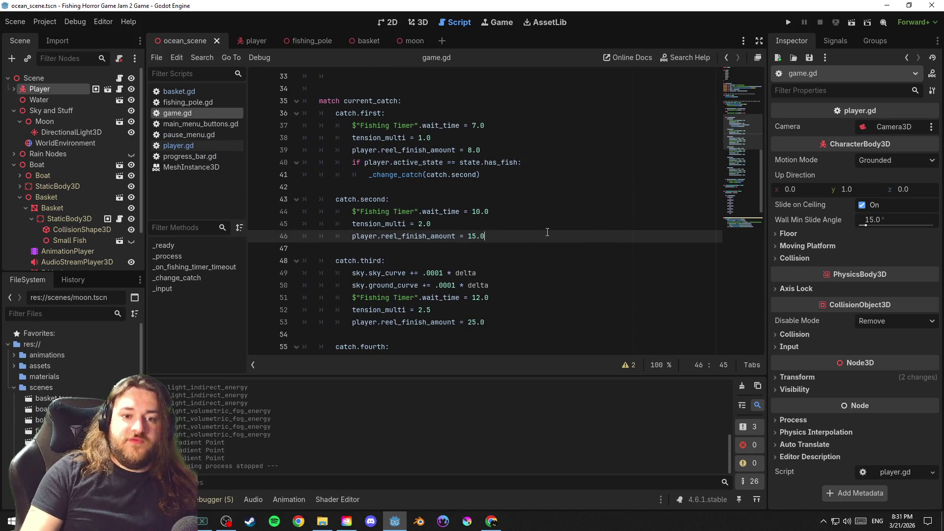
pyautogui.press('Return')
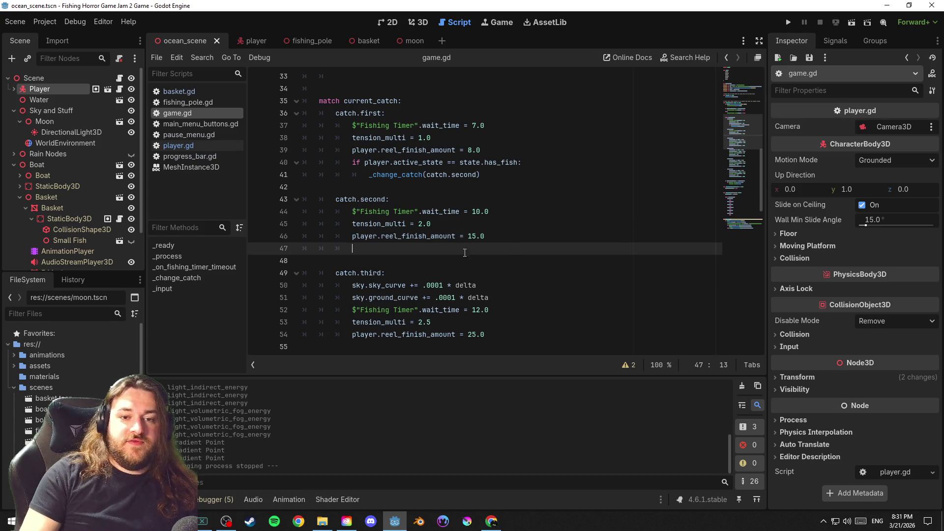
pyautogui.moveTo(481, 176); pyautogui.dragTo(303, 163)
pyautogui.rightClick(412, 165)
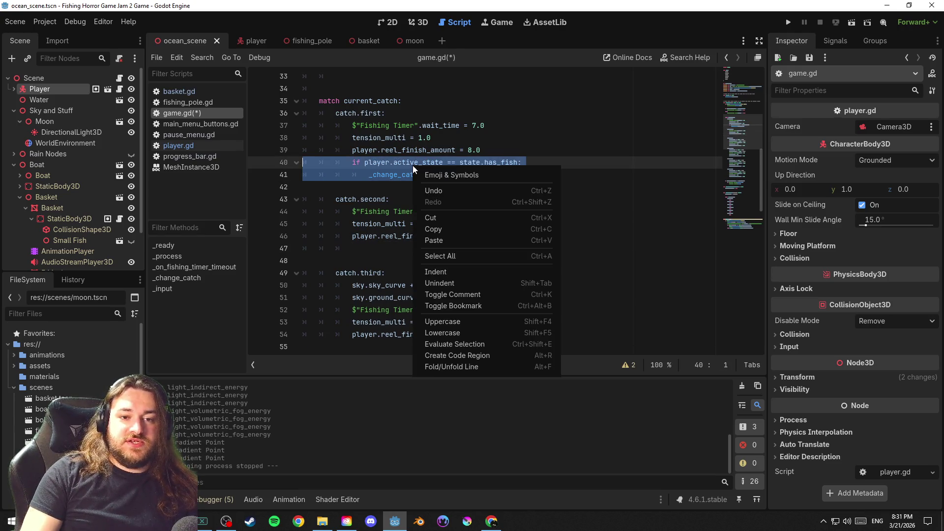
pyautogui.click(455, 229)
pyautogui.click(501, 237)
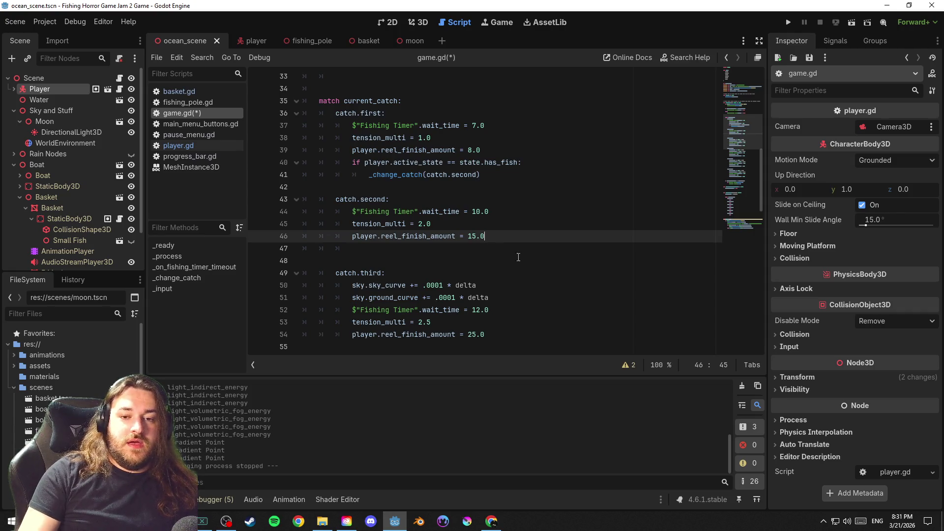
pyautogui.press('Down')
pyautogui.hotkey('ctrl', 'v')
pyautogui.moveTo(451, 262); pyautogui.dragTo(479, 260)
pyautogui.write('third')
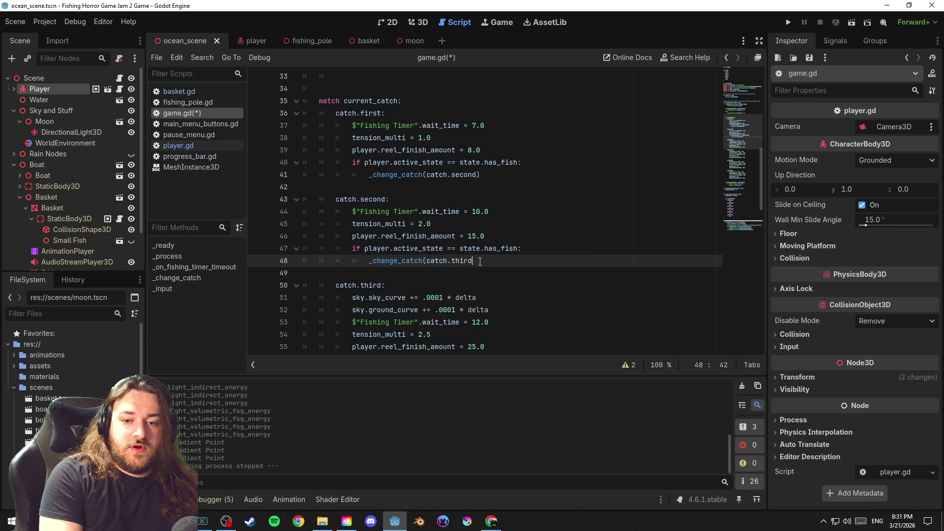
pyautogui.write(')')
pyautogui.hotkey('ctrl', 's')
# Paste the has_fish check into catch.third, targeting catch.fourth
pyautogui.scroll(-2, 487, 265)
pyautogui.click(502, 277)
pyautogui.press('Return')
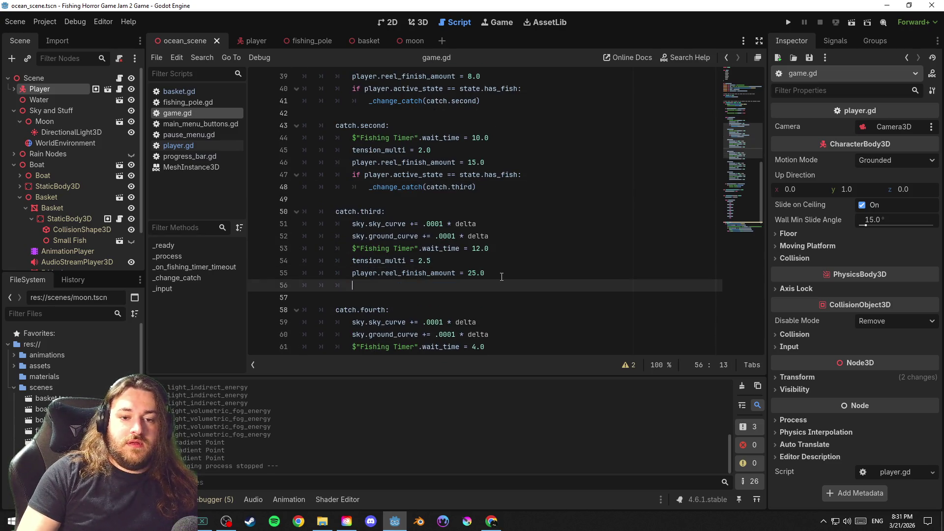
pyautogui.hotkey('shift', 'Home')
pyautogui.hotkey('ctrl', 'v')
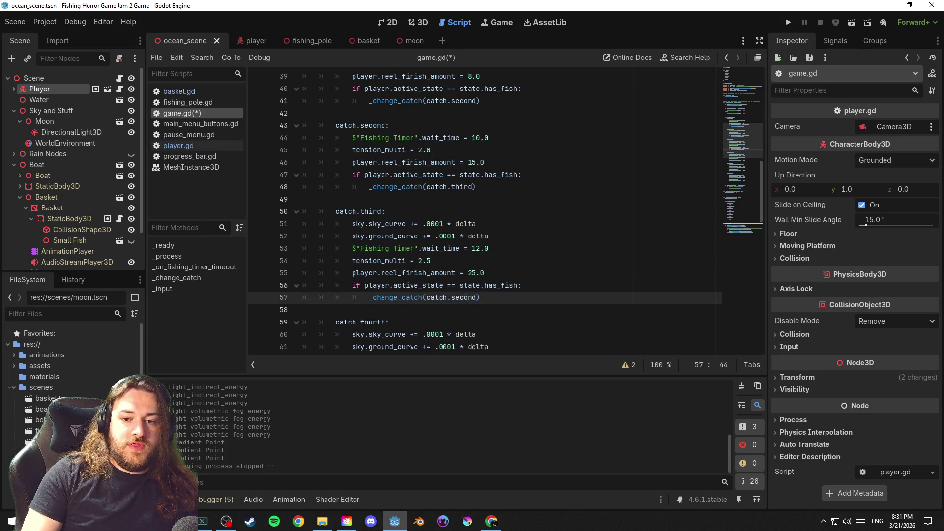
pyautogui.moveTo(452, 298); pyautogui.dragTo(477, 298)
pyautogui.write('four')
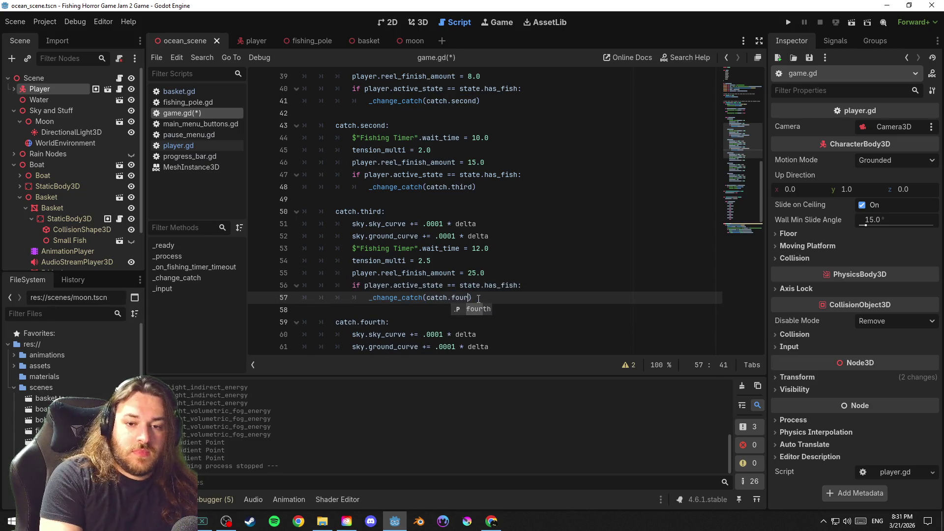
pyautogui.press('Return')
# Paste the has_fish check into catch.fourth, targeting catch.fifth
pyautogui.scroll(-6, 479, 294)
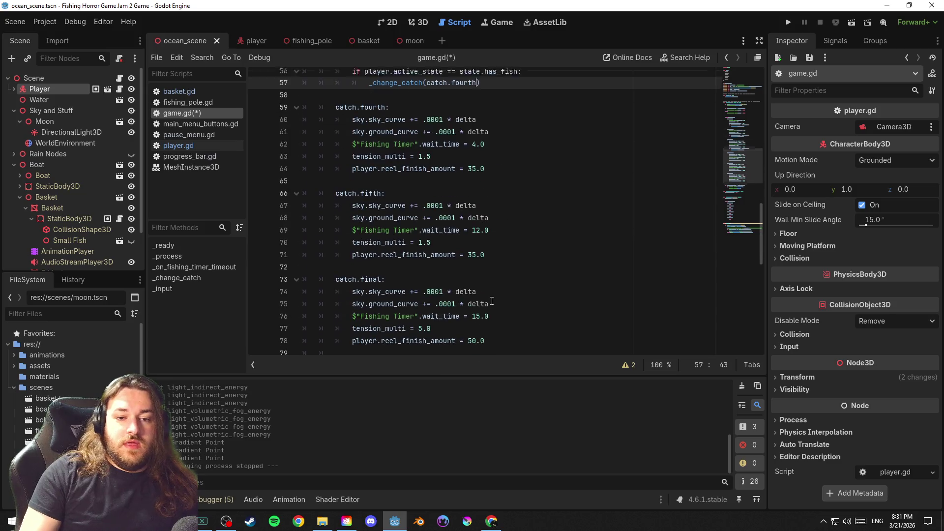
pyautogui.click(517, 159)
pyautogui.press('Return')
pyautogui.hotkey('shift', 'Home')
pyautogui.hotkey('ctrl', 'v')
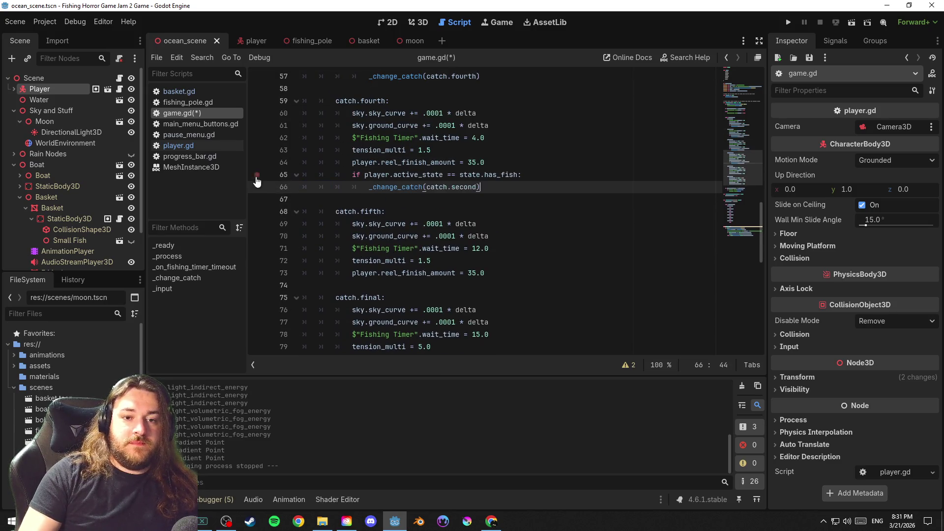
pyautogui.moveTo(458, 188); pyautogui.dragTo(475, 192)
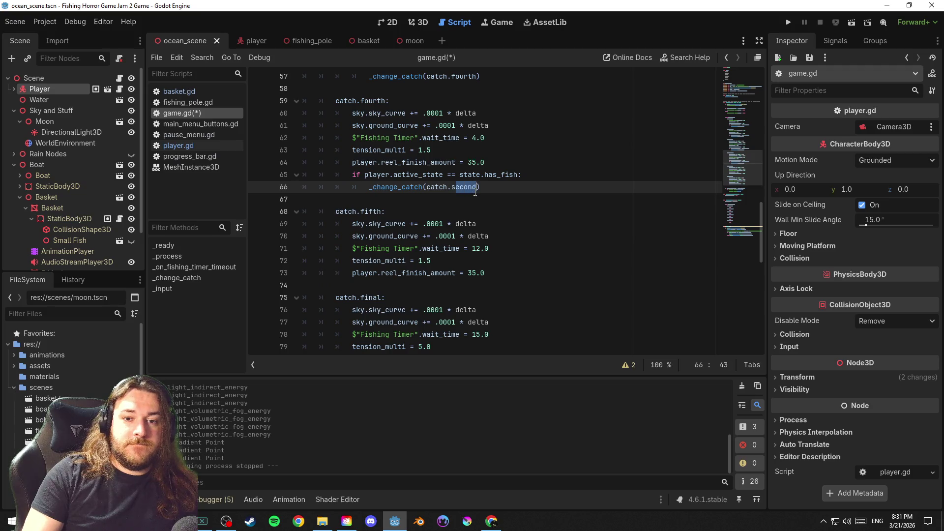
pyautogui.write('fifth')
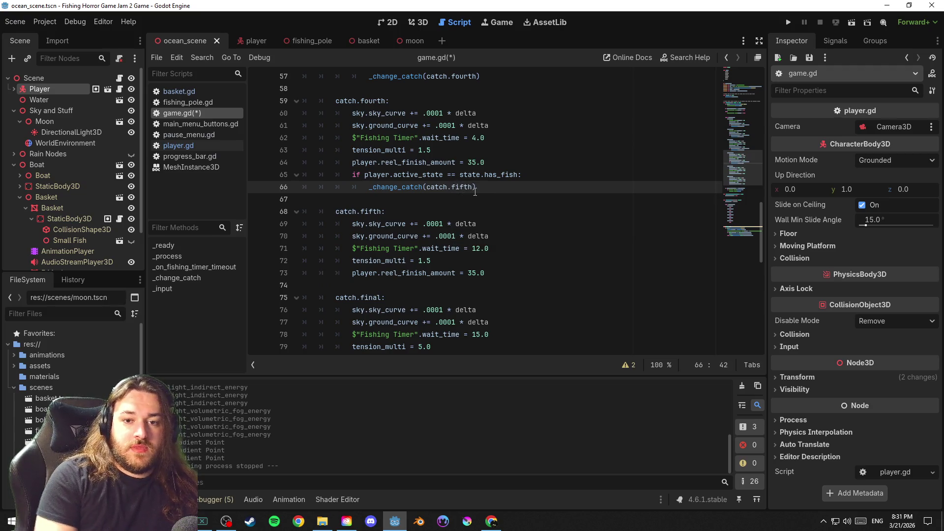
# Paste the has_fish check into catch.fifth targeting catch.final, and save
pyautogui.scroll(-2, 509, 190)
pyautogui.click(510, 200)
pyautogui.press('Return')
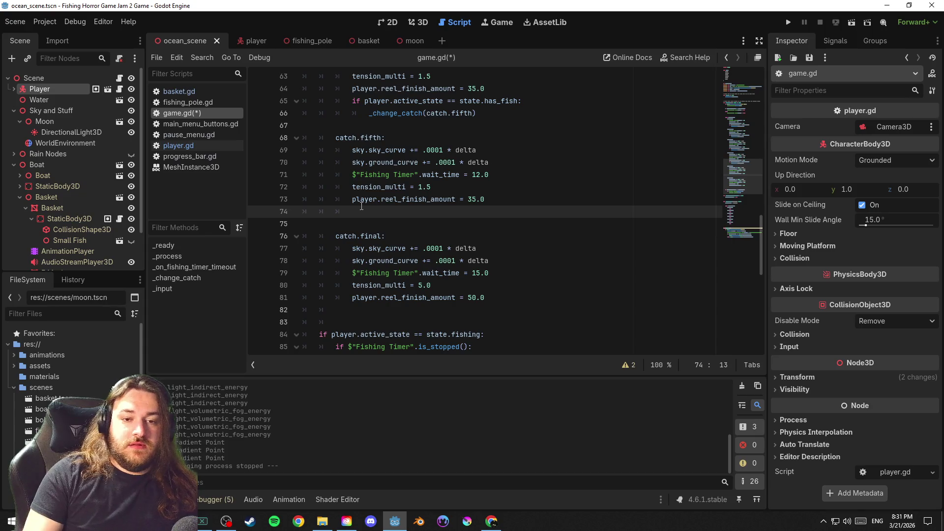
pyautogui.moveTo(351, 212); pyautogui.dragTo(264, 213)
pyautogui.hotkey('ctrl', 'v')
pyautogui.moveTo(451, 228); pyautogui.dragTo(475, 229)
pyautogui.write('final')
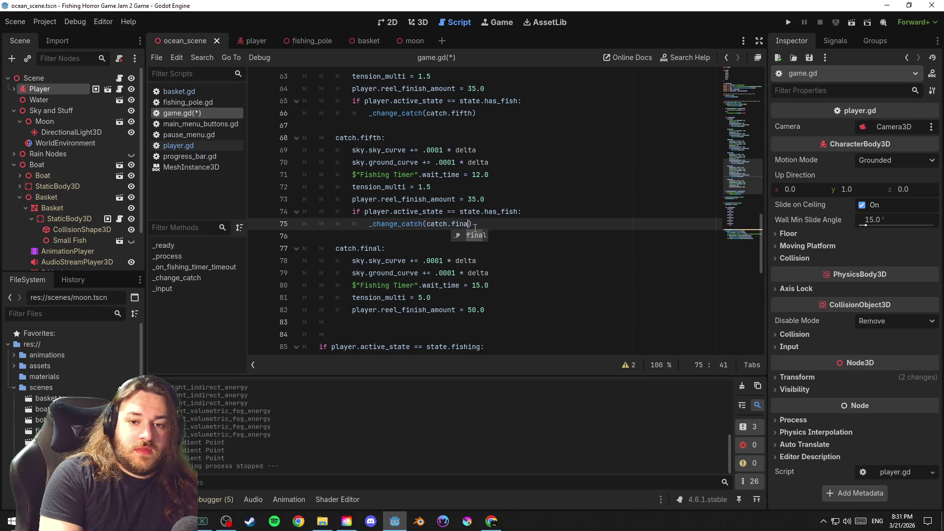
pyautogui.hotkey('ctrl', 's')
# Open a new line inside catch.final ready for the has_fish check
pyautogui.scroll(-3, 499, 228)
pyautogui.click(506, 199)
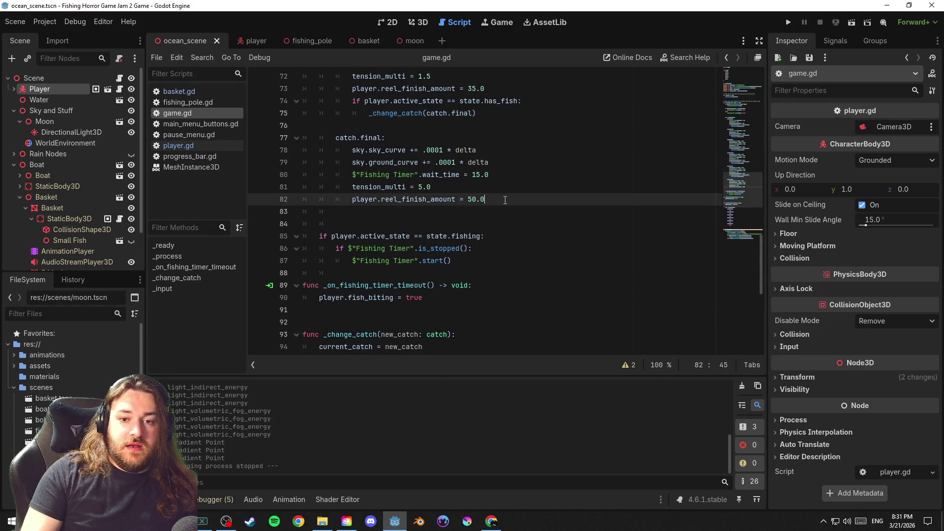
pyautogui.press('Return')
pyautogui.hotkey('shift', 'Home')
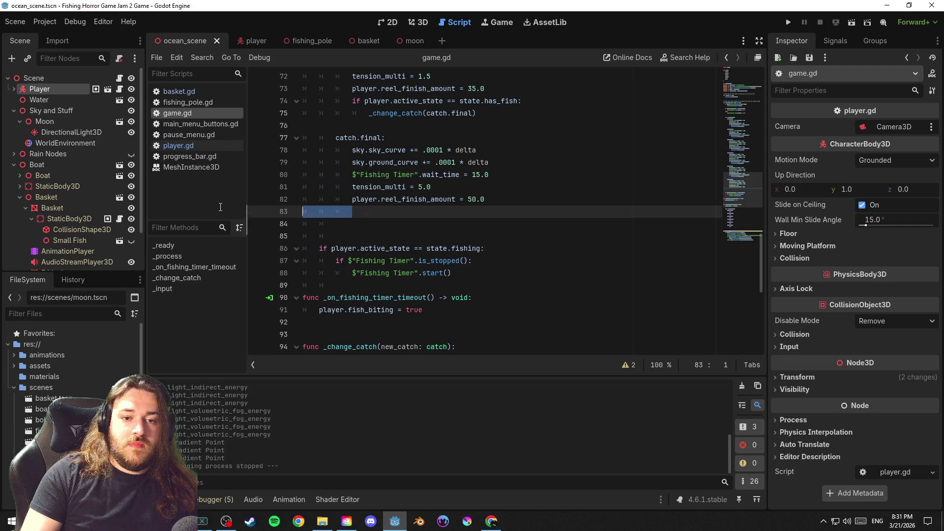
pyautogui.hotkey('ctrl', 'v')
pyautogui.hotkey('ctrl', 's')
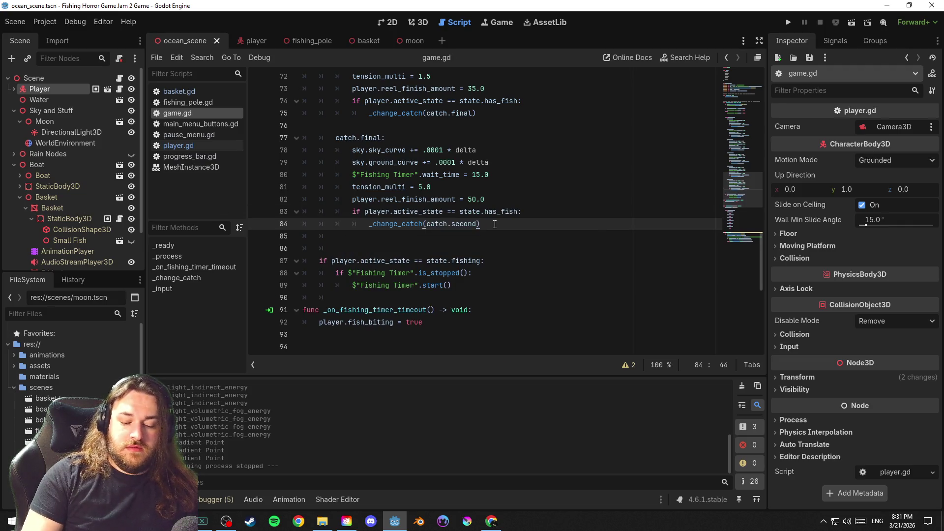
pyautogui.hotkey('ctrl', 's')
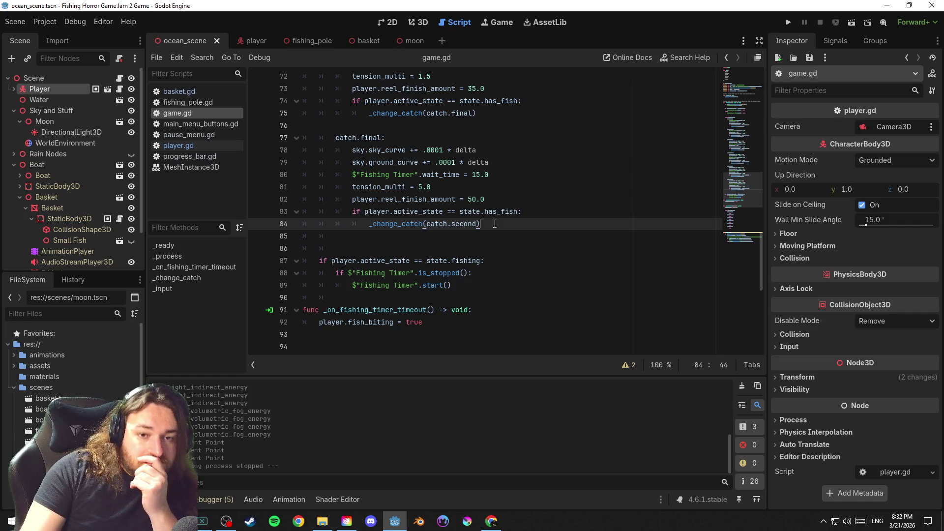
pyautogui.click(15, 22)
pyautogui.click(98, 101)
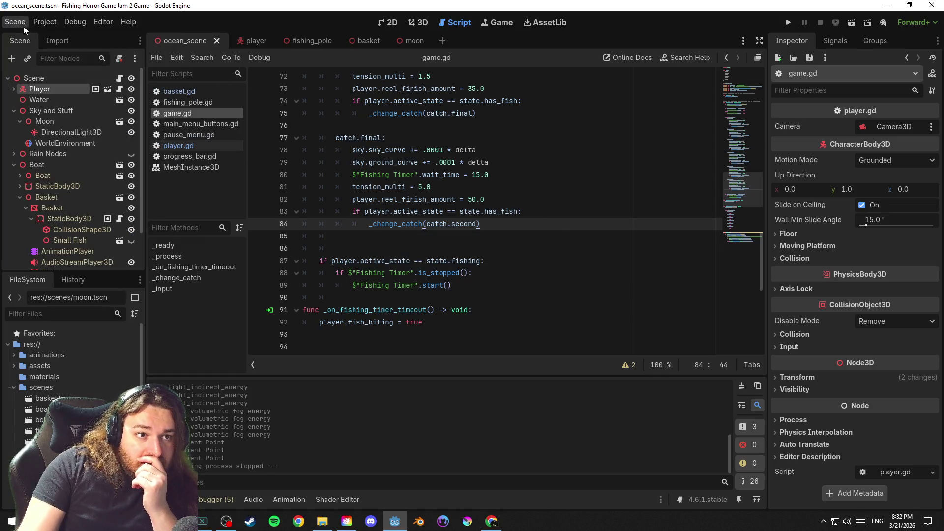
pyautogui.click(15, 22)
pyautogui.click(92, 101)
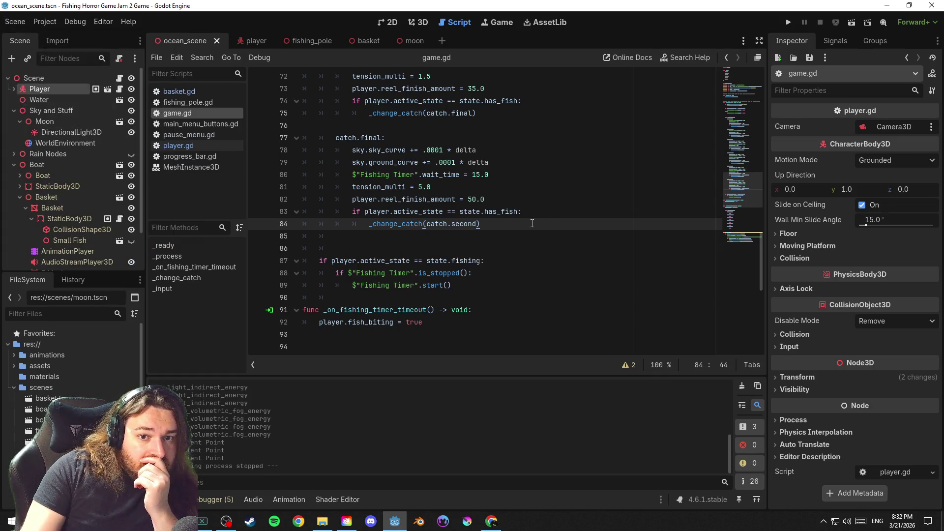
pyautogui.click(15, 21)
pyautogui.click(89, 98)
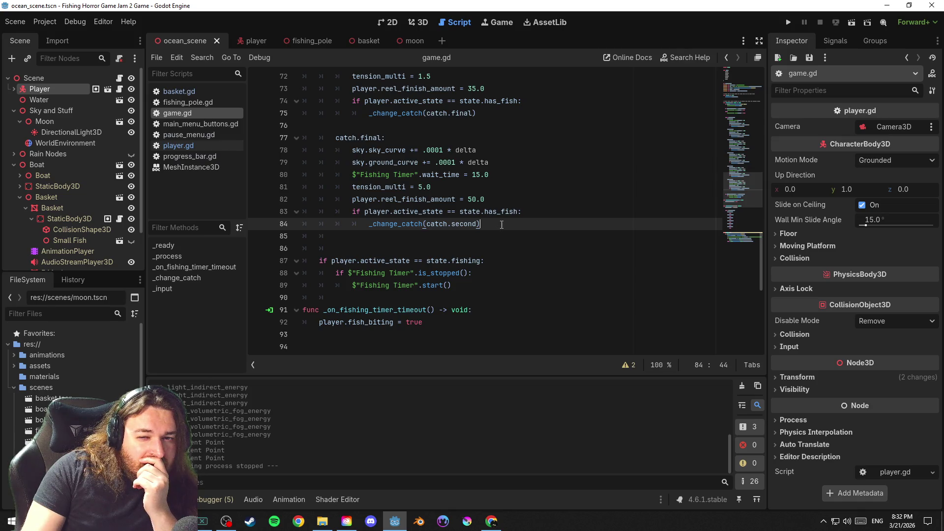
pyautogui.moveTo(493, 227)
pyautogui.mouseDown()
pyautogui.moveTo(465, 212)
pyautogui.moveTo(289, 211)
pyautogui.mouseUp()
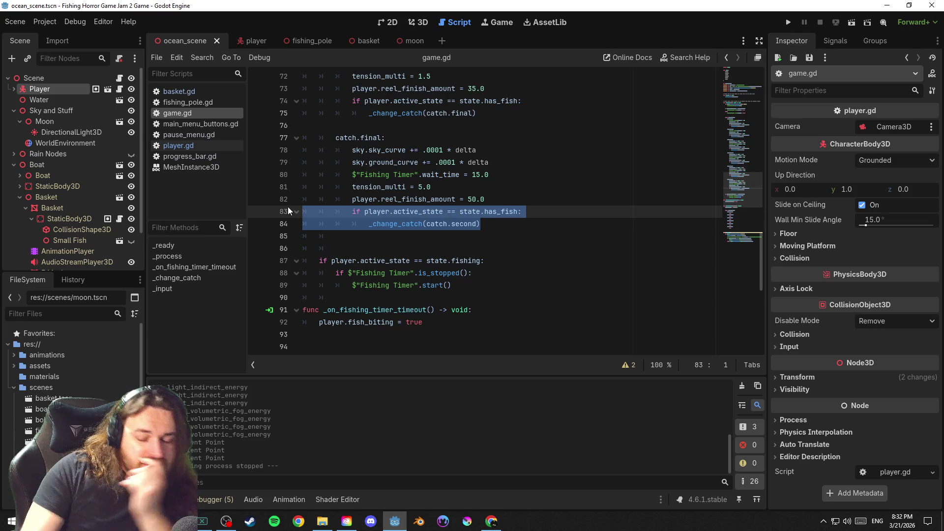
pyautogui.press('BackSpace')
pyautogui.press('BackSpace')
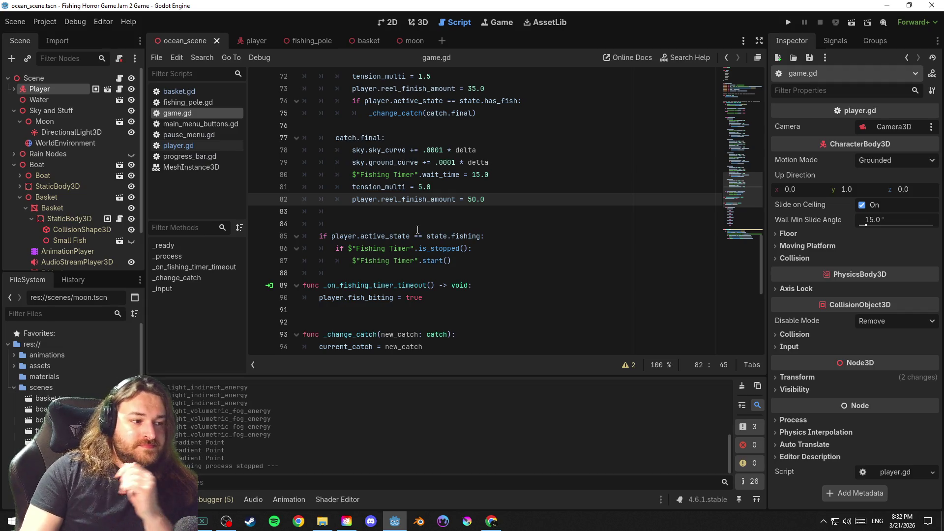
# Review the _change_catch match block, from first through catch.final, each case holding pass
pyautogui.click(460, 216)
pyautogui.scroll(-3, 540, 217)
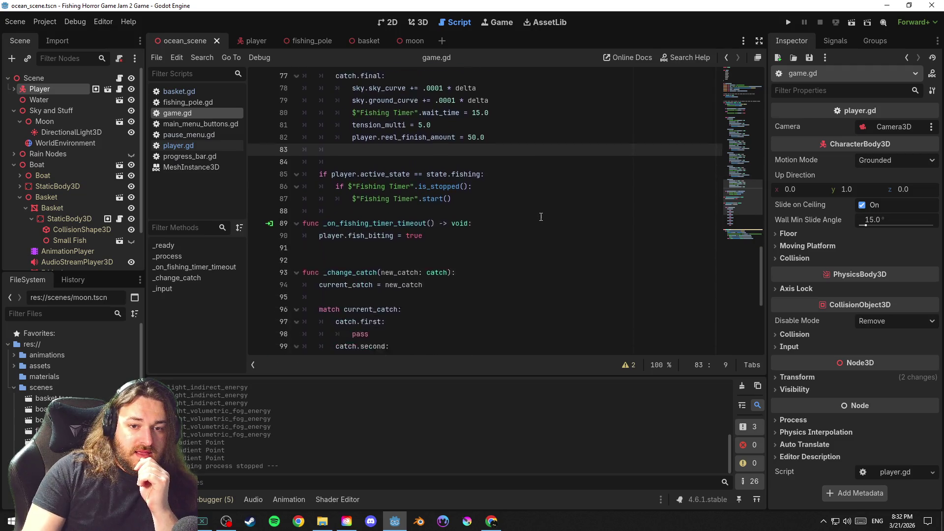
pyautogui.scroll(-6, 541, 217)
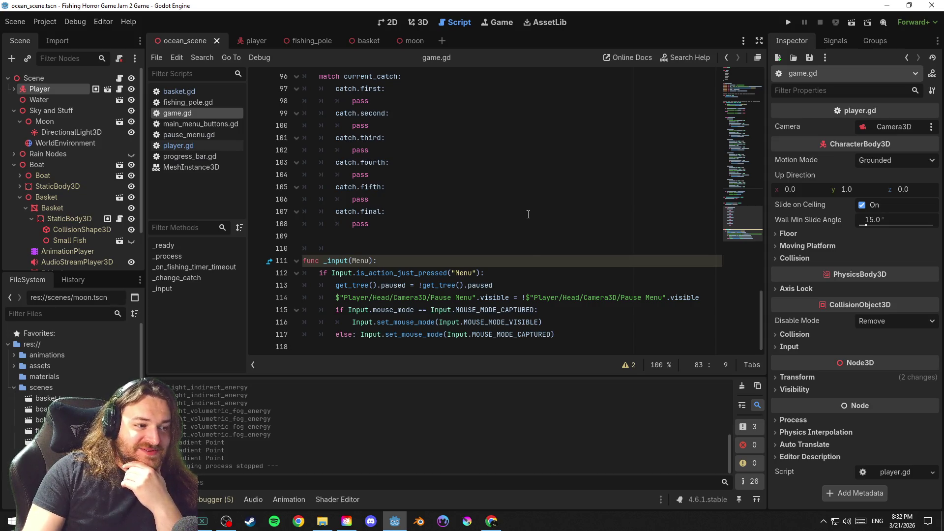
pyautogui.scroll(3, 513, 207)
pyautogui.scroll(4, 513, 208)
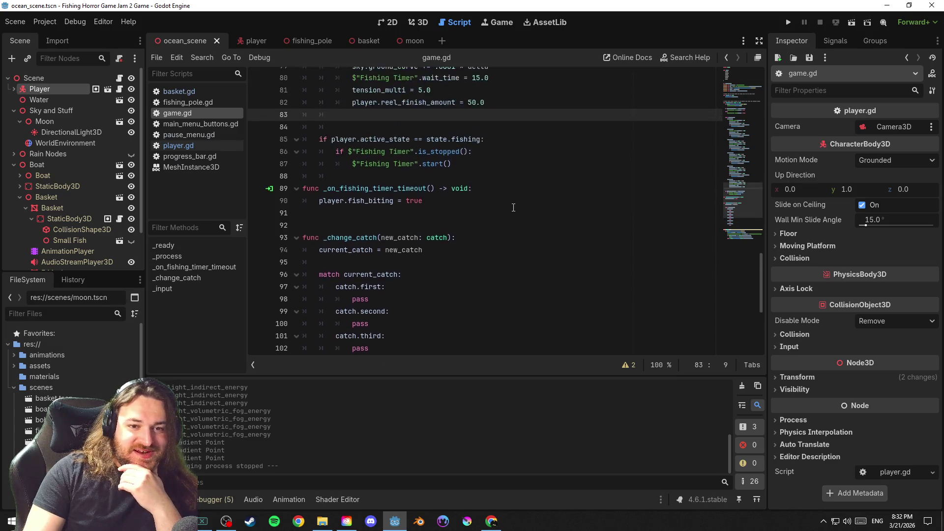
pyautogui.scroll(-7, 521, 206)
pyautogui.click(388, 237)
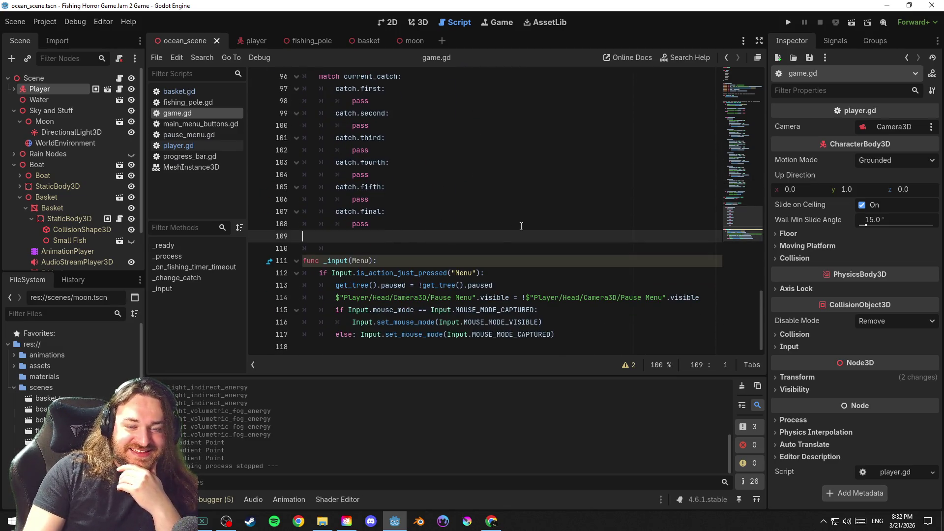
# Abandon Save Scene As and save the ocean scene under its current name
pyautogui.click(15, 21)
pyautogui.click(92, 105)
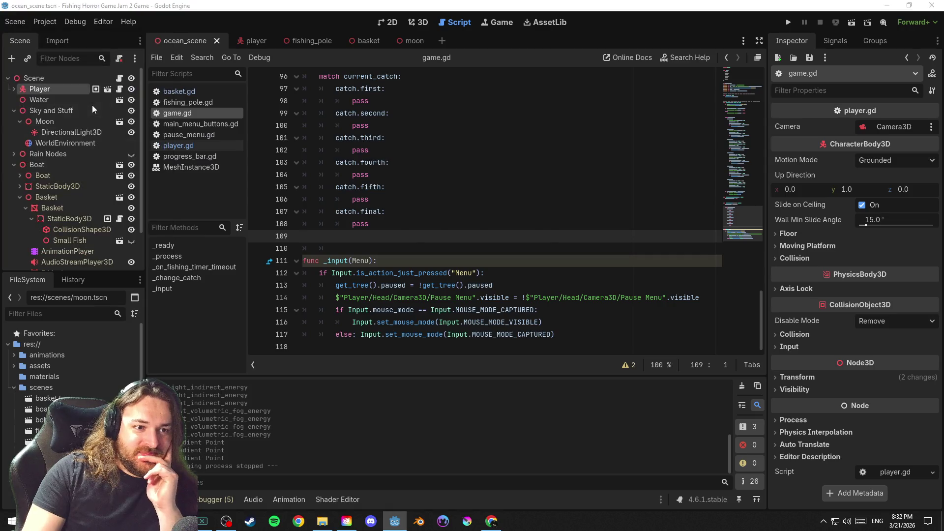
pyautogui.click(565, 424)
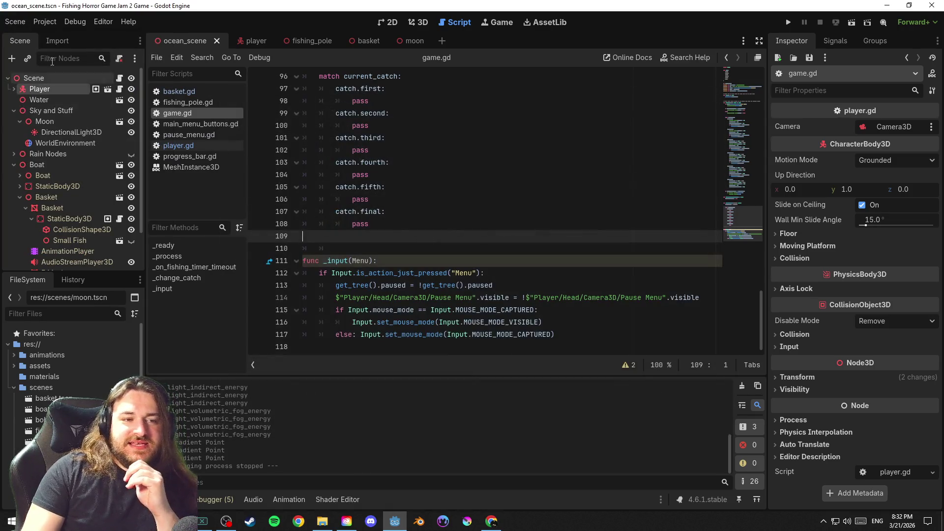
pyautogui.click(15, 22)
pyautogui.click(83, 101)
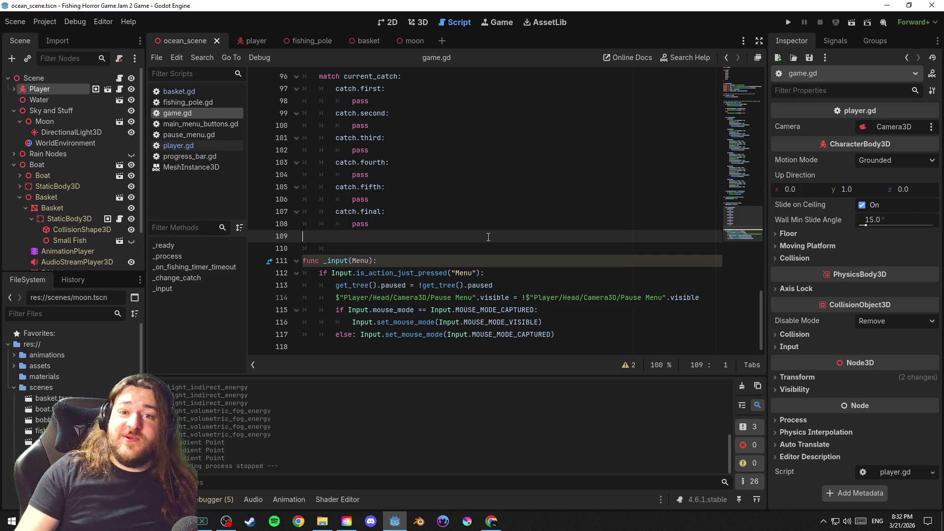
pyautogui.click(22, 23)
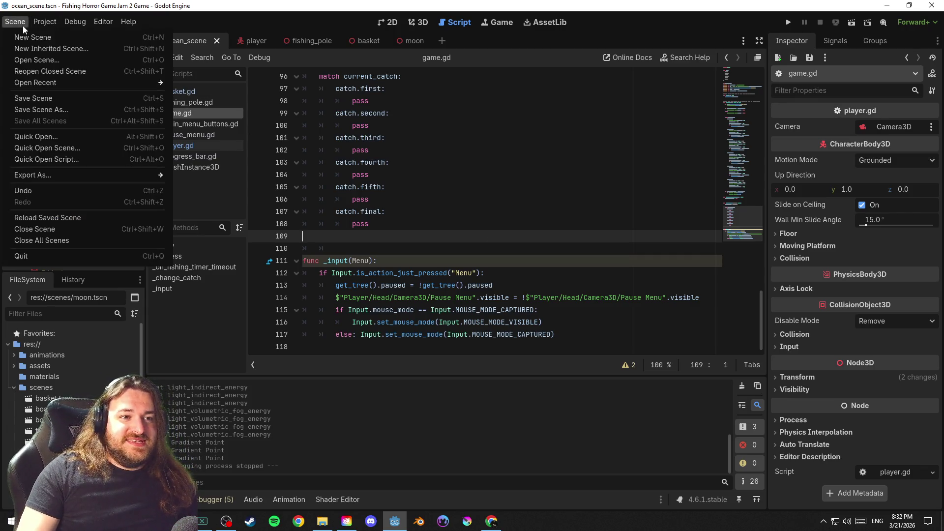
# Save the ocean scene a few more times from the Scene menu
pyautogui.click(77, 100)
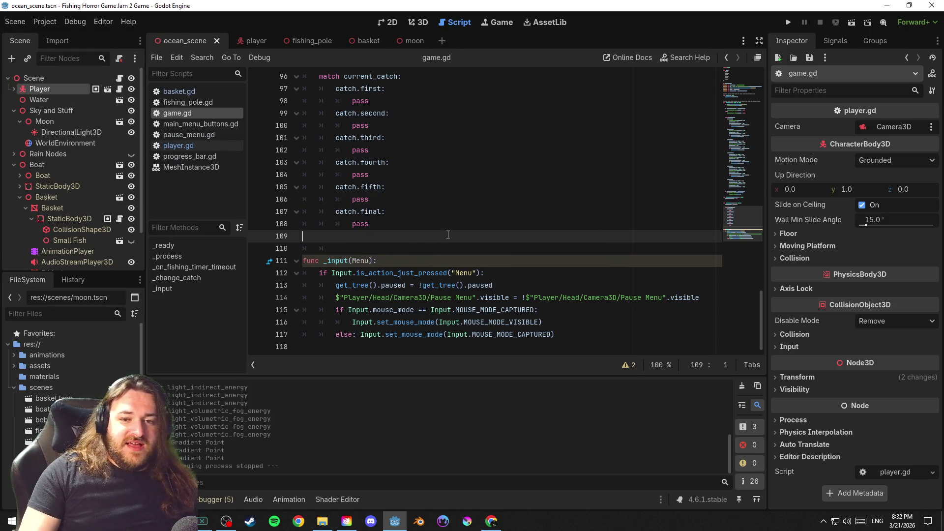
pyautogui.click(15, 21)
pyautogui.click(91, 105)
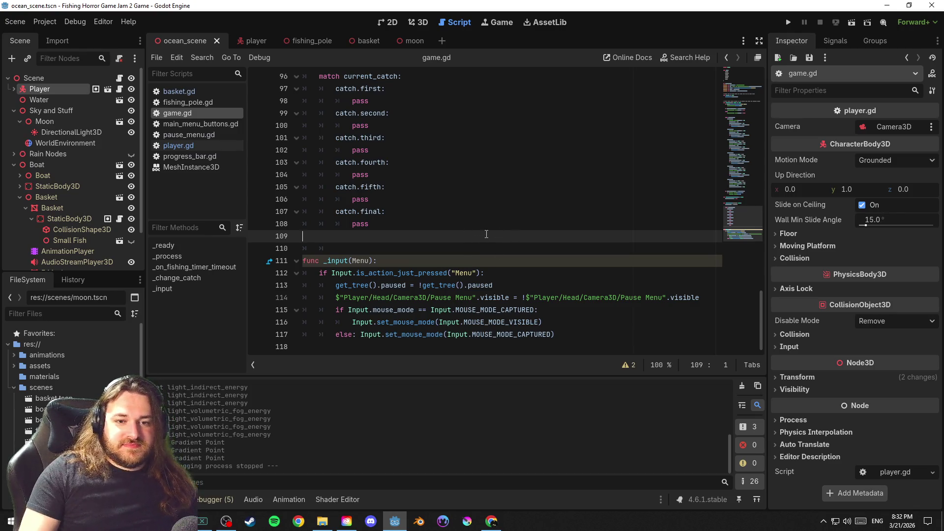
pyautogui.scroll(3, 521, 222)
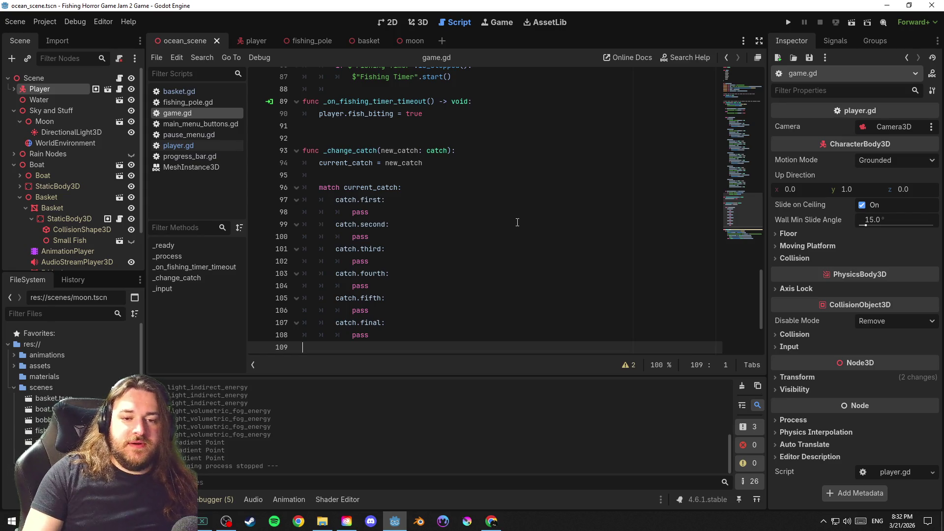
pyautogui.click(15, 22)
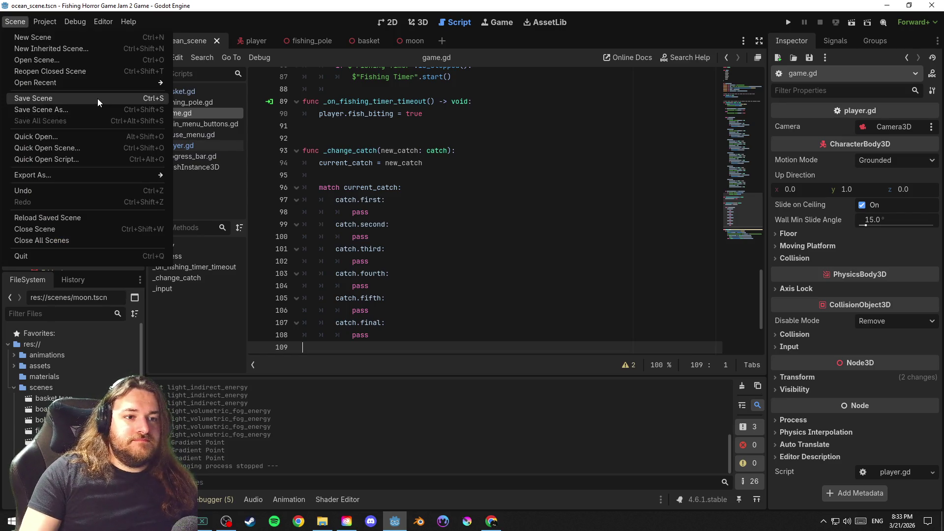
pyautogui.click(98, 98)
# Scroll up to the catch.fifth case, put the caret after it, and save
pyautogui.scroll(6, 531, 223)
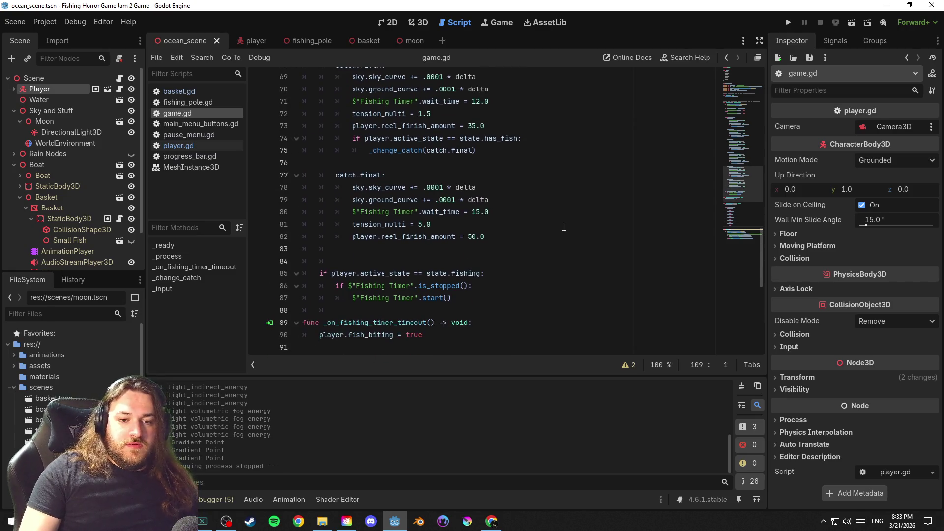
pyautogui.scroll(1, 568, 232)
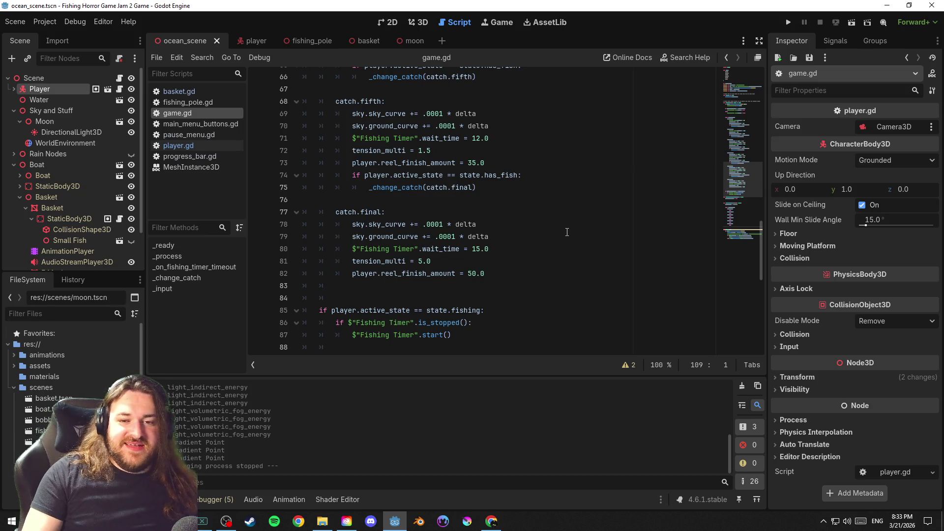
pyautogui.click(465, 203)
pyautogui.click(15, 22)
pyautogui.click(83, 100)
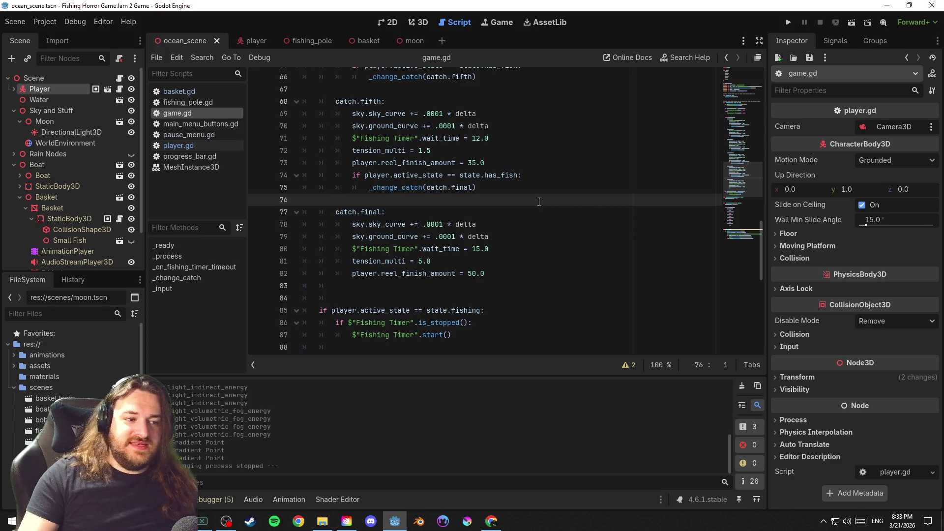
# Save the scene twice more, leaving the caret on the blank line before catch.fifth
pyautogui.click(18, 21)
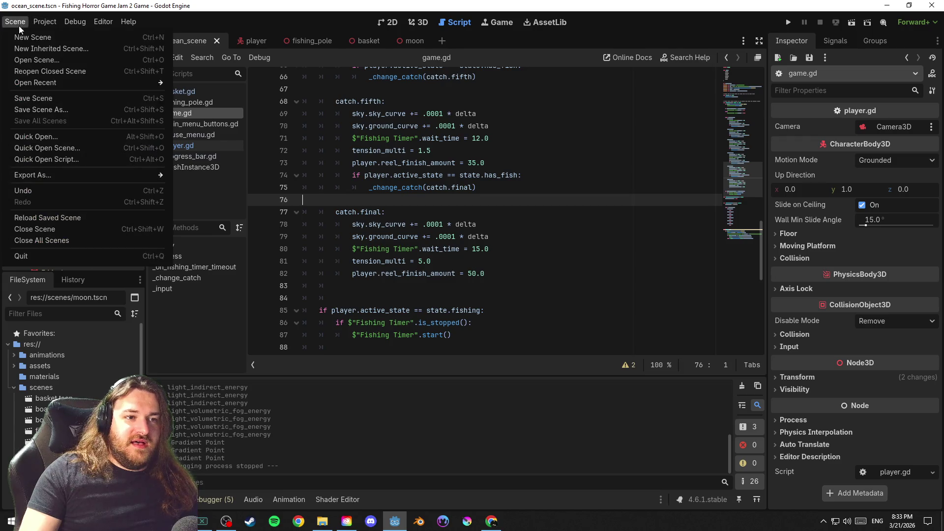
pyautogui.click(83, 98)
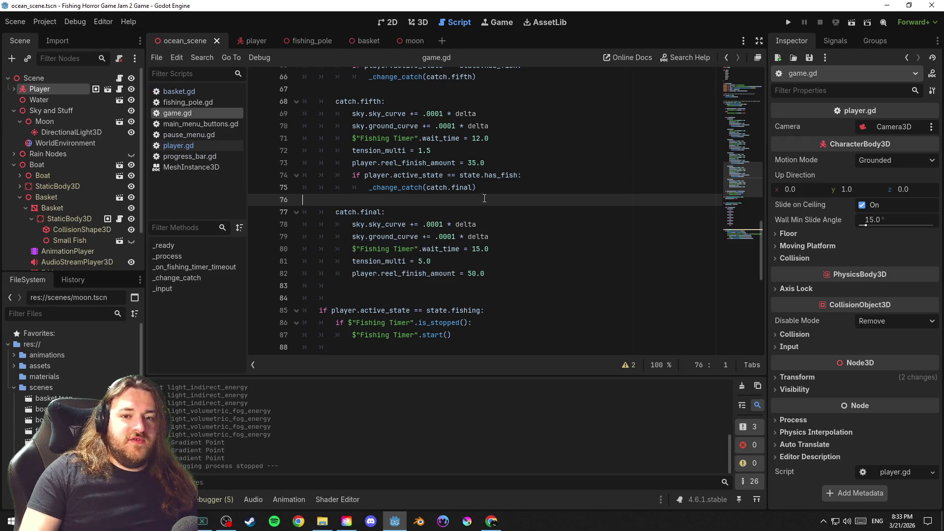
pyautogui.scroll(-2, 747, 177)
pyautogui.scroll(4, 750, 176)
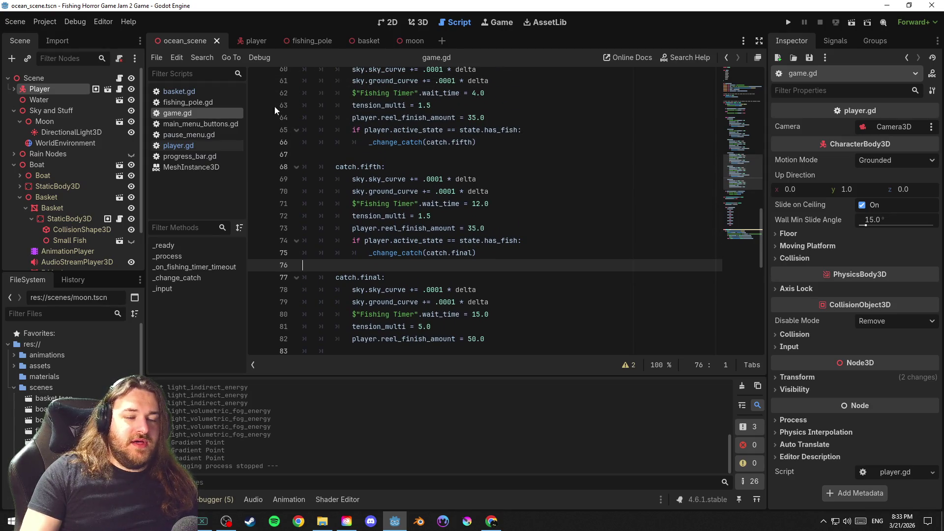
pyautogui.click(25, 28)
pyautogui.click(86, 100)
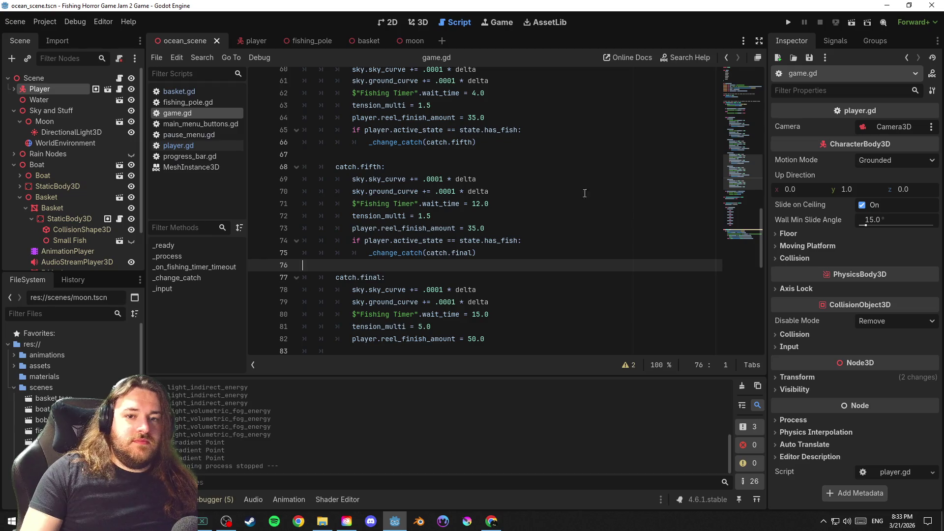
pyautogui.click(449, 158)
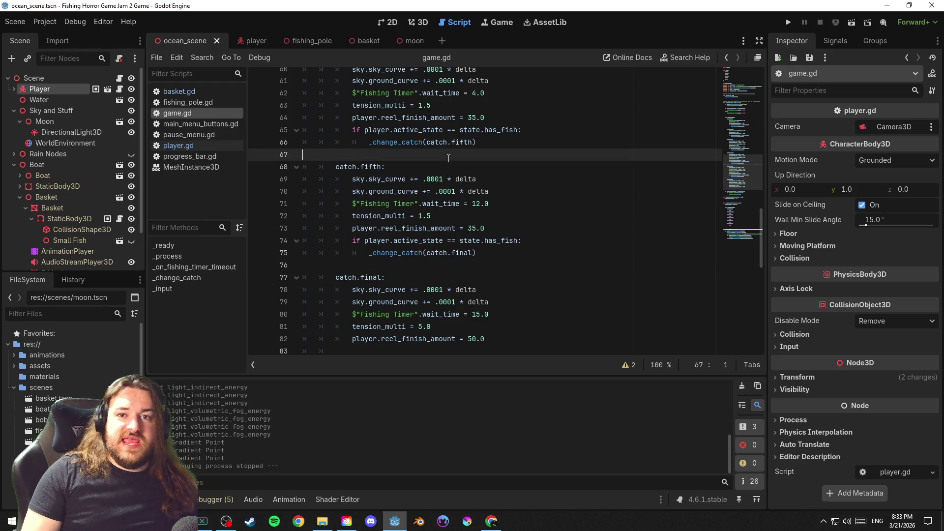
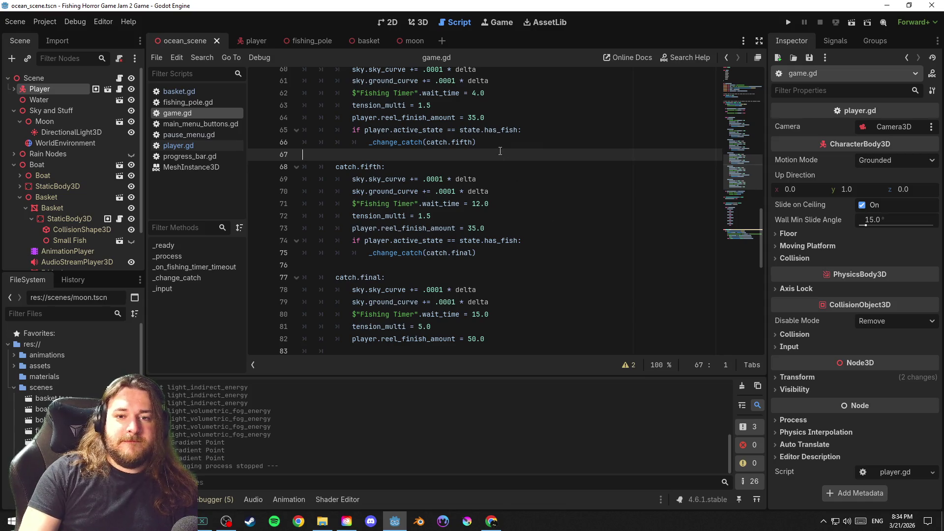
# Scroll game.gd to the match block in _change_catch near the end of the script
pyautogui.scroll(8, 745, 146)
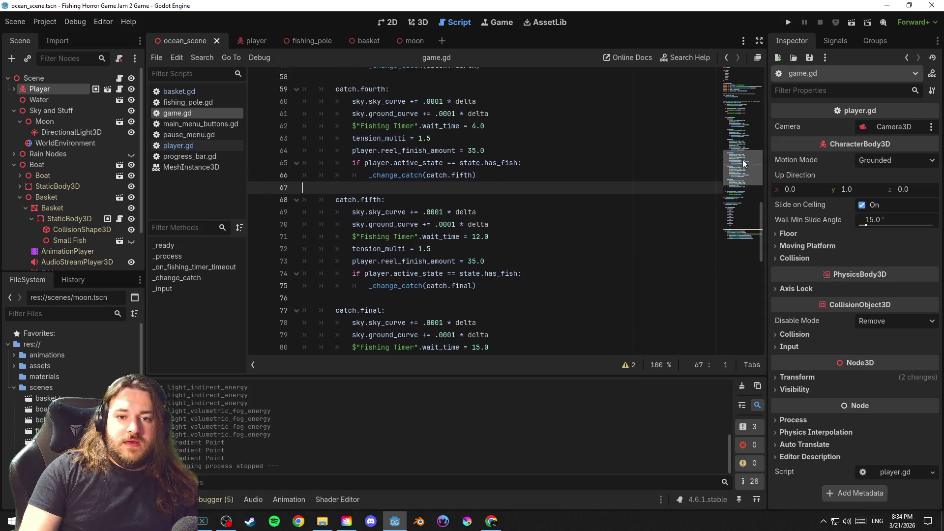
pyautogui.moveTo(751, 132); pyautogui.dragTo(757, 109)
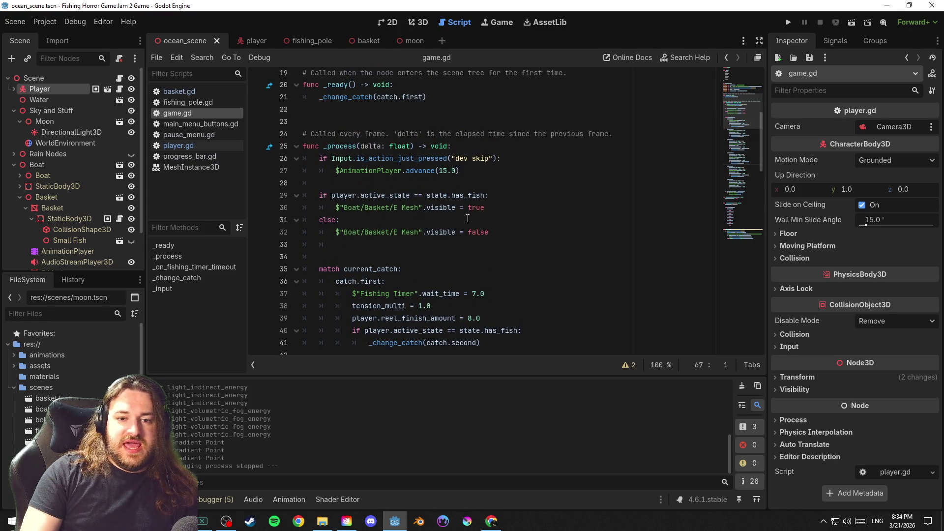
pyautogui.click(432, 252)
pyautogui.click(751, 235)
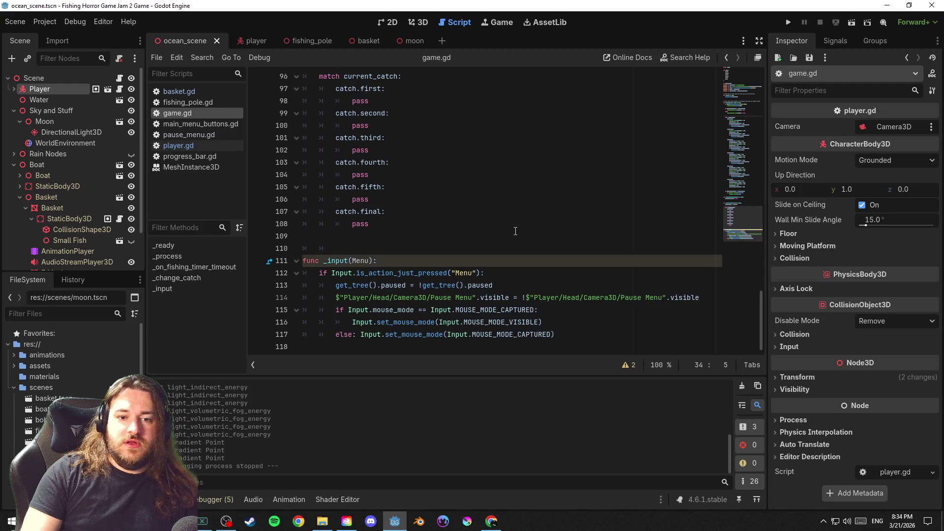
pyautogui.click(432, 249)
pyautogui.scroll(2, 421, 229)
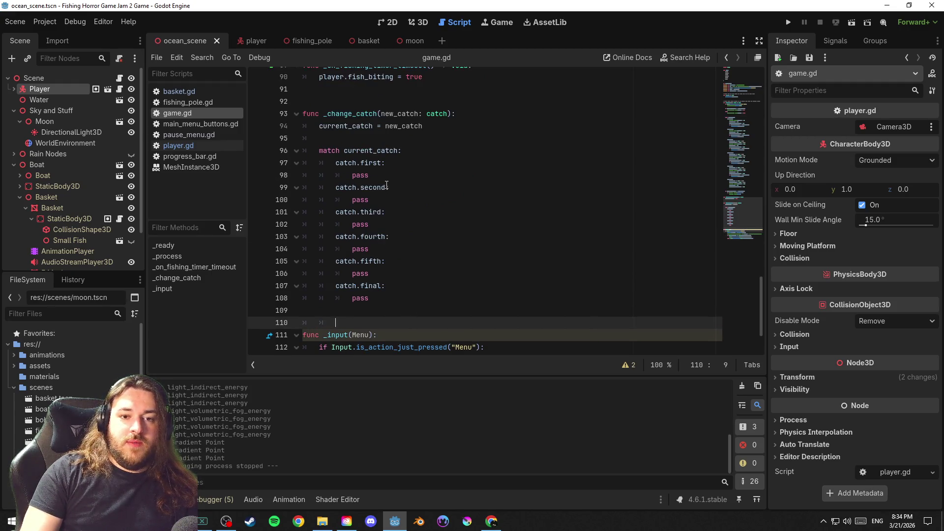
# Put the caret on the pass under catch.second and select the scene's AnimationPlayer node
pyautogui.click(414, 176)
pyautogui.moveTo(355, 176); pyautogui.dragTo(352, 200)
pyautogui.click(392, 202)
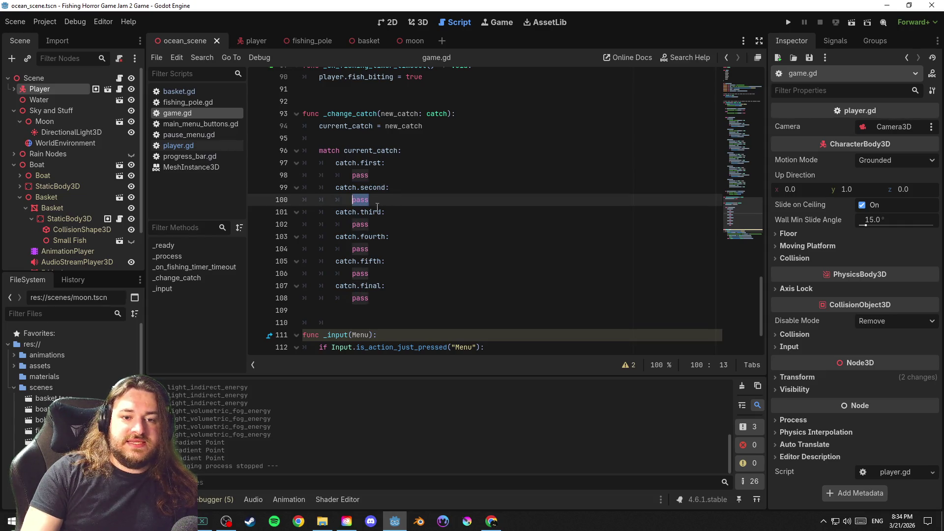
pyautogui.scroll(-2, 65, 253)
pyautogui.click(58, 259)
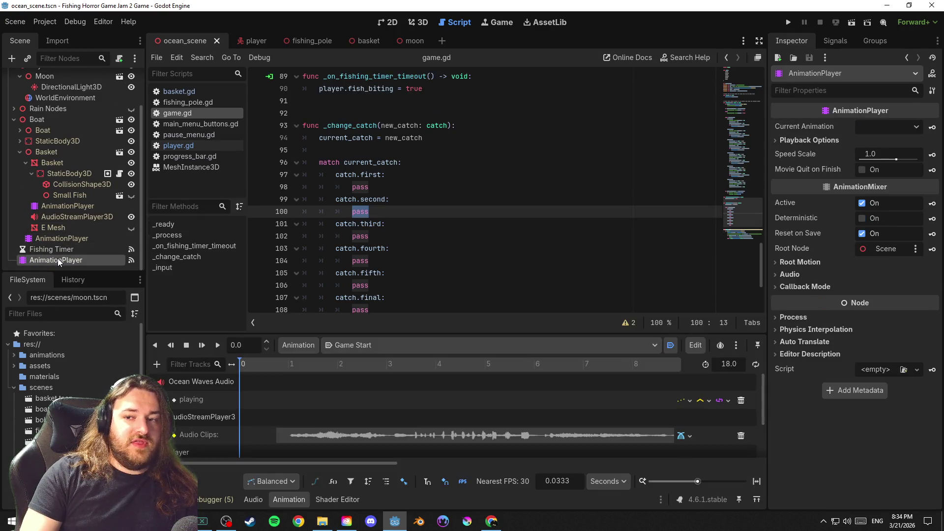
# Check the Boat's AnimationPlayer, collapse the Boat branch, and reselect the top-level AnimationPlayer
pyautogui.click(61, 238)
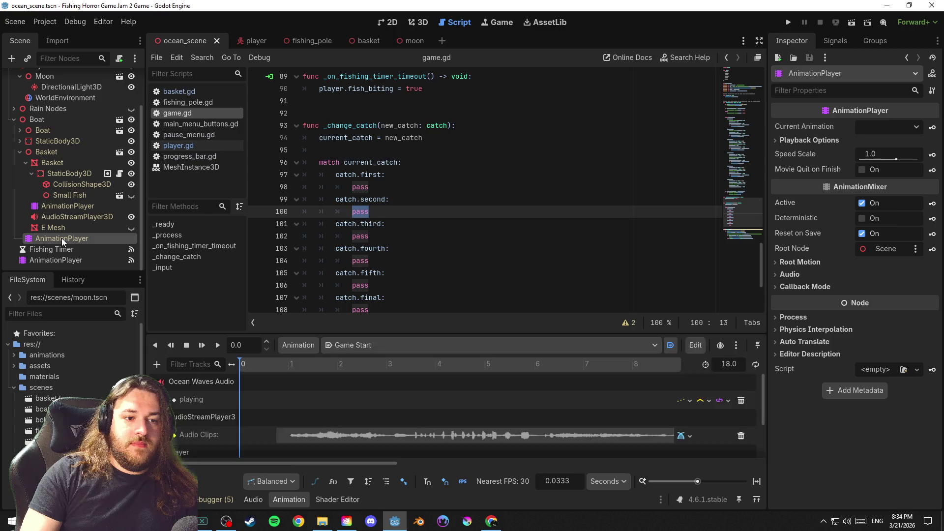
pyautogui.click(14, 120)
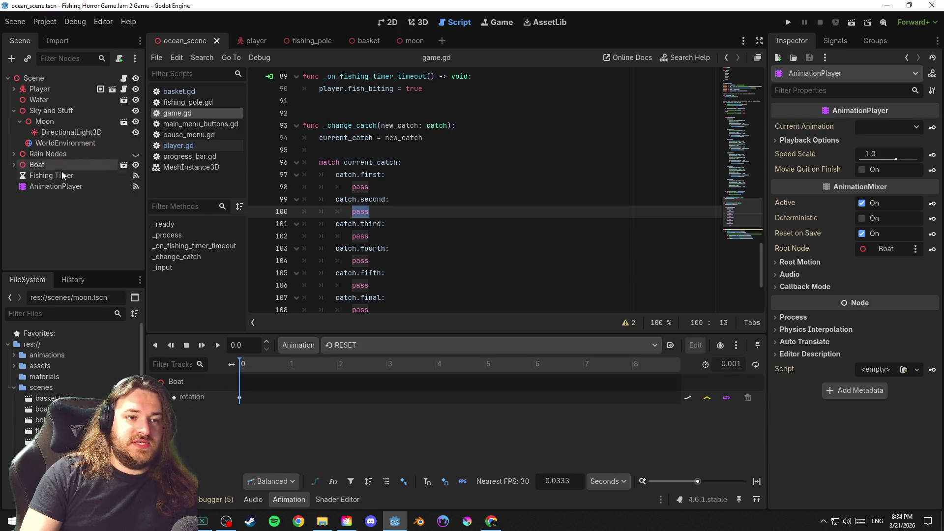
pyautogui.click(65, 186)
# Replace the catch.second pass with anim_player.play("Merman VO 1") and save game.gd
pyautogui.moveTo(65, 187)
pyautogui.mouseDown()
pyautogui.moveTo(363, 222)
pyautogui.moveTo(386, 214)
pyautogui.mouseUp()
pyautogui.write('.play')
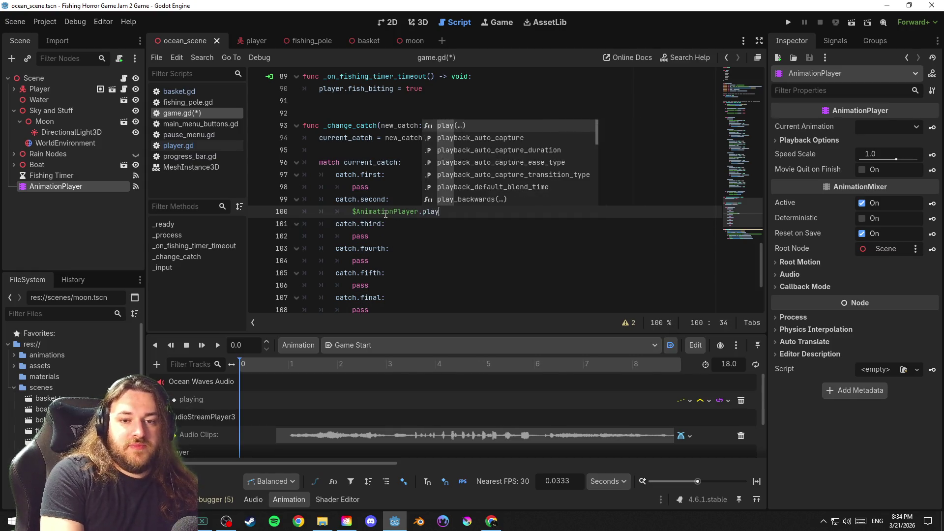
pyautogui.hotkey('ctrl', 'z')
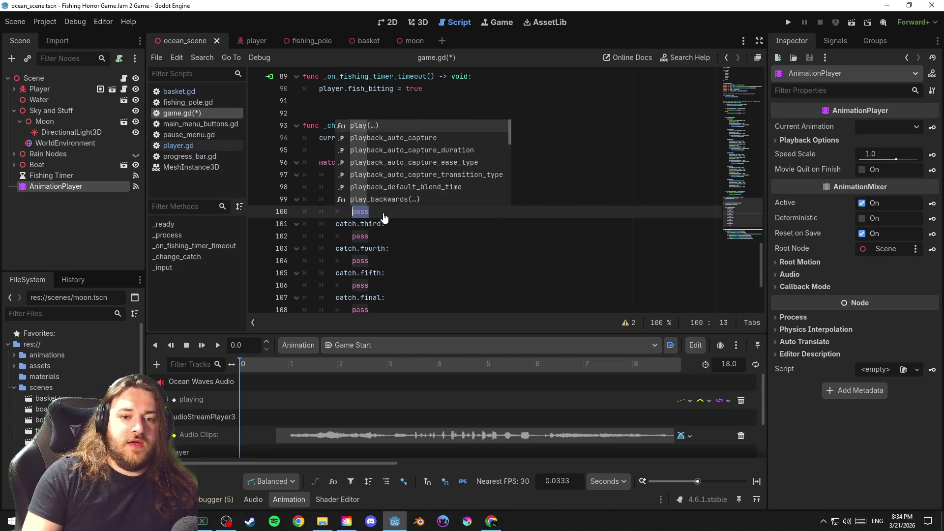
pyautogui.write('anim_player.')
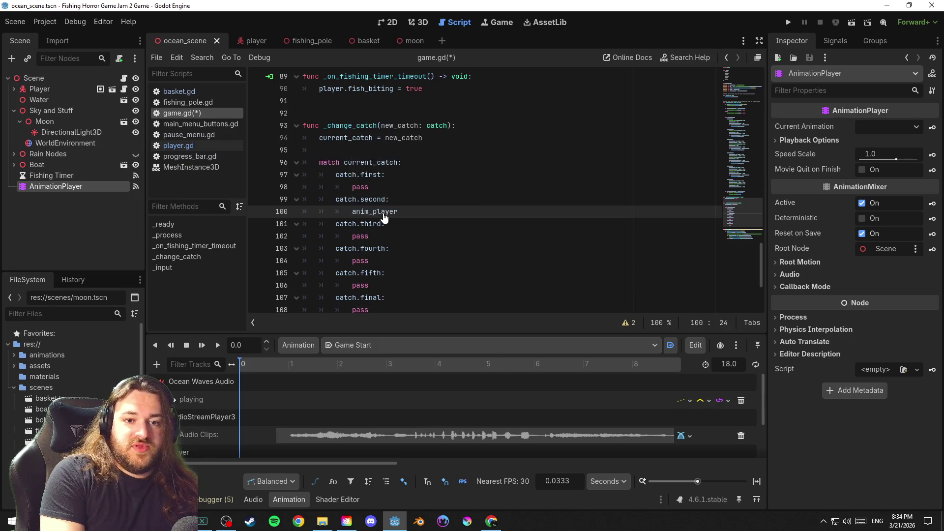
pyautogui.write('play("')
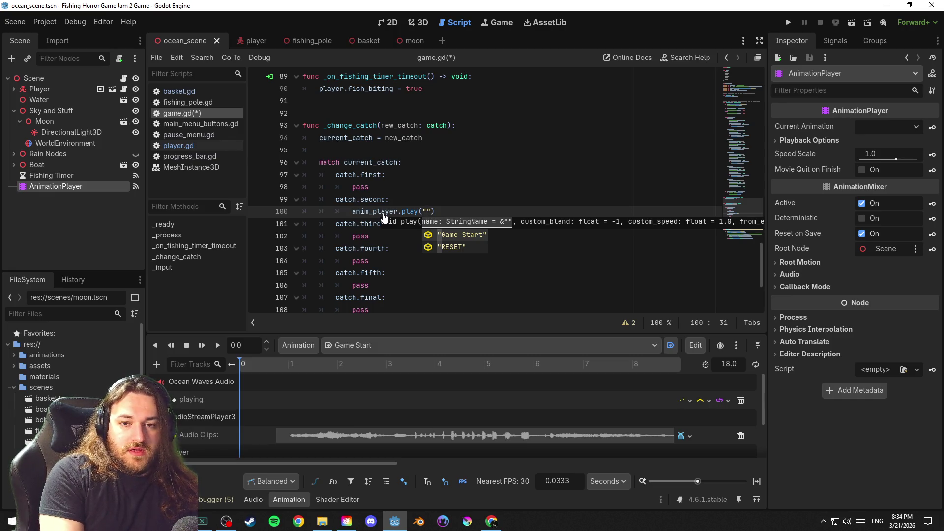
pyautogui.write('Merman VO 1')
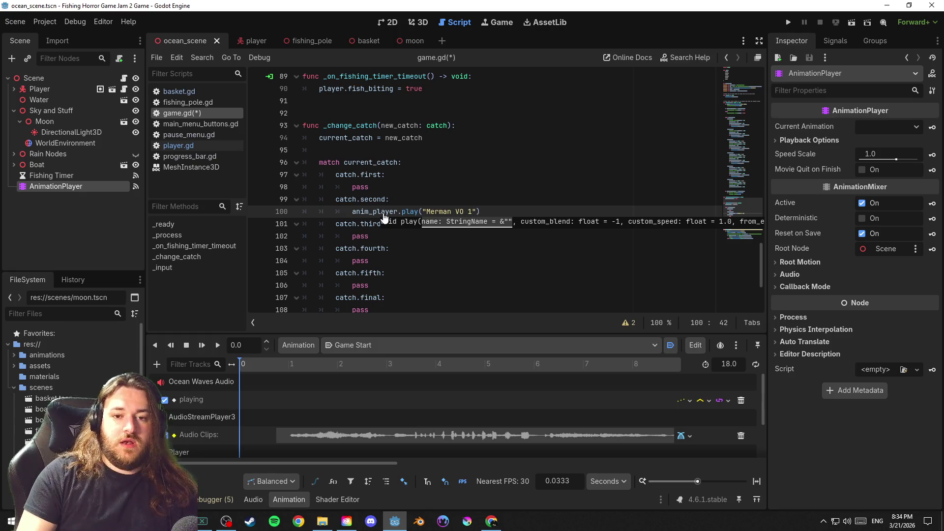
pyautogui.click(491, 211)
pyautogui.hotkey('ctrl', 's')
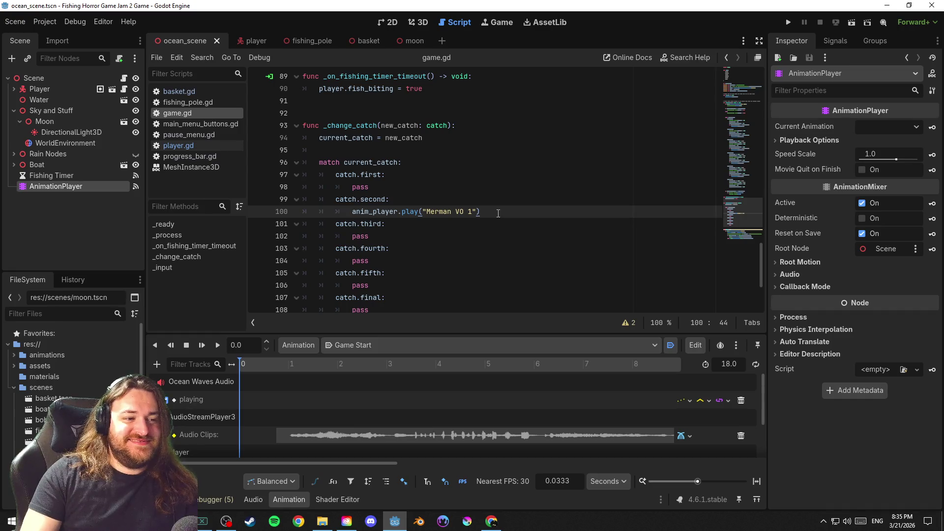
# Save the scene and reselect the top-level AnimationPlayer node
pyautogui.hotkey('ctrl', 's')
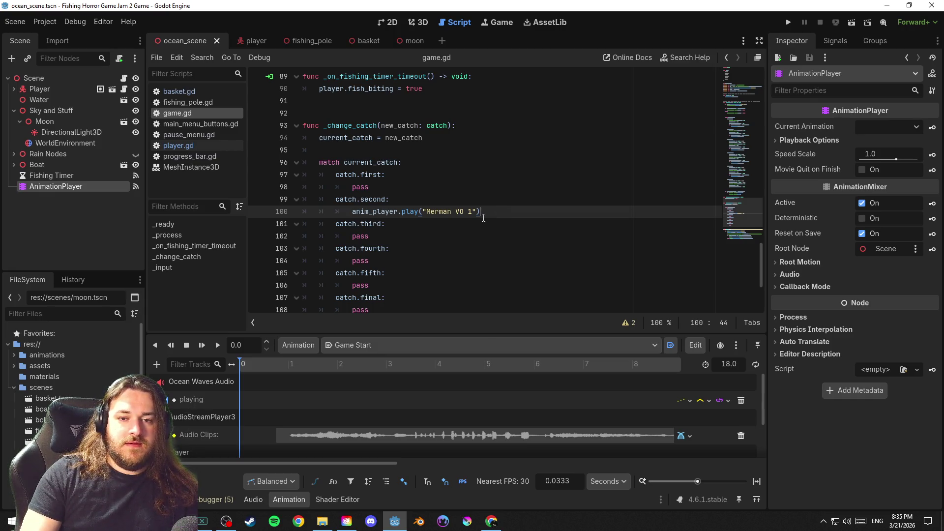
pyautogui.click(72, 178)
pyautogui.click(71, 187)
pyautogui.hotkey('ctrl', 's')
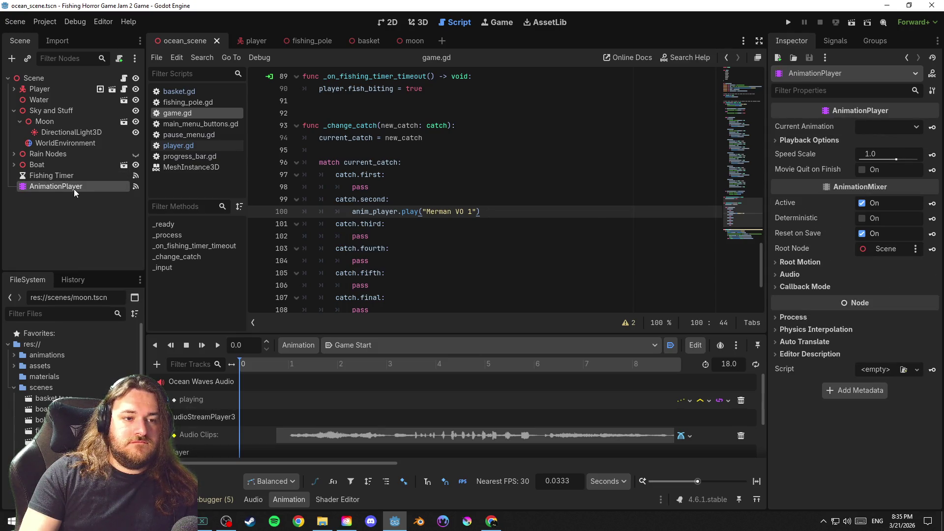
pyautogui.click(314, 343)
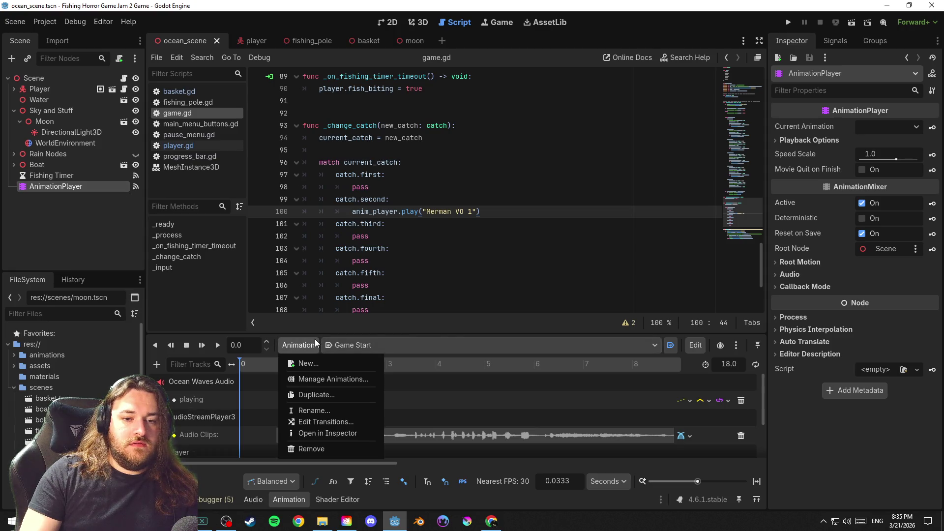
# Create a new 'Merman VO 1' animation and add an Audio Playback Track to it
pyautogui.click(315, 364)
pyautogui.write('Merman VO 1')
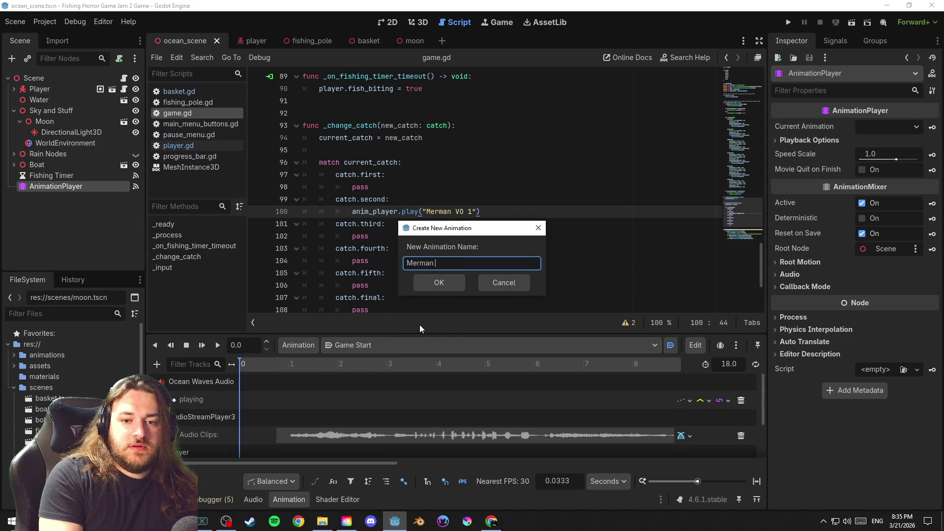
pyautogui.press('Return')
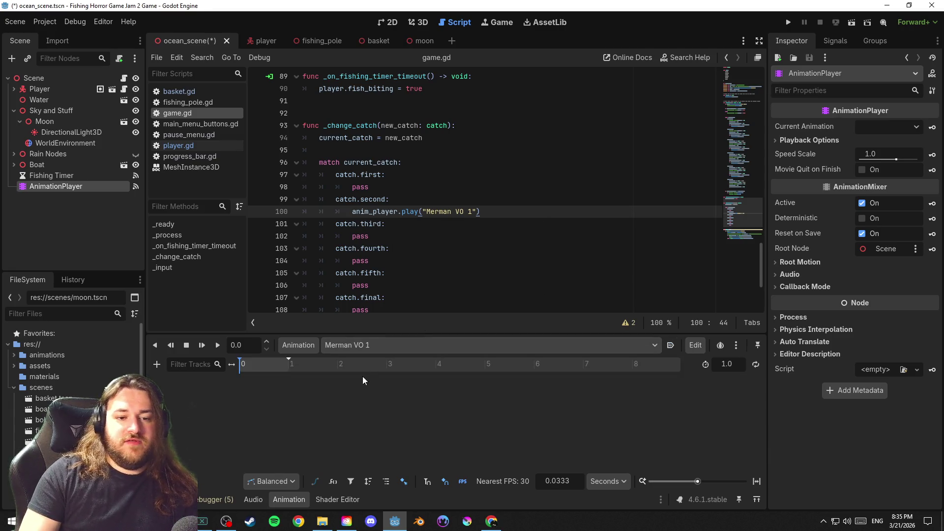
pyautogui.click(158, 364)
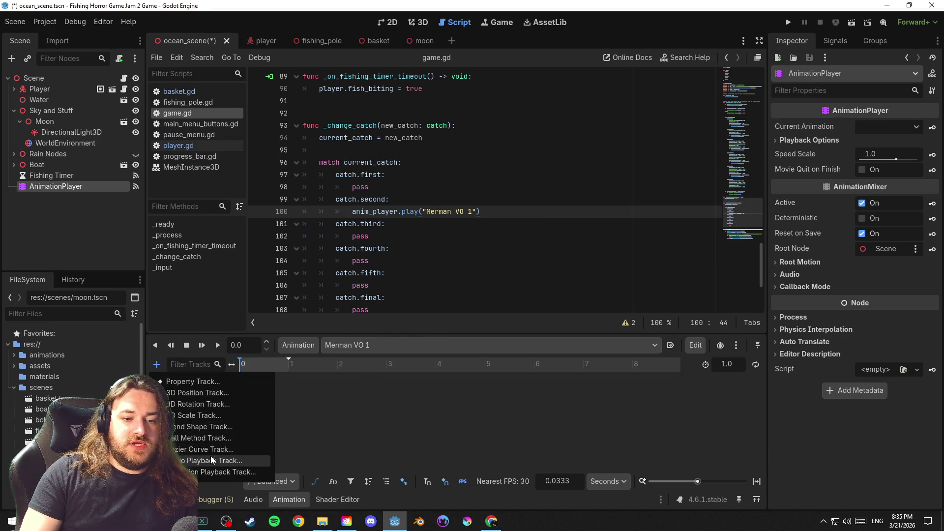
pyautogui.click(231, 460)
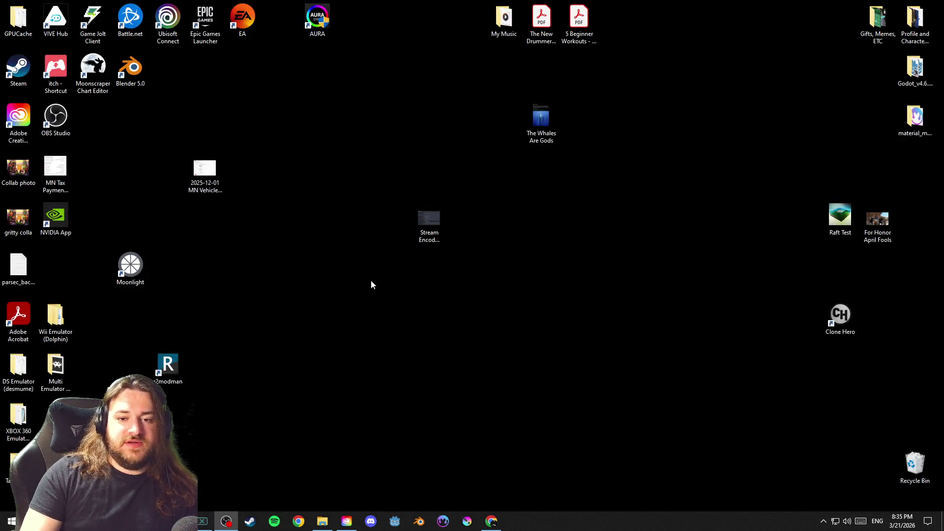
# After the editor crash, refresh the desktop and relaunch Godot to reopen the project
pyautogui.rightClick(370, 284)
pyautogui.click(415, 306)
pyautogui.rightClick(381, 291)
pyautogui.click(414, 306)
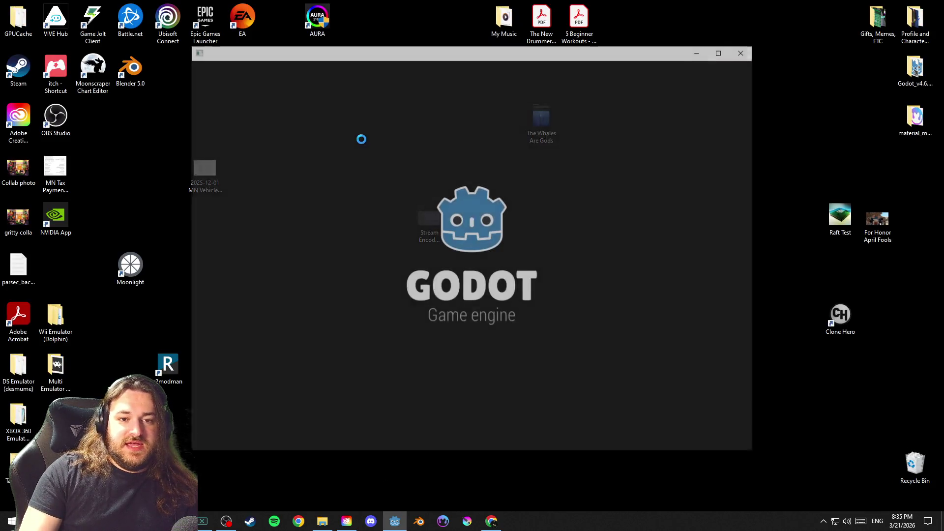
pyautogui.doubleClick(338, 117)
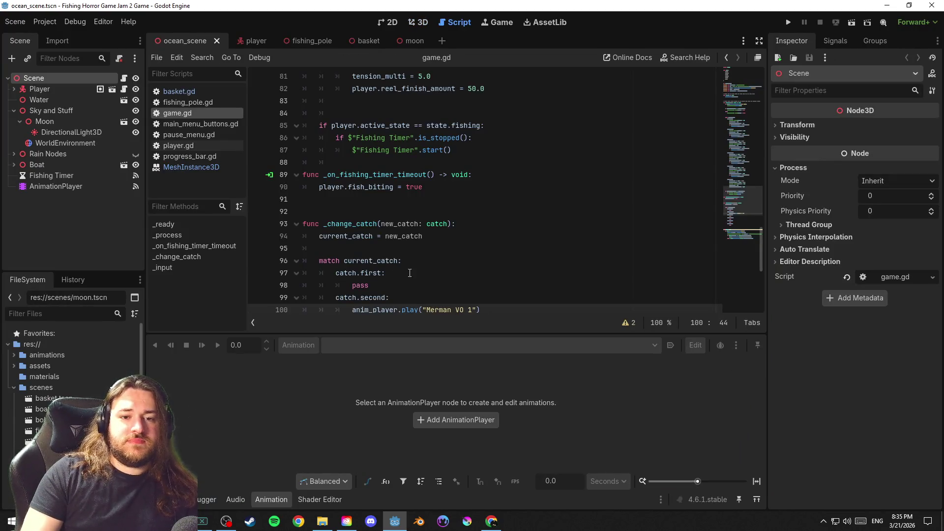
# Recreate the 'Merman VO 1' animation on the scene's AnimationPlayer
pyautogui.click(494, 246)
pyautogui.scroll(-4, 493, 244)
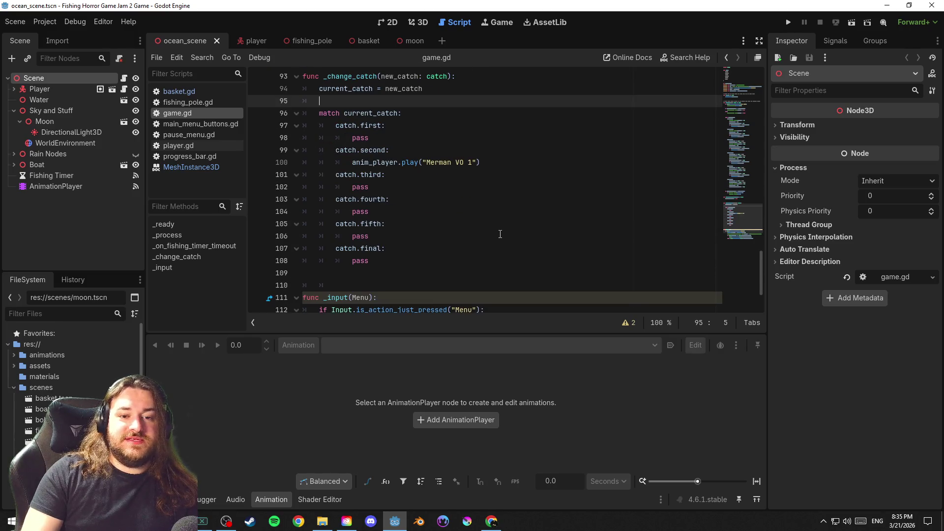
pyautogui.scroll(1, 496, 236)
pyautogui.click(72, 187)
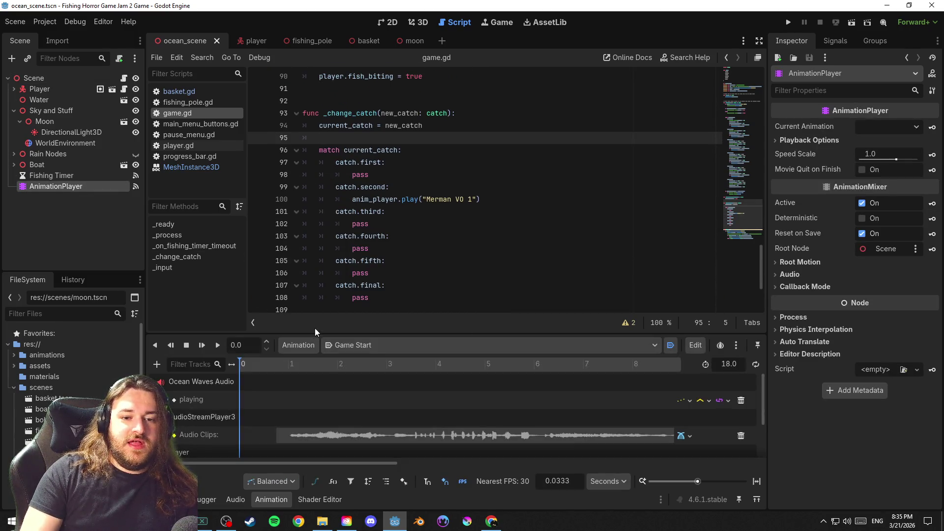
pyautogui.click(292, 343)
pyautogui.click(386, 348)
pyautogui.click(298, 345)
pyautogui.click(311, 359)
pyautogui.write('Merman VO 1')
pyautogui.press('Return')
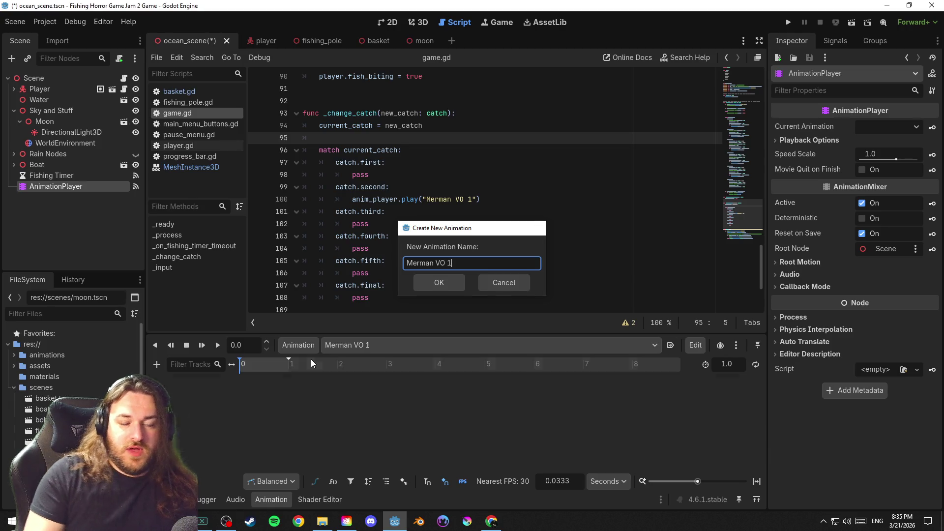
# Add an audio track for the player's AudioStreamPlayer3D and insert a key at its start
pyautogui.click(73, 186)
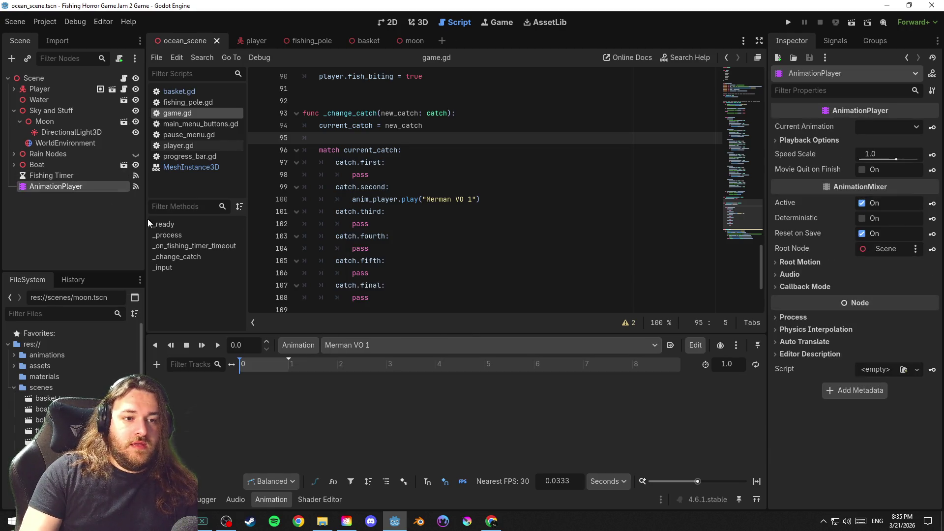
pyautogui.click(156, 363)
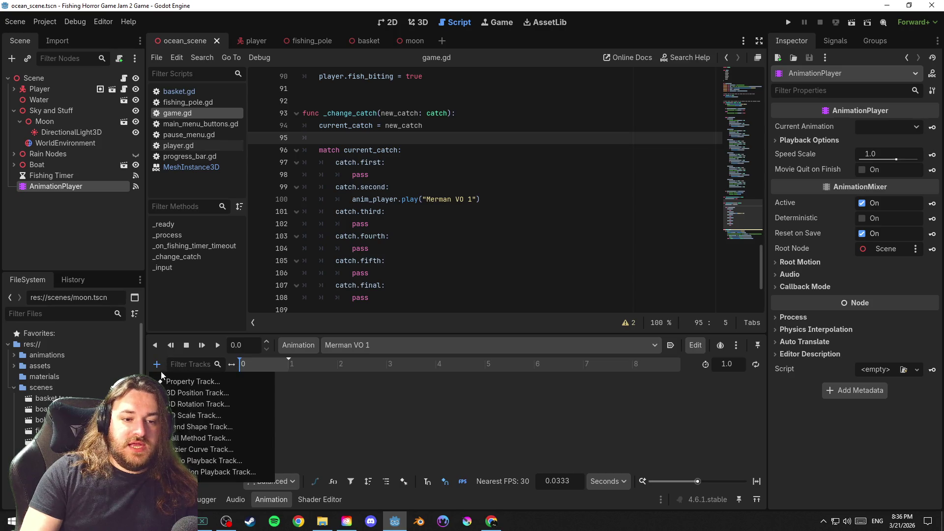
pyautogui.click(215, 456)
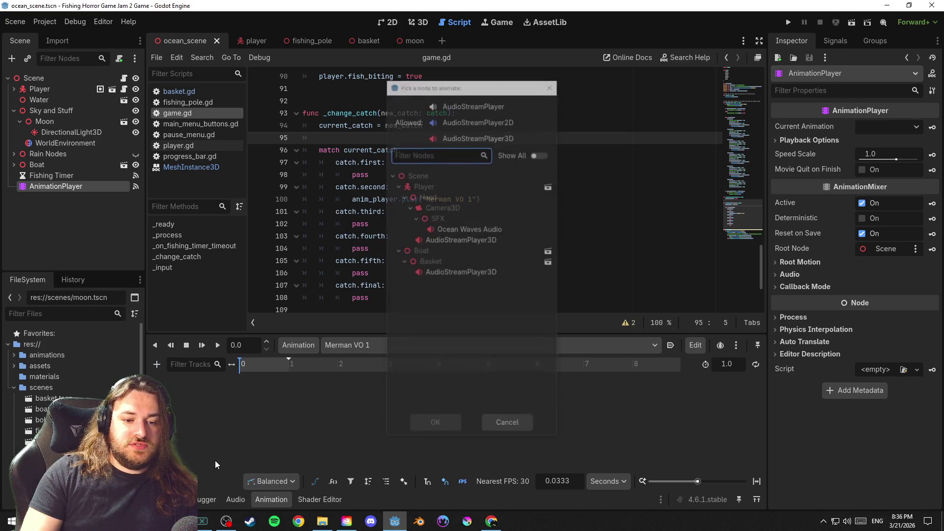
pyautogui.click(465, 272)
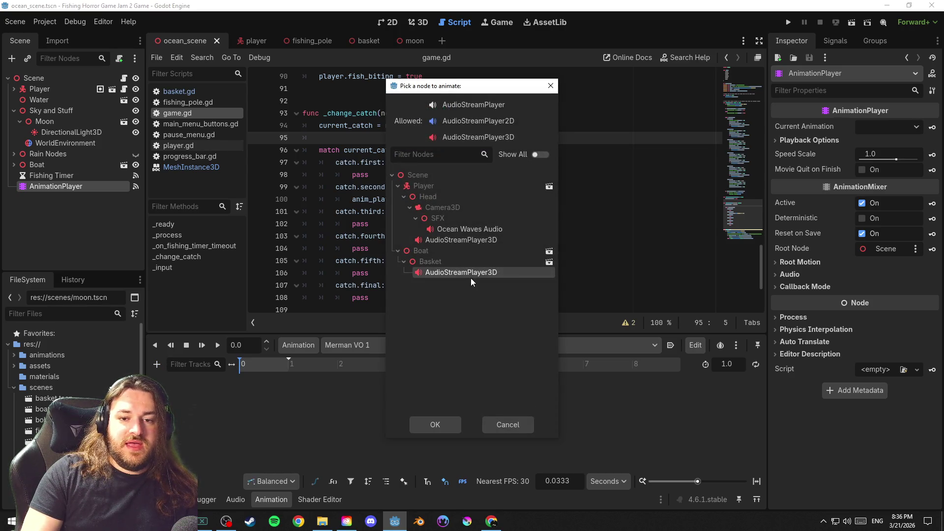
pyautogui.doubleClick(463, 240)
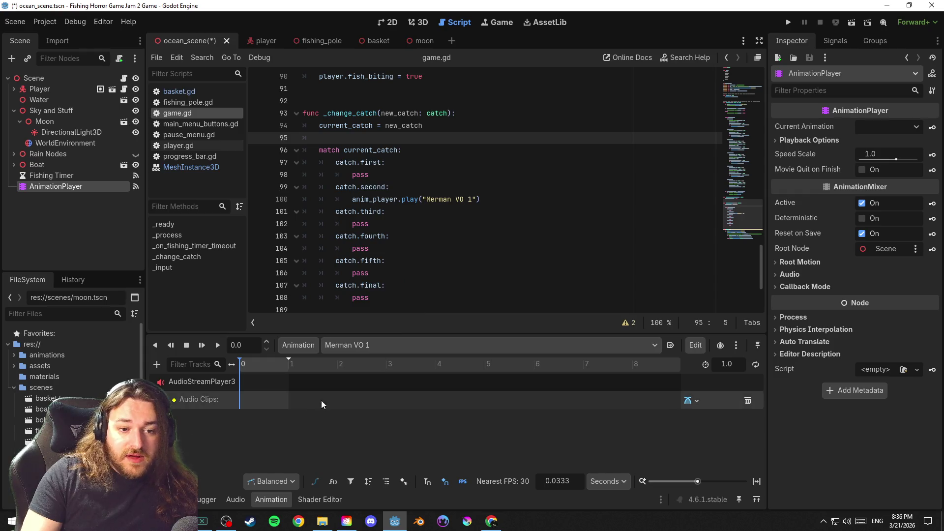
pyautogui.rightClick(242, 401)
pyautogui.click(265, 409)
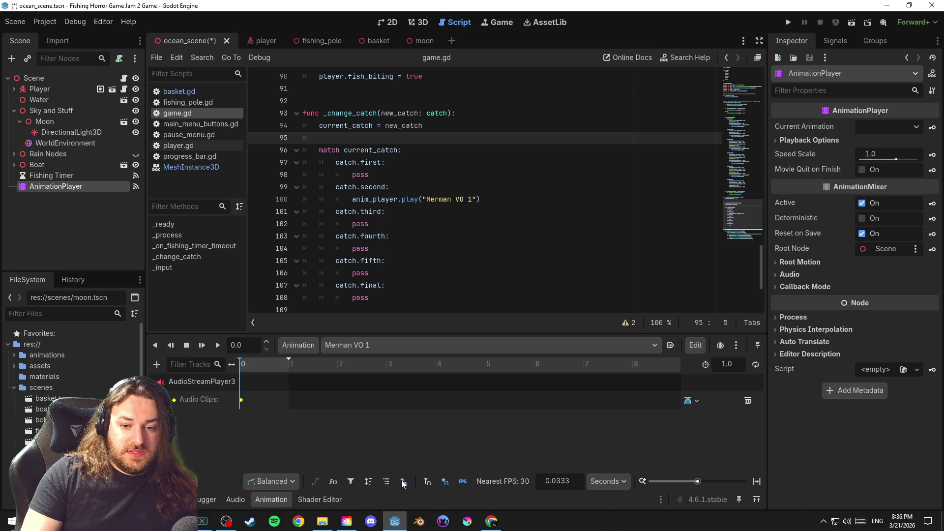
# Move the audio key to time 0 and save the scene
pyautogui.click(241, 399)
pyautogui.moveTo(878, 114); pyautogui.dragTo(860, 115)
pyautogui.hotkey('ctrl', 's')
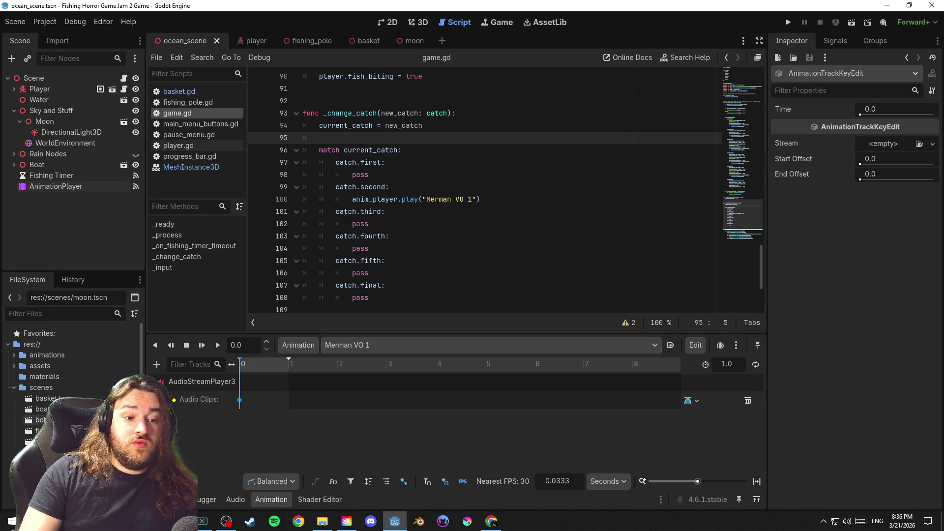
# Create a new 'VO' folder in the project's FileSystem
pyautogui.click(71, 388)
pyautogui.click(15, 387)
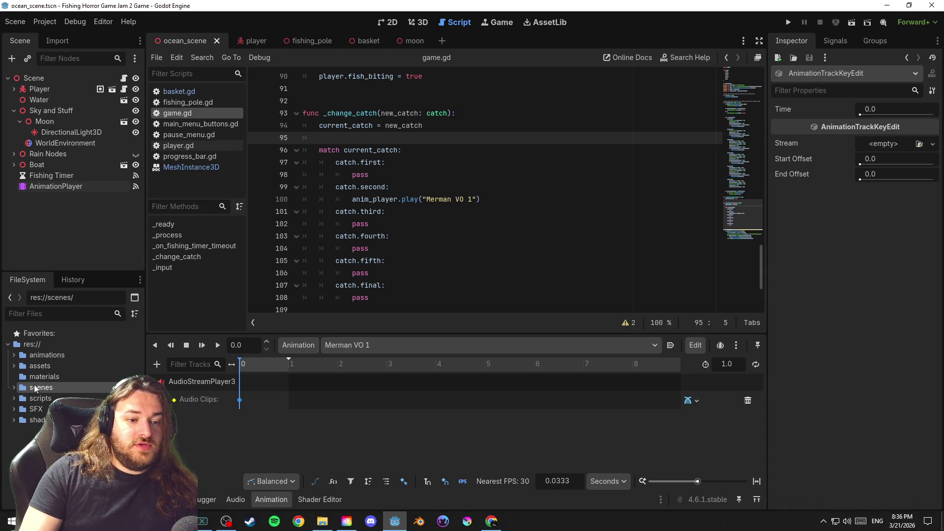
pyautogui.scroll(-3, 74, 393)
pyautogui.scroll(-2, 72, 393)
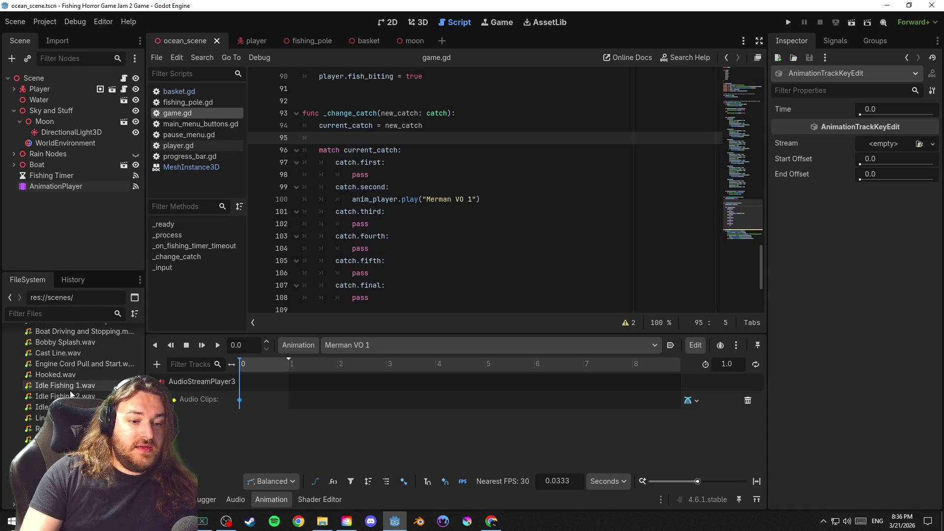
pyautogui.scroll(2, 69, 390)
pyautogui.scroll(5, 74, 393)
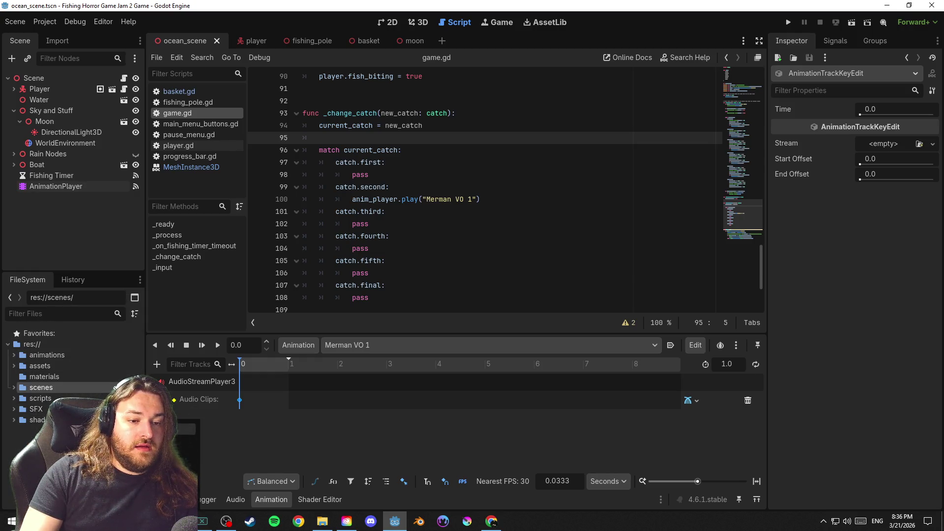
pyautogui.click(187, 429)
pyautogui.write('VO')
pyautogui.press('Return')
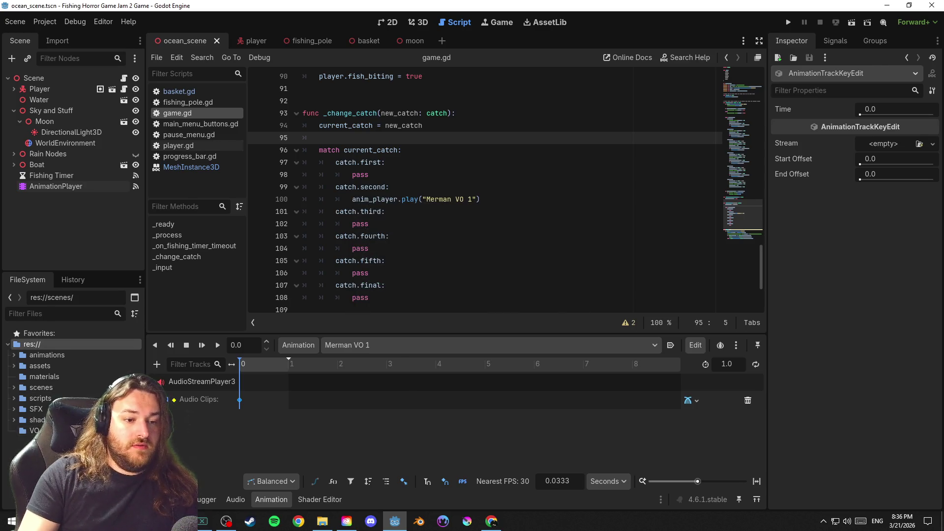
# Assign 'Merman VO 1.wav' from the VO folder as the key's audio stream and save
pyautogui.hotkey('alt', 'Tab')
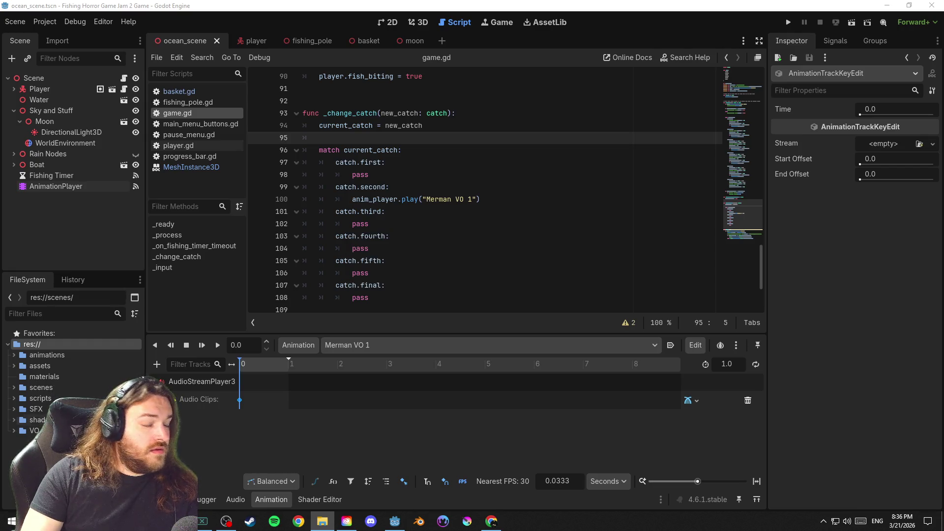
pyautogui.click(35, 419)
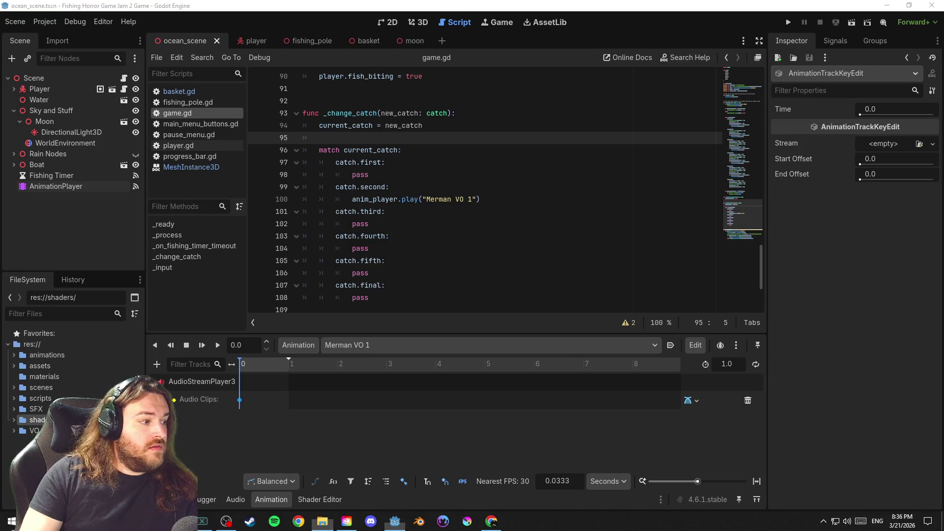
pyautogui.click(14, 430)
pyautogui.click(30, 441)
pyautogui.moveTo(29, 441)
pyautogui.mouseDown()
pyautogui.moveTo(335, 422)
pyautogui.moveTo(590, 364)
pyautogui.moveTo(884, 143)
pyautogui.mouseUp()
pyautogui.hotkey('ctrl', 's')
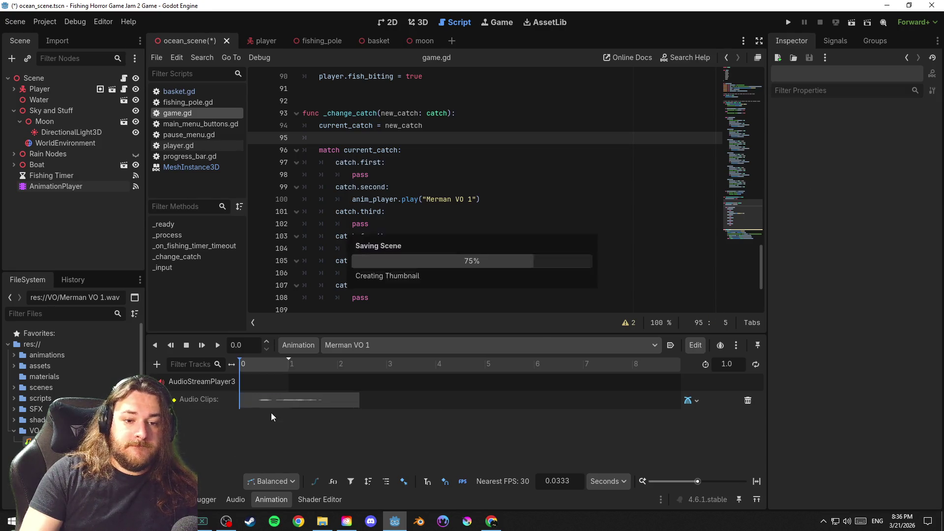
# Trim the voice clip to start 0.24 seconds in and preview the animation
pyautogui.moveTo(248, 404)
pyautogui.mouseDown()
pyautogui.moveTo(276, 404)
pyautogui.moveTo(269, 405)
pyautogui.mouseUp()
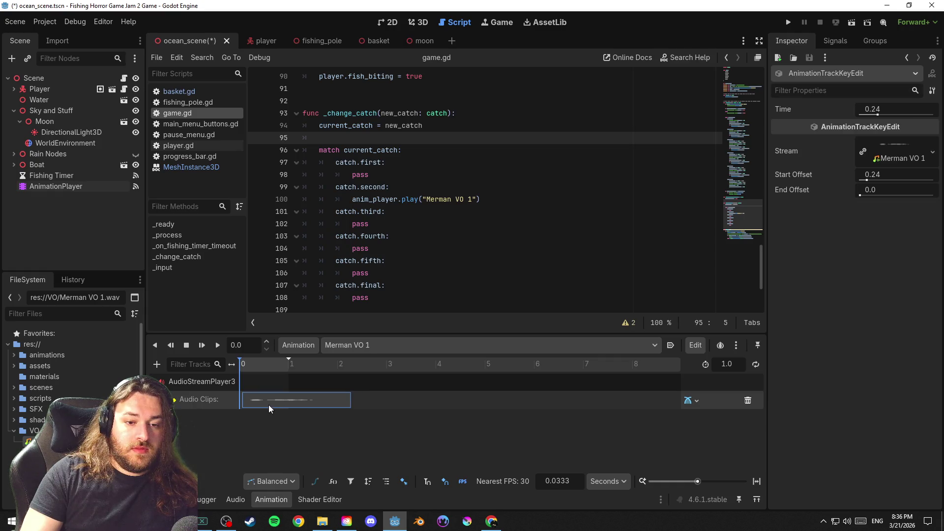
pyautogui.click(217, 345)
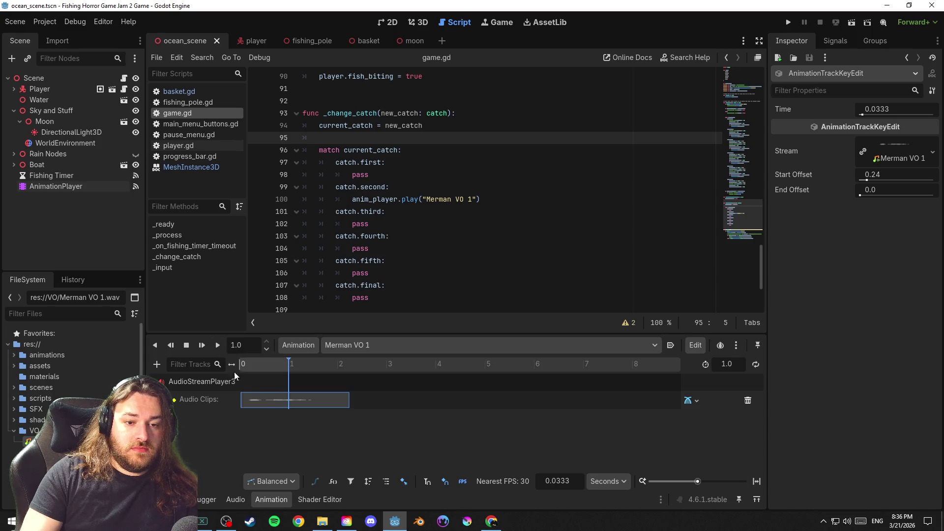
pyautogui.click(190, 345)
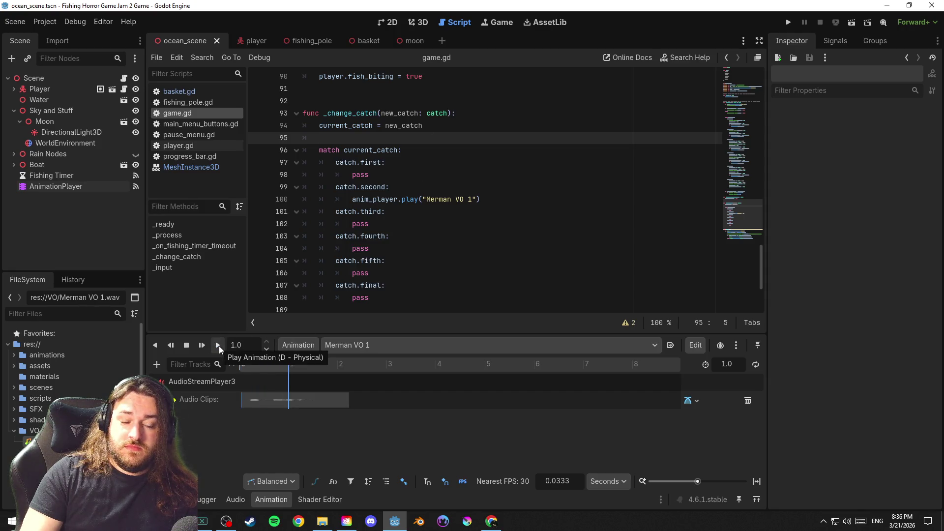
pyautogui.click(733, 363)
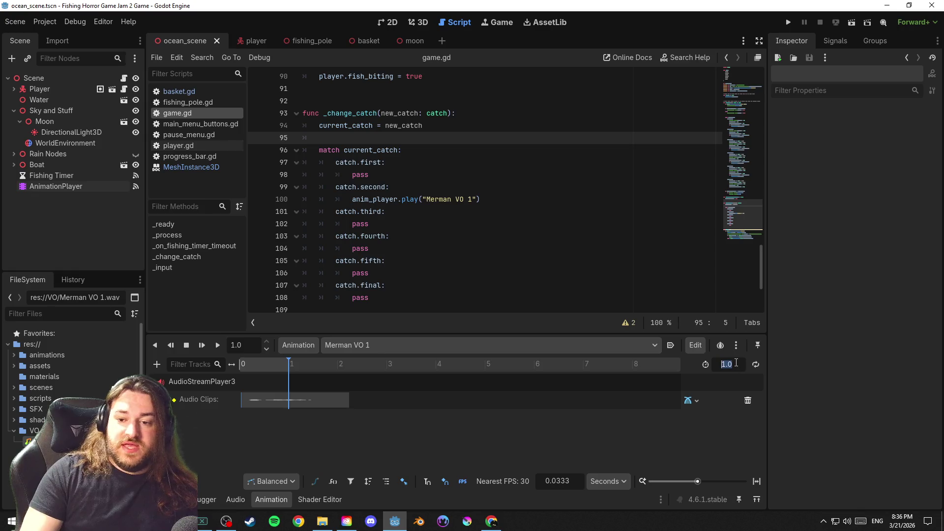
# Set the Merman VO 1 length to 1.7 s, trim the clip's end to fit, and save
pyautogui.write('.3')
pyautogui.press('Return')
pyautogui.hotkey('ctrl', 's')
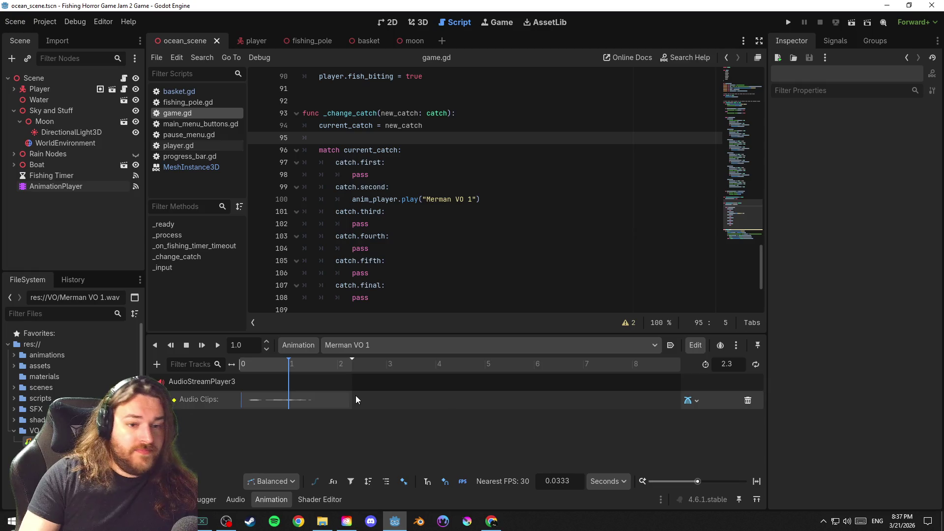
pyautogui.click(222, 349)
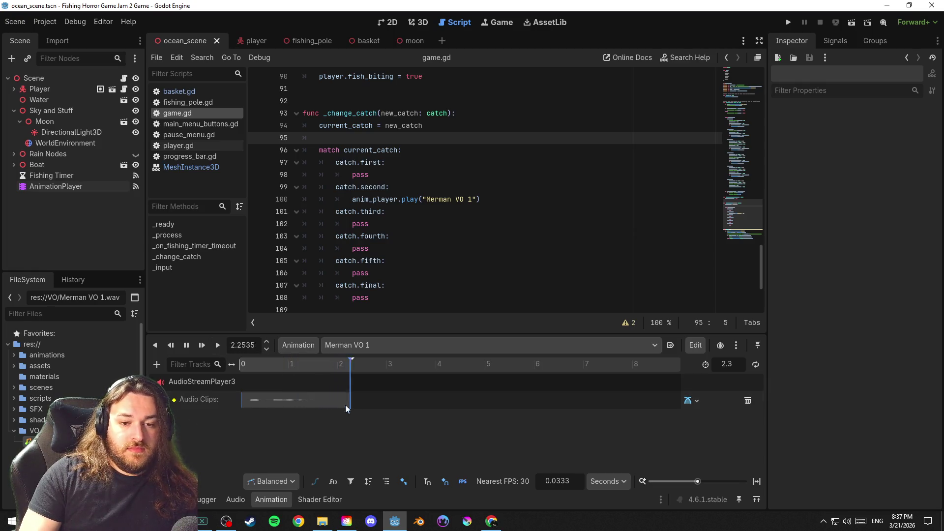
pyautogui.moveTo(326, 405); pyautogui.dragTo(321, 405)
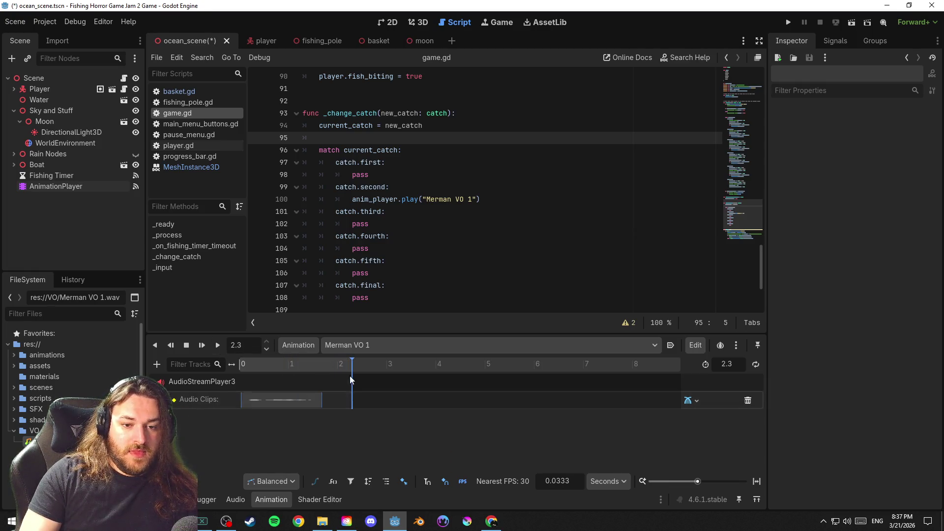
pyautogui.moveTo(351, 365); pyautogui.dragTo(324, 363)
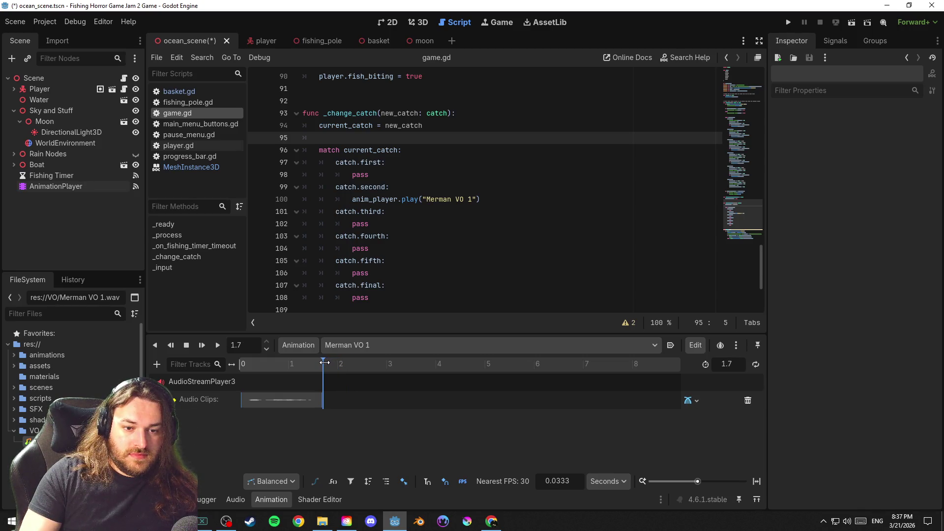
pyautogui.hotkey('ctrl', 's')
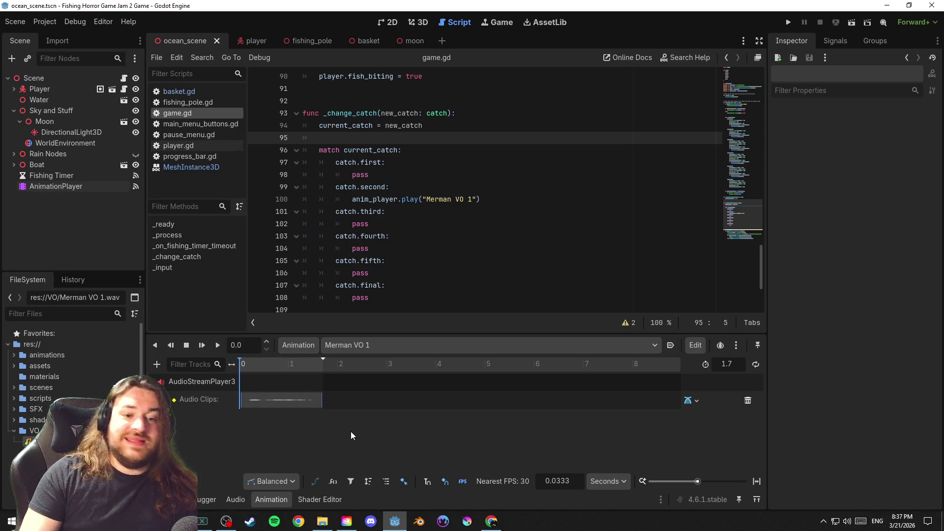
pyautogui.click(481, 174)
pyautogui.hotkey('ctrl', 's')
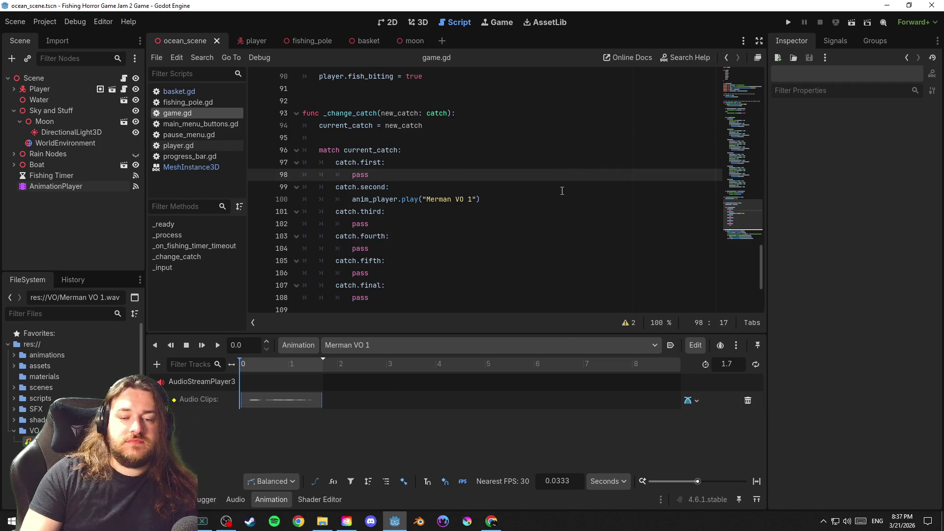
pyautogui.click(462, 161)
pyautogui.scroll(20, 518, 181)
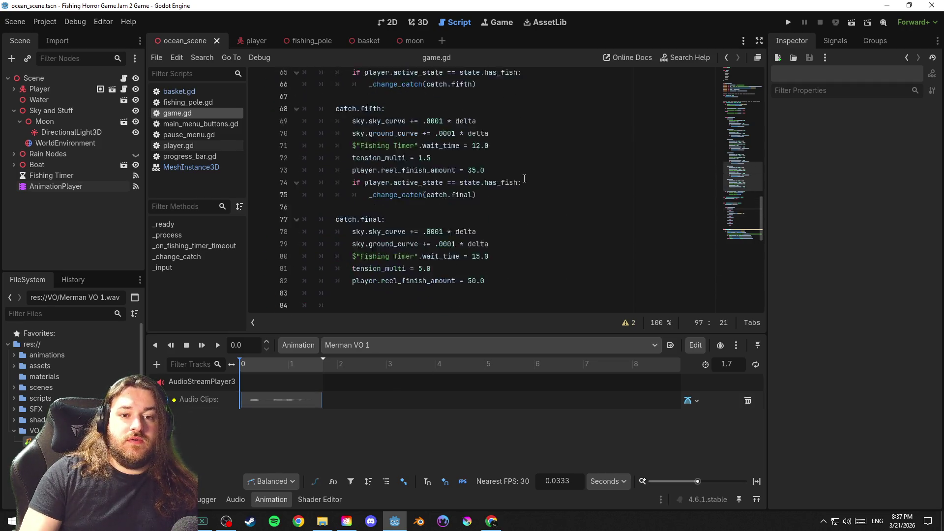
pyautogui.scroll(-5, 561, 198)
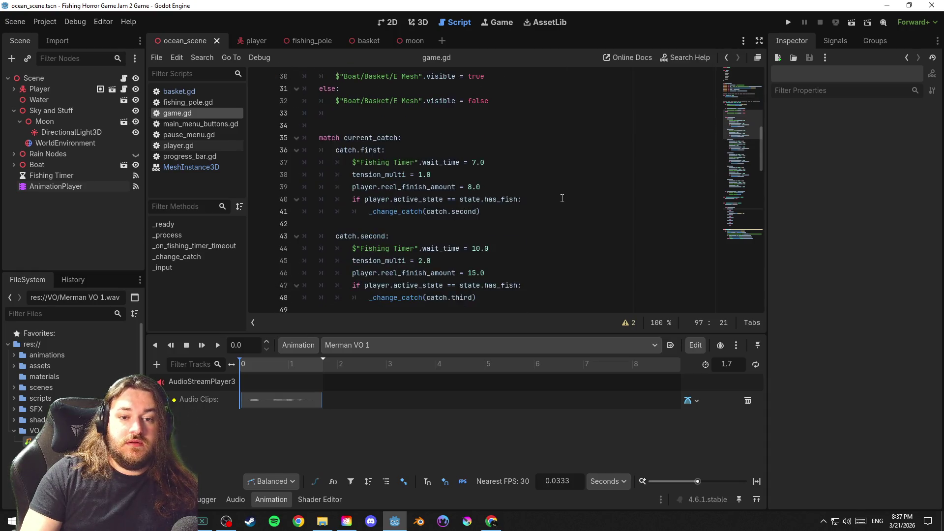
pyautogui.click(531, 179)
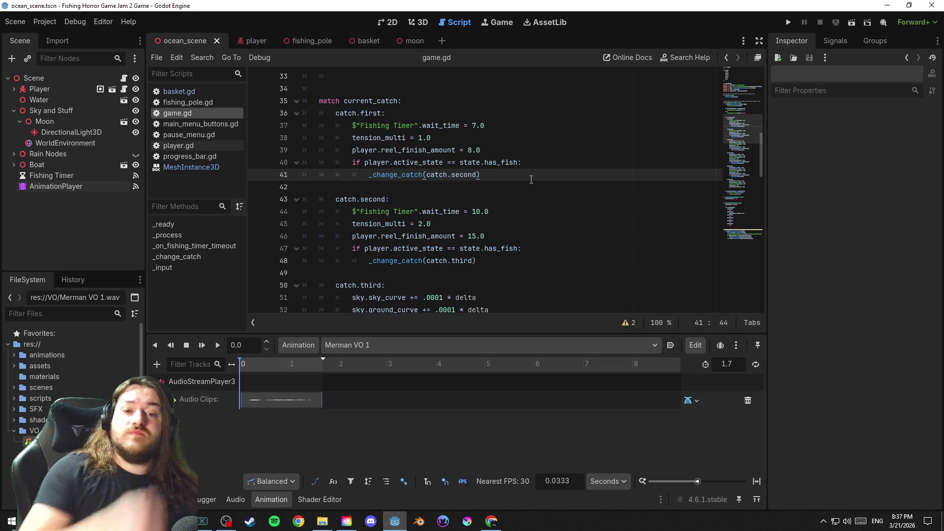
pyautogui.hotkey('ctrl', 's')
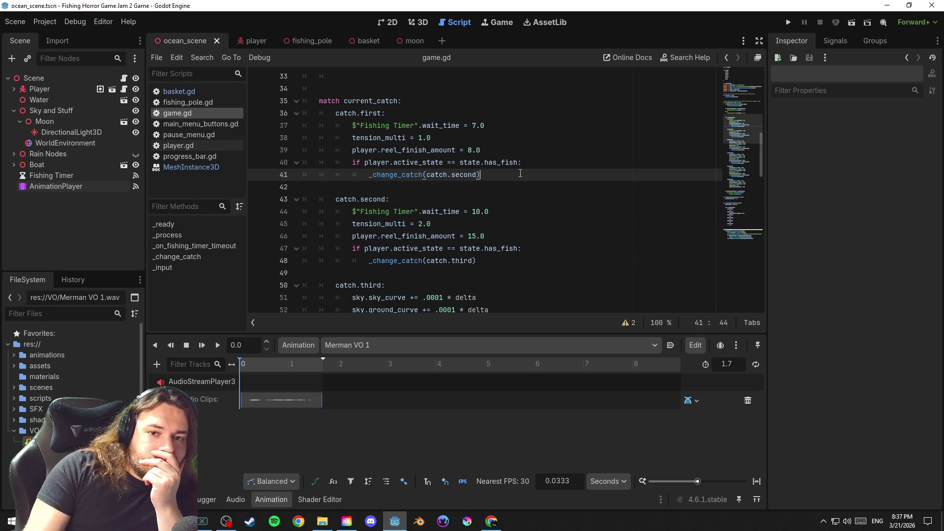
pyautogui.click(15, 21)
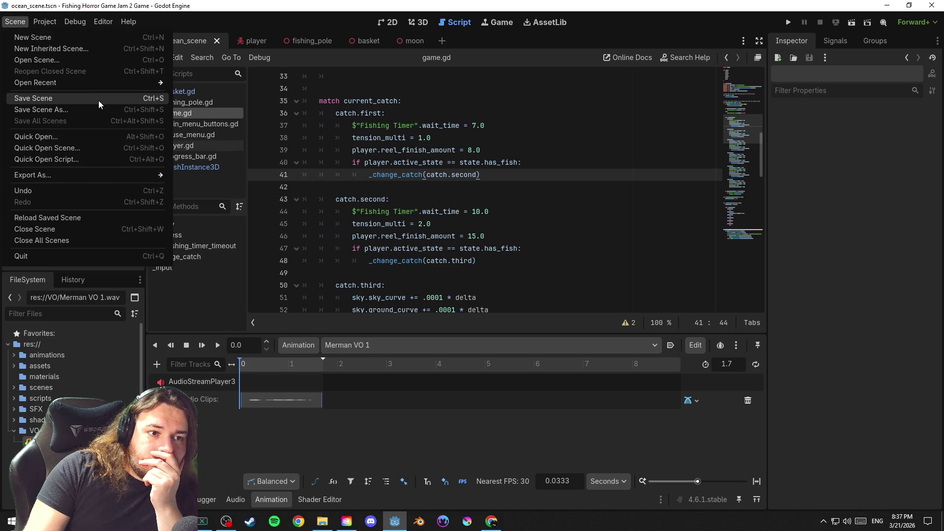
pyautogui.click(34, 101)
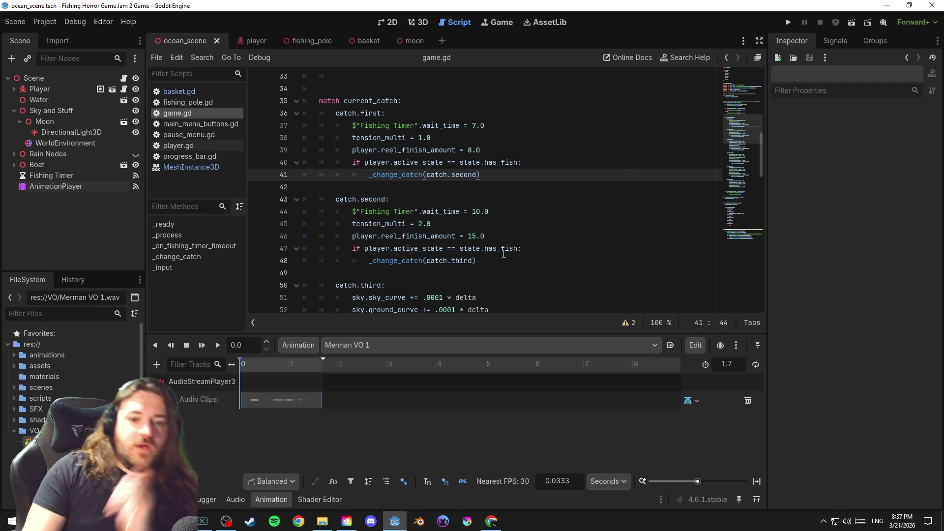
pyautogui.click(539, 256)
pyautogui.click(540, 250)
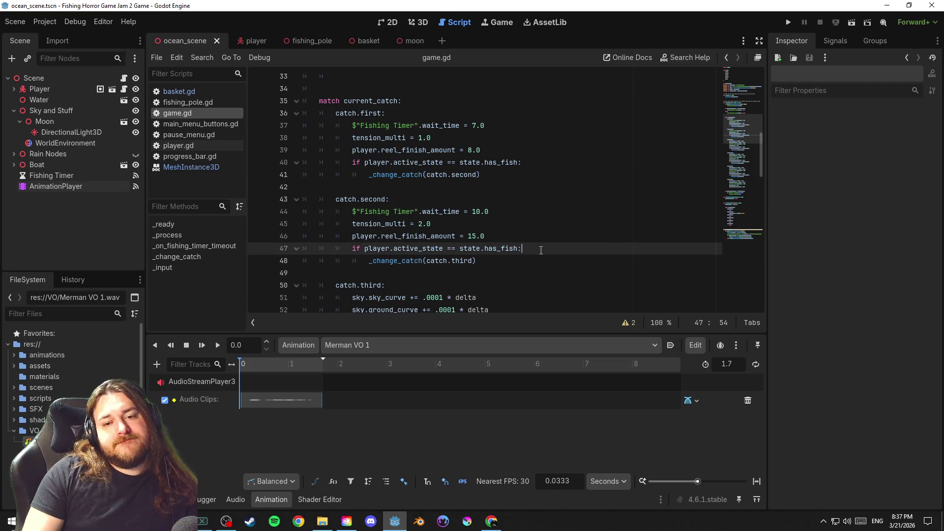
pyautogui.click(505, 180)
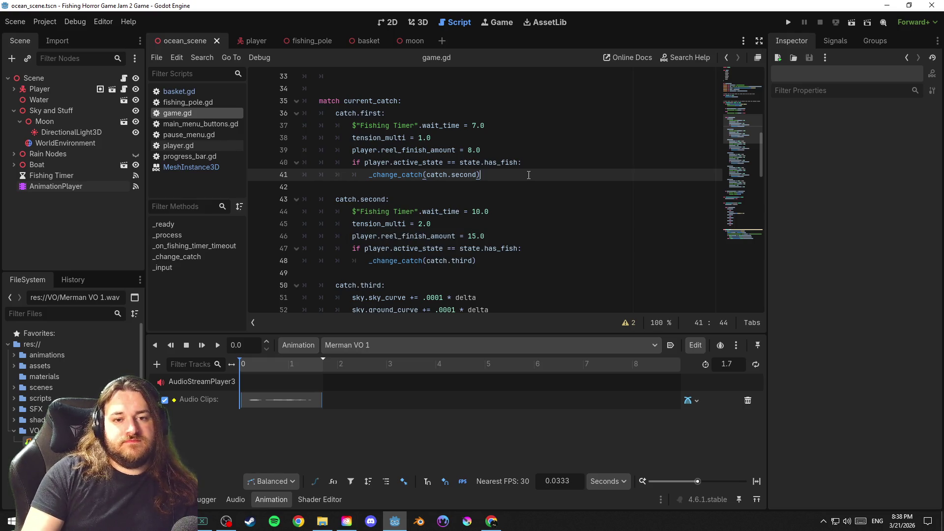
pyautogui.click(366, 162)
pyautogui.click(518, 173)
pyautogui.hotkey('ctrl', 's')
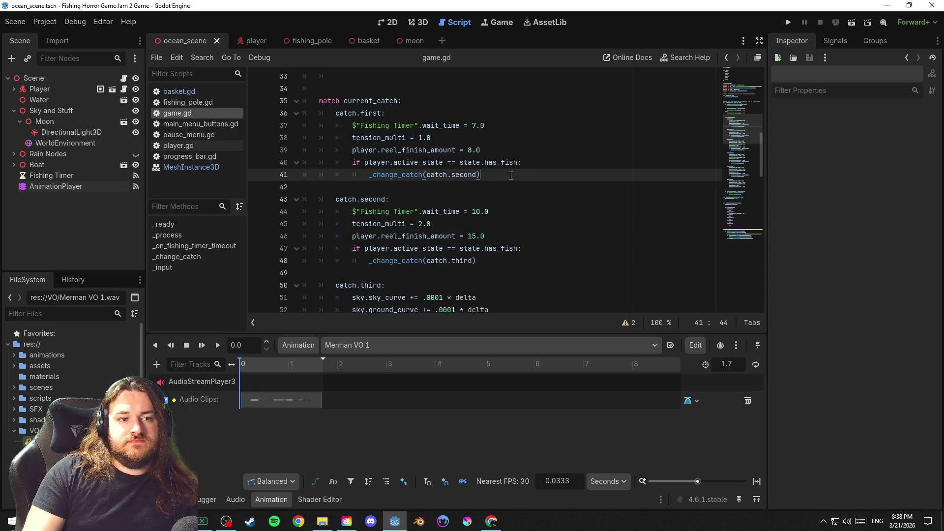
pyautogui.click(364, 41)
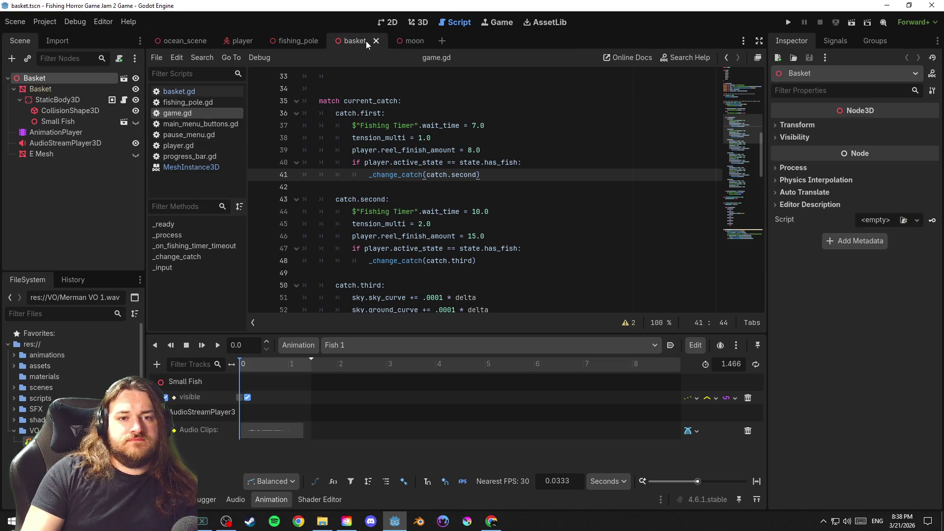
# Open basket.gd and place the caret at the end of the Fish 1 play line
pyautogui.click(179, 91)
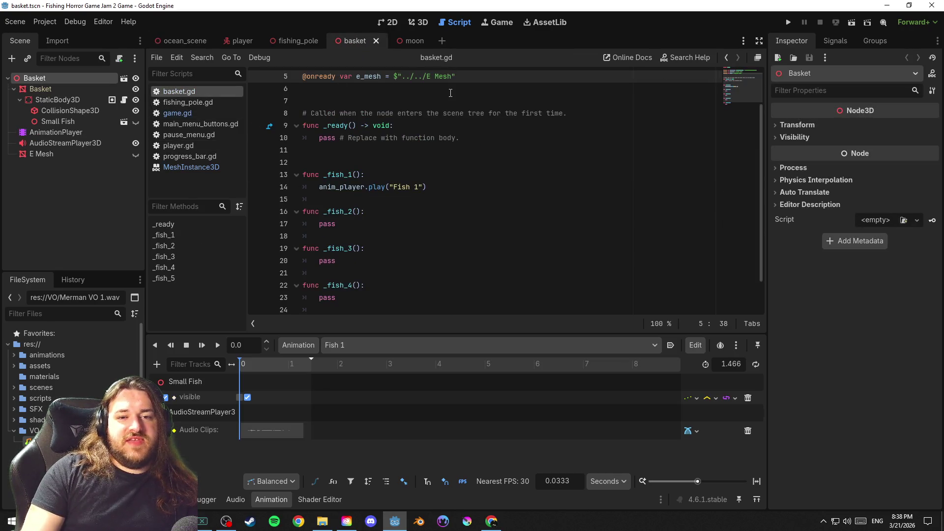
pyautogui.scroll(2, 516, 162)
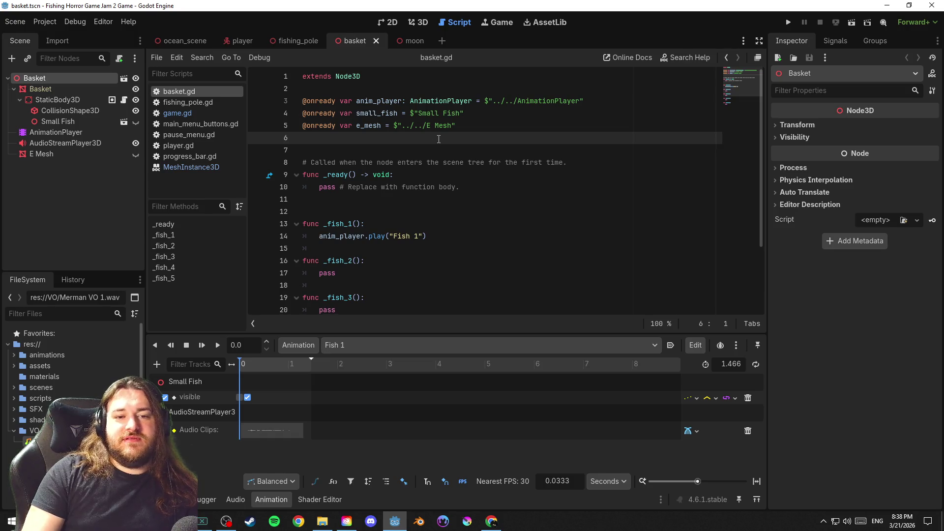
pyautogui.scroll(-3, 466, 142)
pyautogui.click(454, 162)
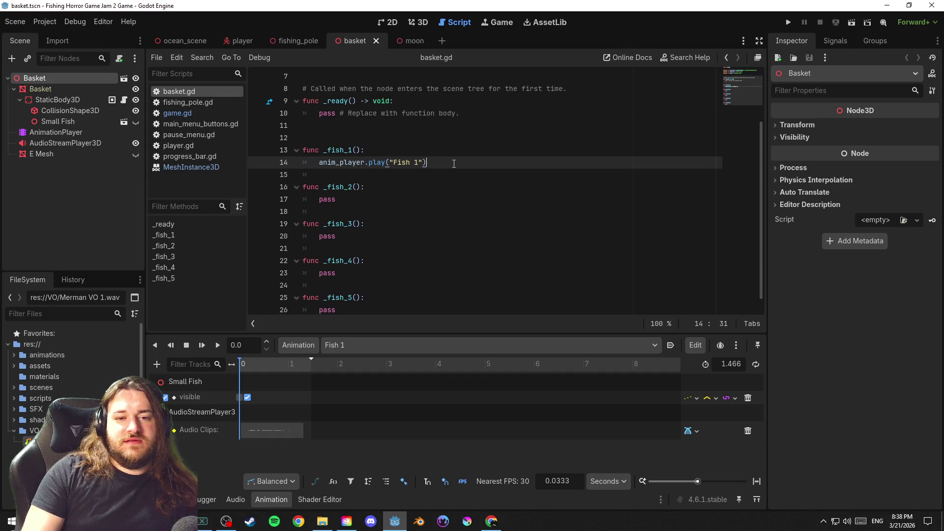
pyautogui.scroll(3, 454, 163)
pyautogui.scroll(-3, 447, 232)
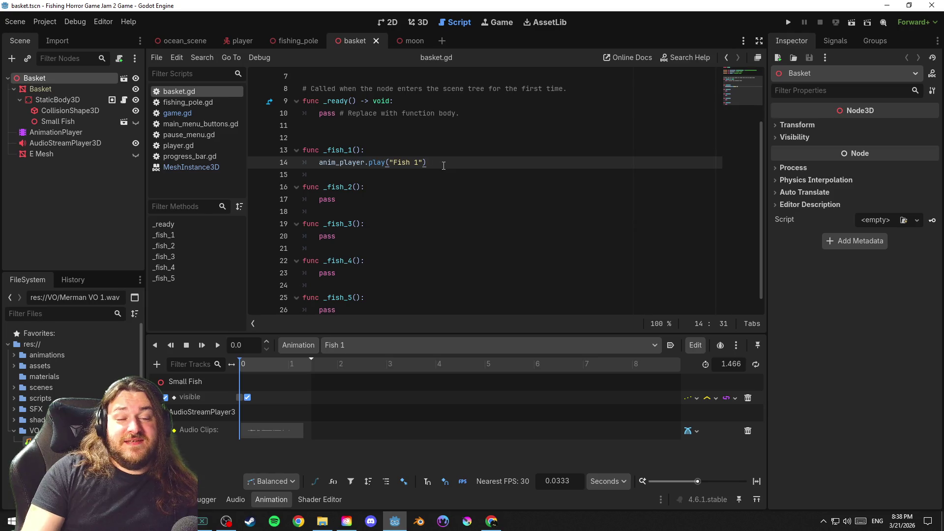
# Start a new line under the Fish 1 call reading get_tree().root and save
pyautogui.press('Return')
pyautogui.write('get_tree')
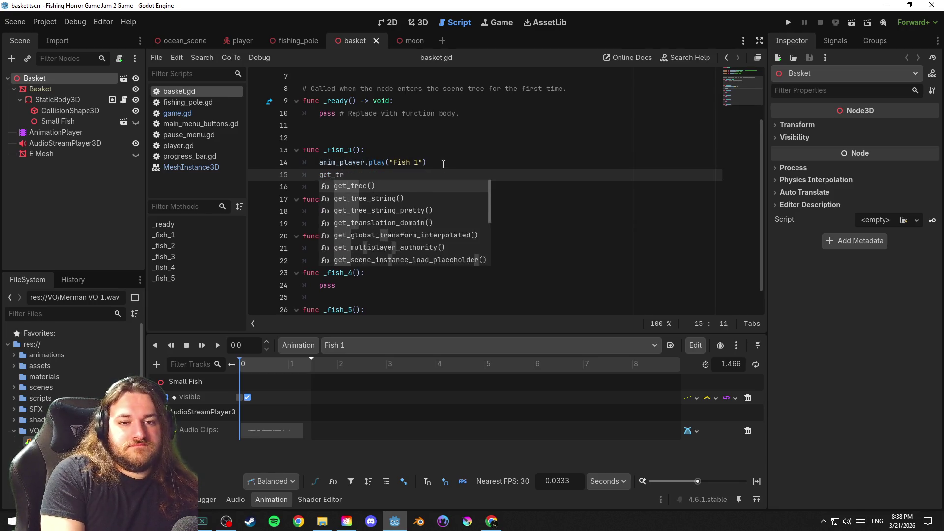
pyautogui.press('Return')
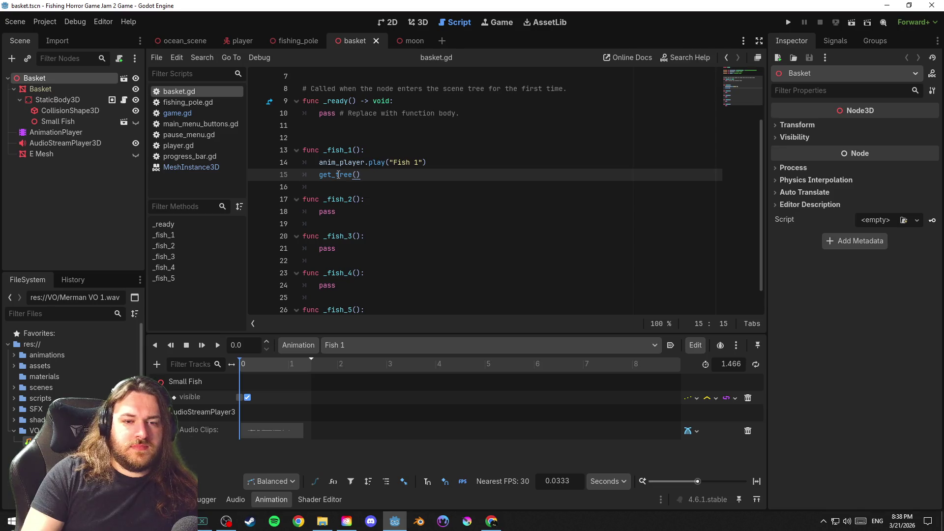
pyautogui.moveTo(338, 175)
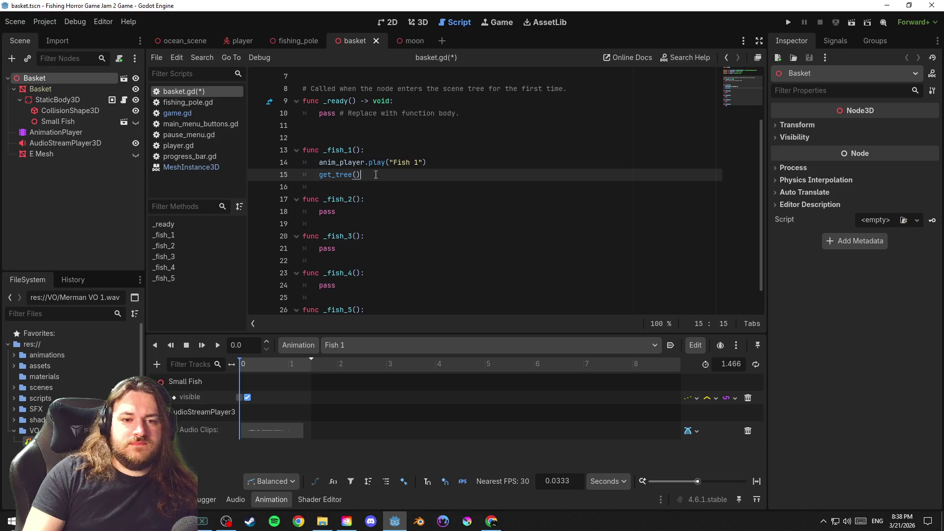
pyautogui.write('.')
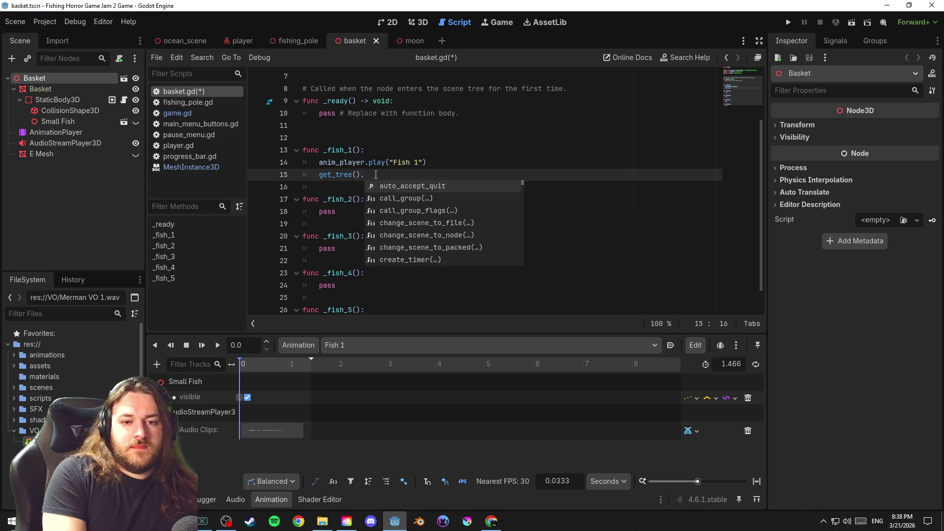
pyautogui.write('get')
pyautogui.press('Down')
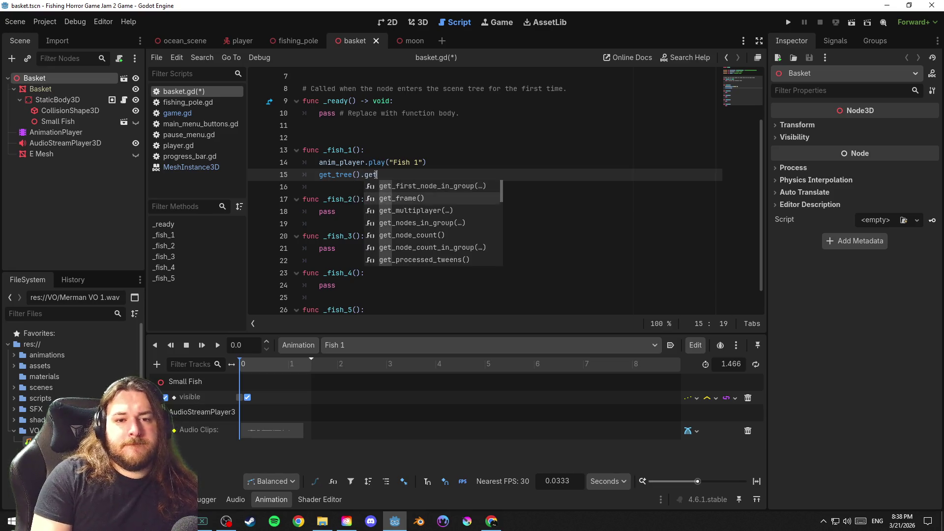
pyautogui.press('Down')
pyautogui.press('Down')
pyautogui.press('Down')
pyautogui.press('Down')
pyautogui.press('Down')
pyautogui.press('Down')
pyautogui.press('Down')
pyautogui.press('Down')
pyautogui.press('Down')
pyautogui.press('Up')
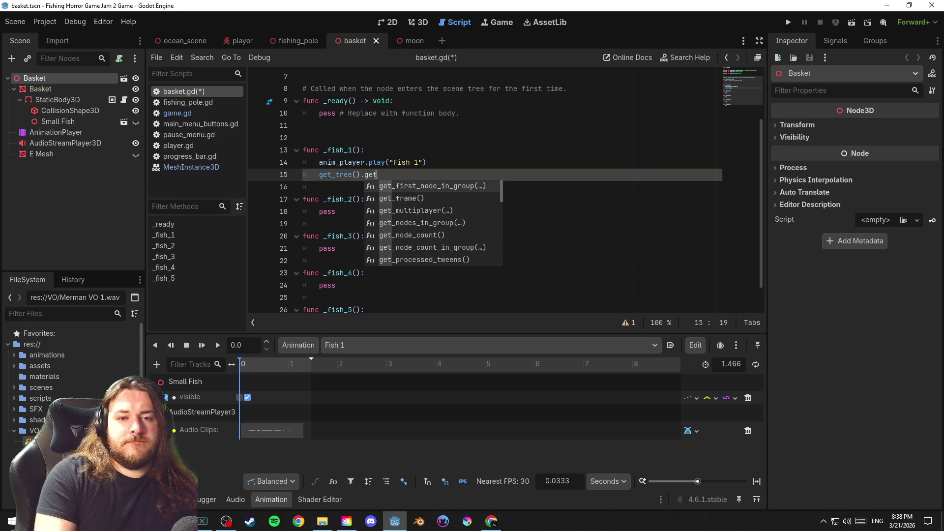
pyautogui.write('_r')
pyautogui.press('BackSpace')
pyautogui.press('BackSpace')
pyautogui.press('BackSpace')
pyautogui.write('root')
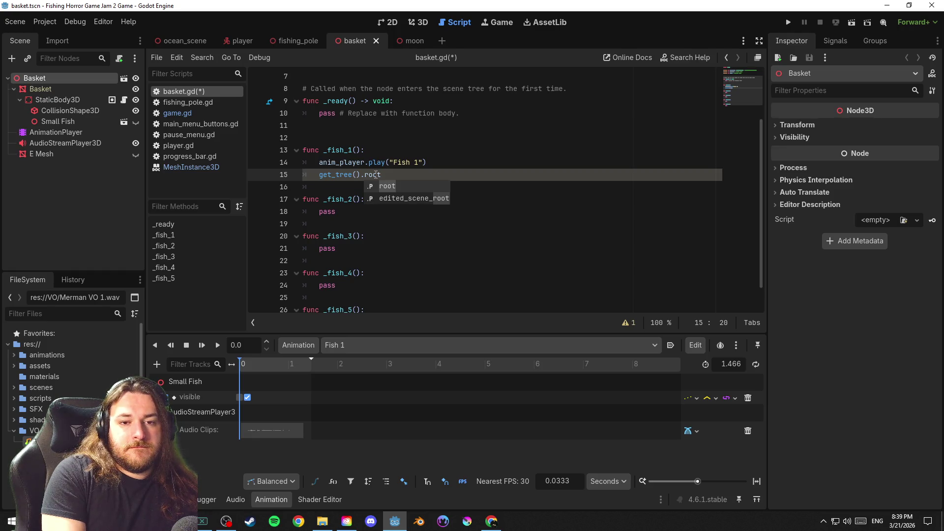
pyautogui.press('Escape')
pyautogui.hotkey('ctrl', 's')
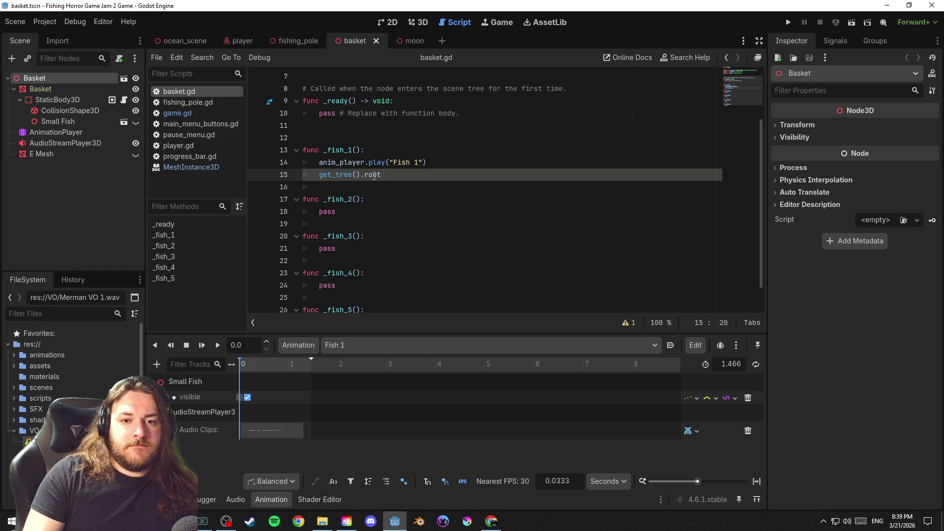
# Complete the line with ._change_catch(catch.second) and save basket.gd
pyautogui.moveTo(374, 175)
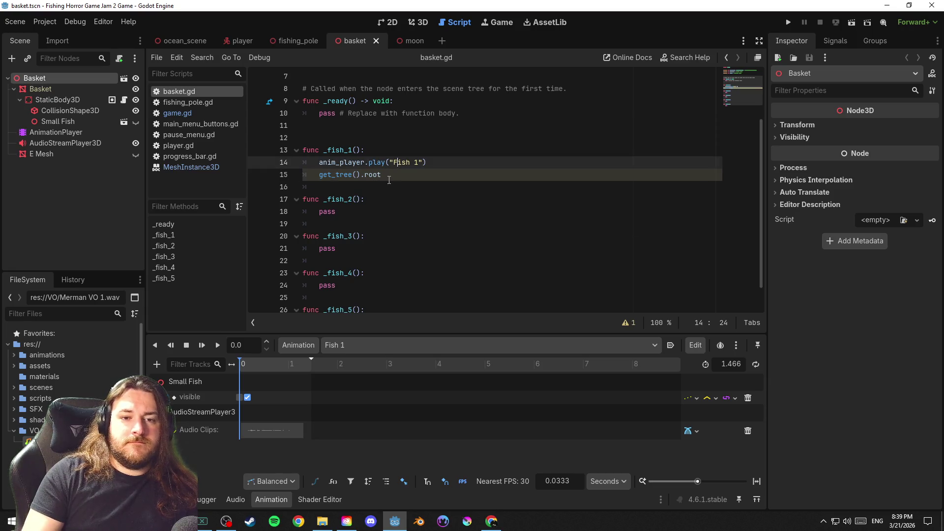
pyautogui.write('._change')
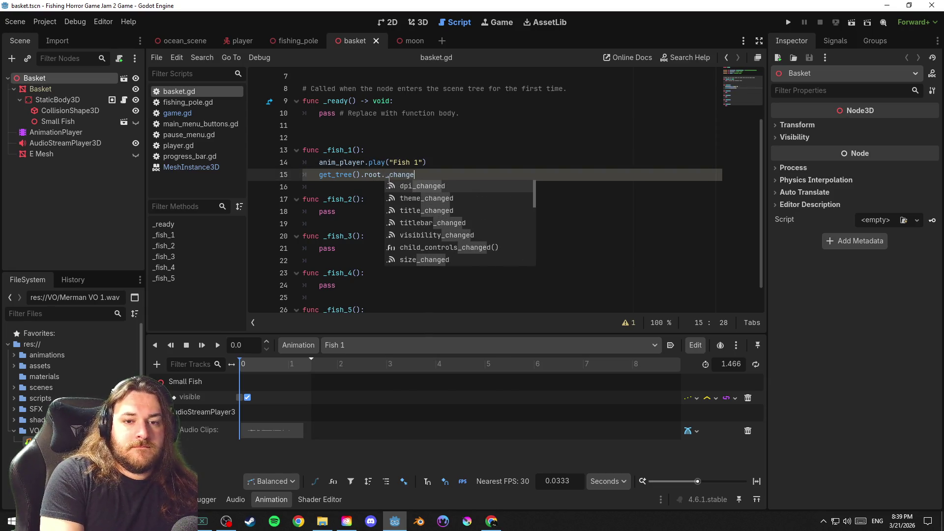
pyautogui.write('_catch(catch.second')
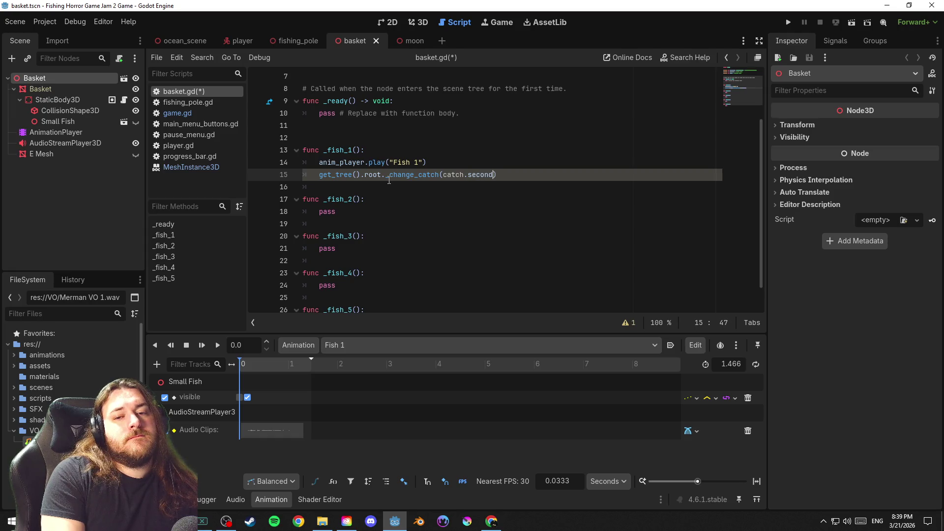
pyautogui.hotkey('ctrl', 's')
# Delete the erroring _change_catch line 15 from _fish_1
pyautogui.click(466, 161)
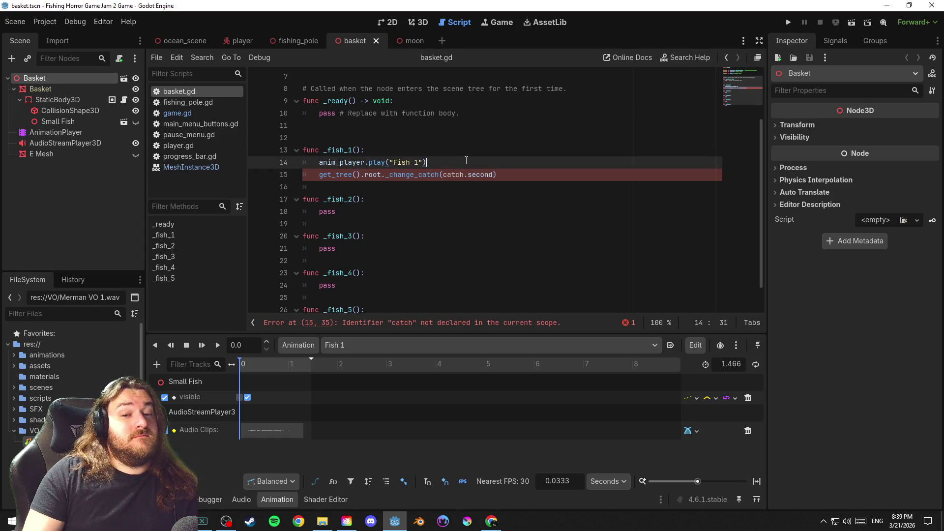
pyautogui.click(509, 174)
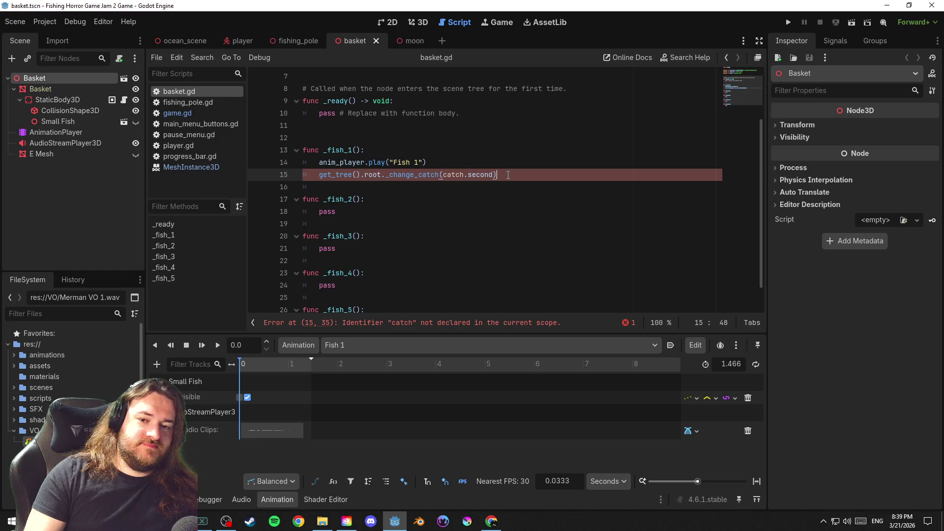
pyautogui.moveTo(505, 175); pyautogui.dragTo(288, 177)
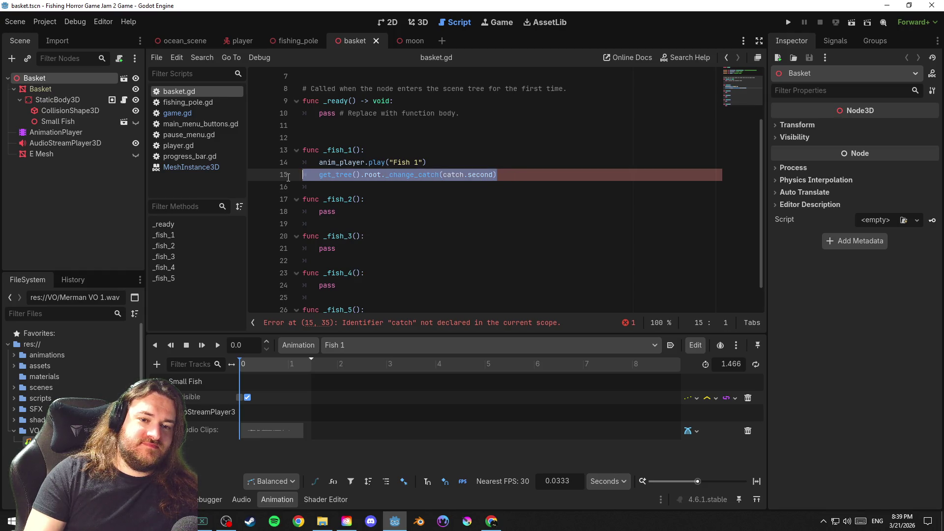
pyautogui.press('BackSpace')
pyautogui.press('BackSpace')
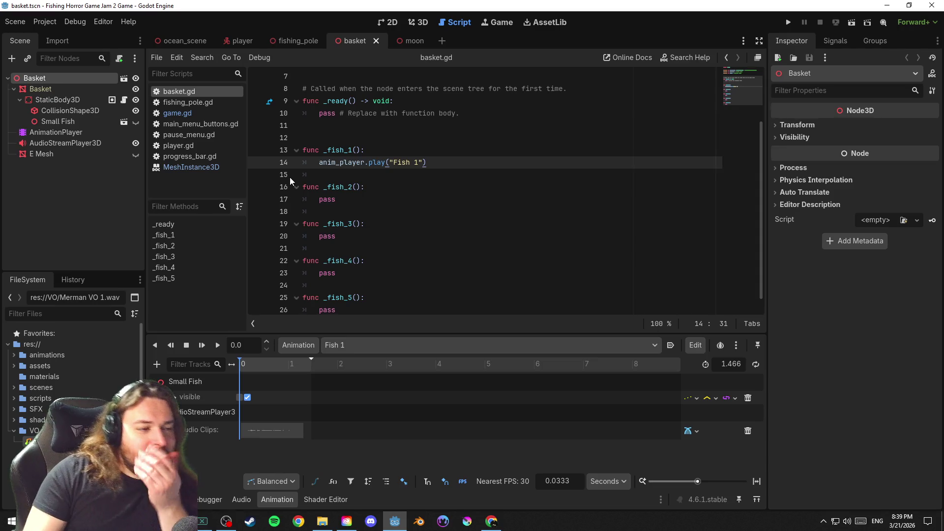
# Save the basket scene from the Scene menu
pyautogui.click(460, 176)
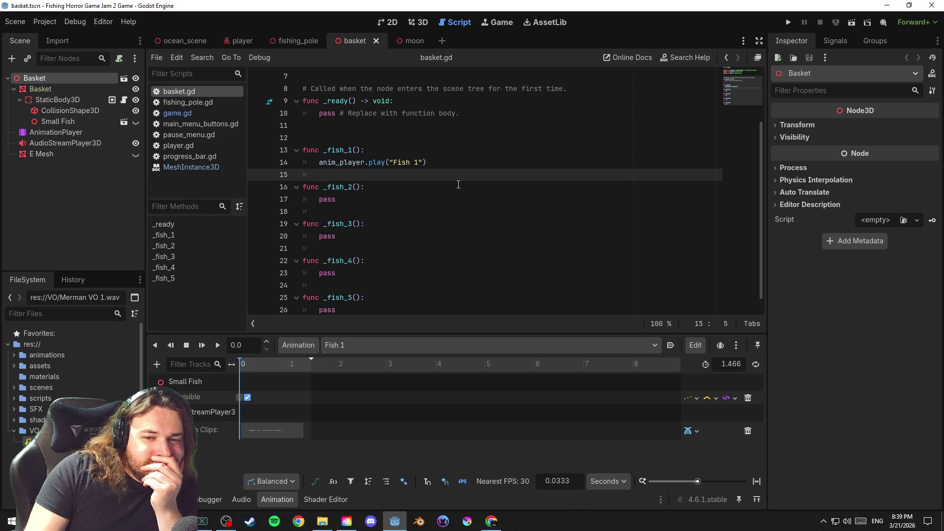
pyautogui.click(459, 163)
pyautogui.scroll(2, 497, 172)
pyautogui.scroll(-2, 497, 169)
pyautogui.scroll(3, 497, 169)
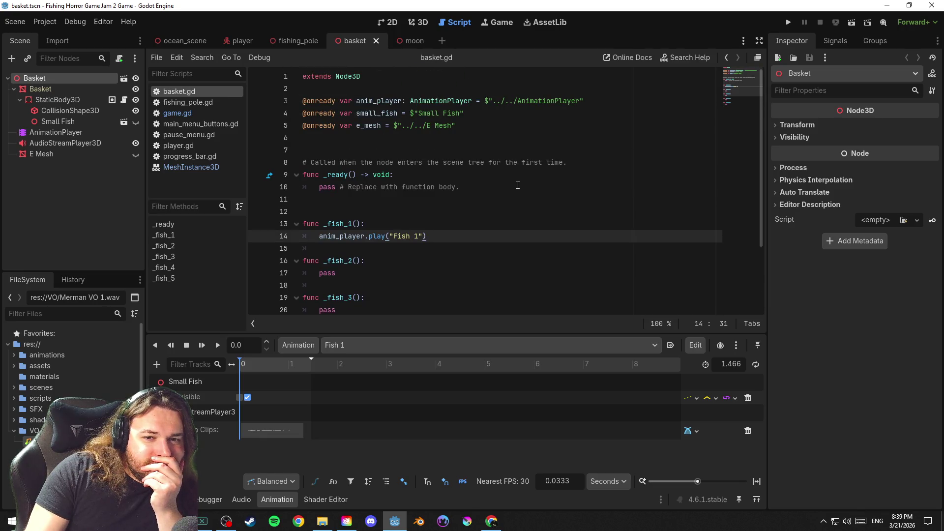
pyautogui.scroll(-3, 490, 186)
pyautogui.click(16, 22)
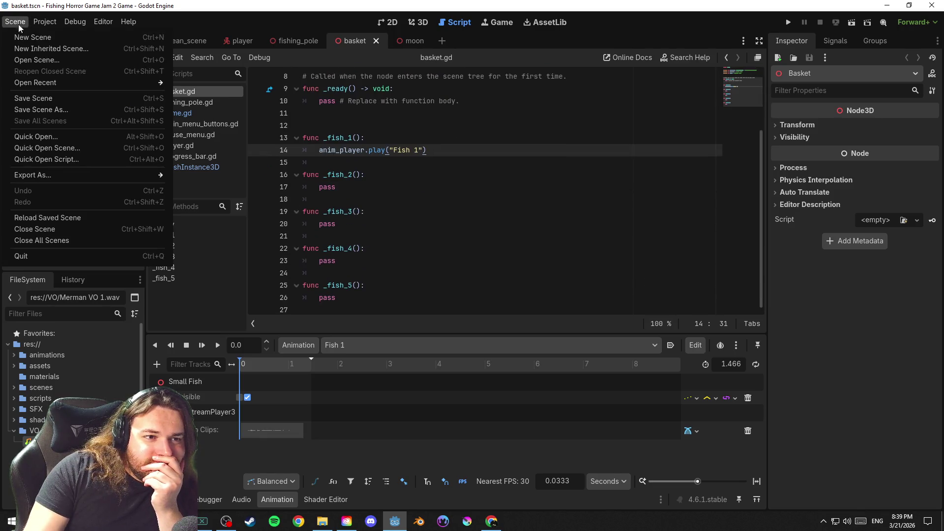
pyautogui.click(88, 99)
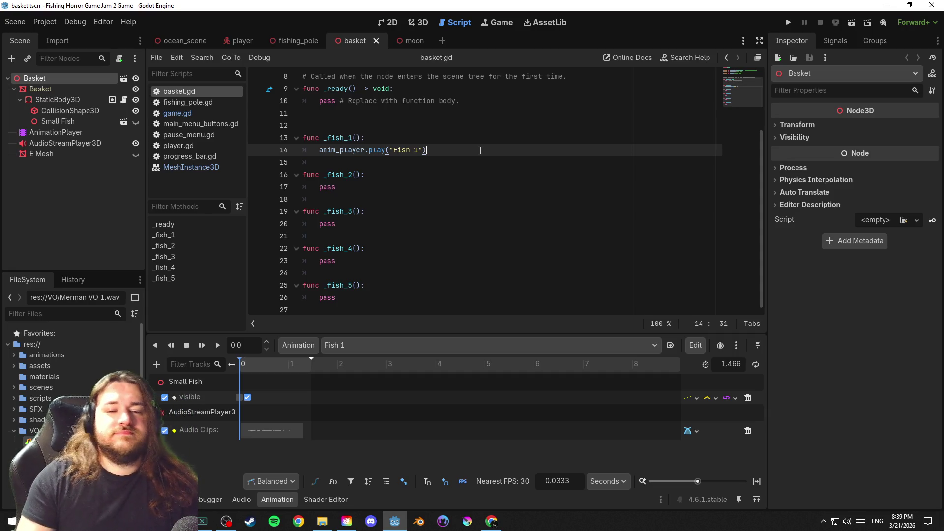
# Declare 'signal fish_dropped' near the top of basket.gd and save
pyautogui.press('Return')
pyautogui.scroll(3, 481, 150)
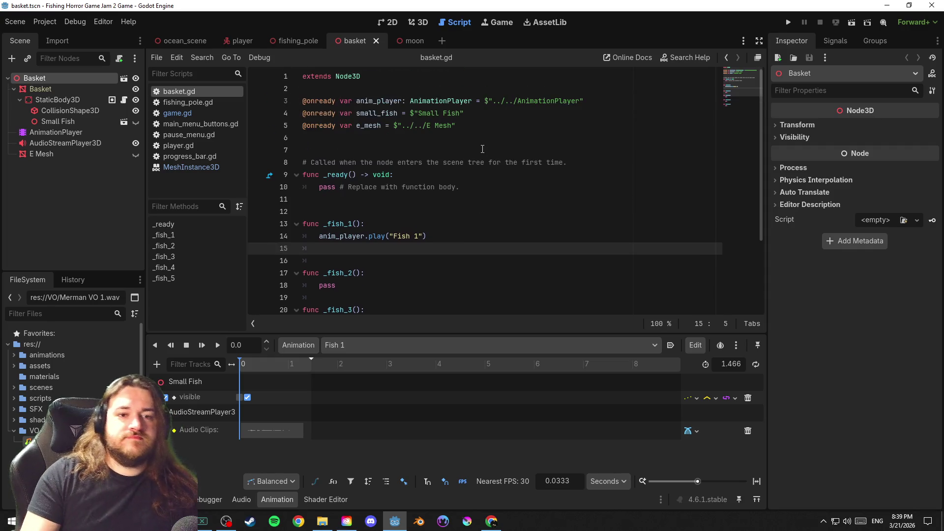
pyautogui.click(387, 88)
pyautogui.press('Return')
pyautogui.write('signal ')
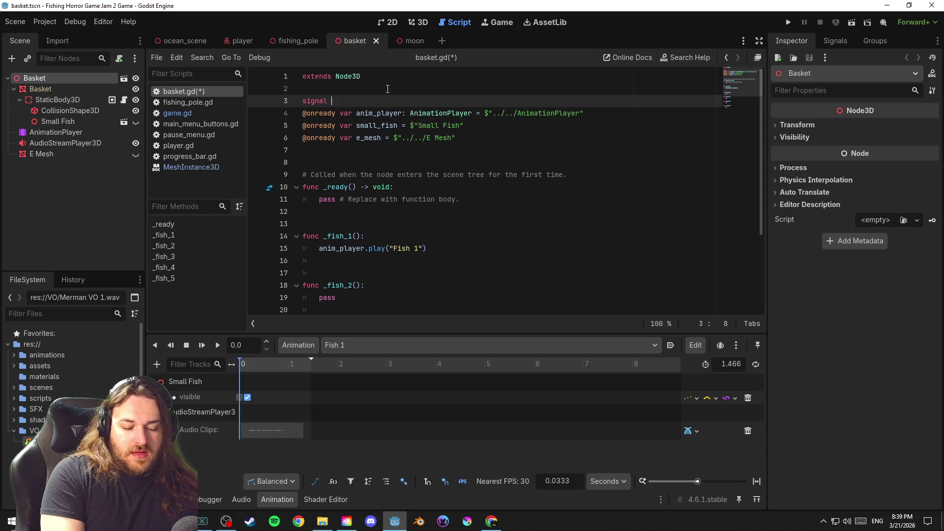
pyautogui.write('fish_drop')
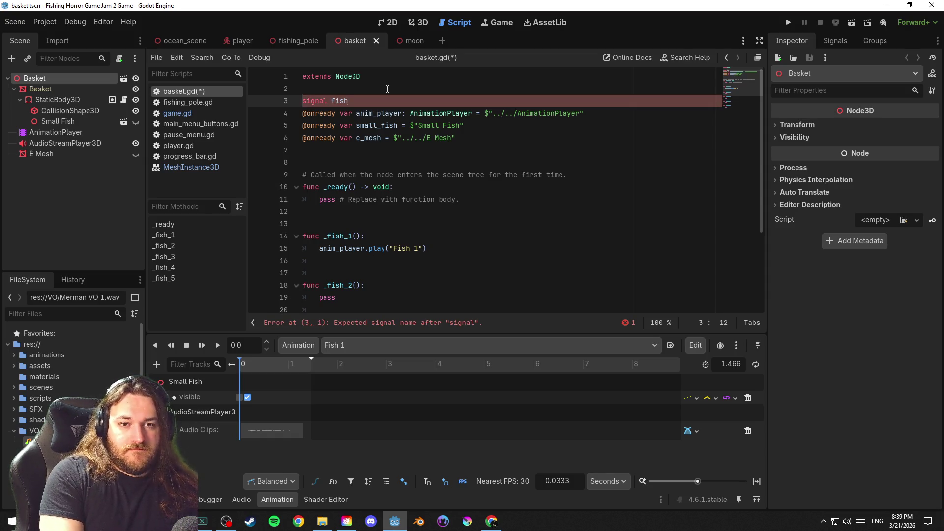
pyautogui.write('ped')
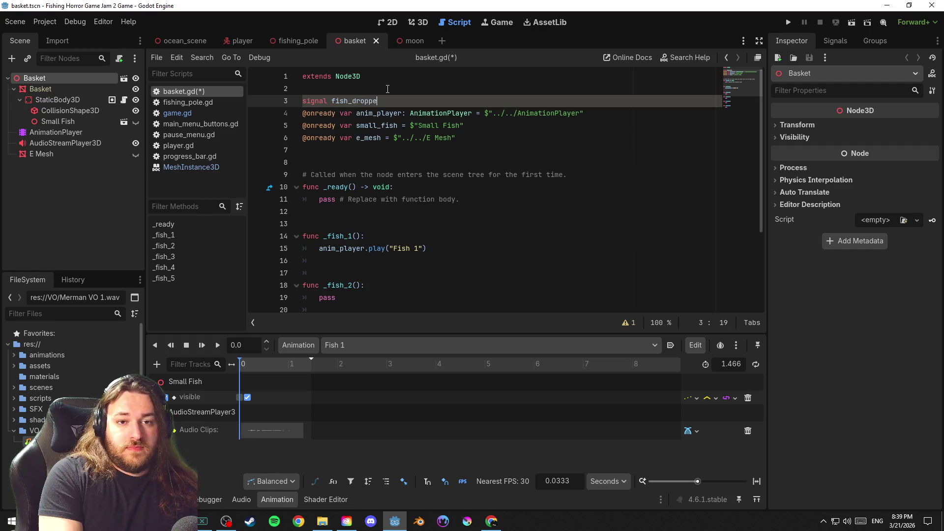
pyautogui.hotkey('ctrl', 's')
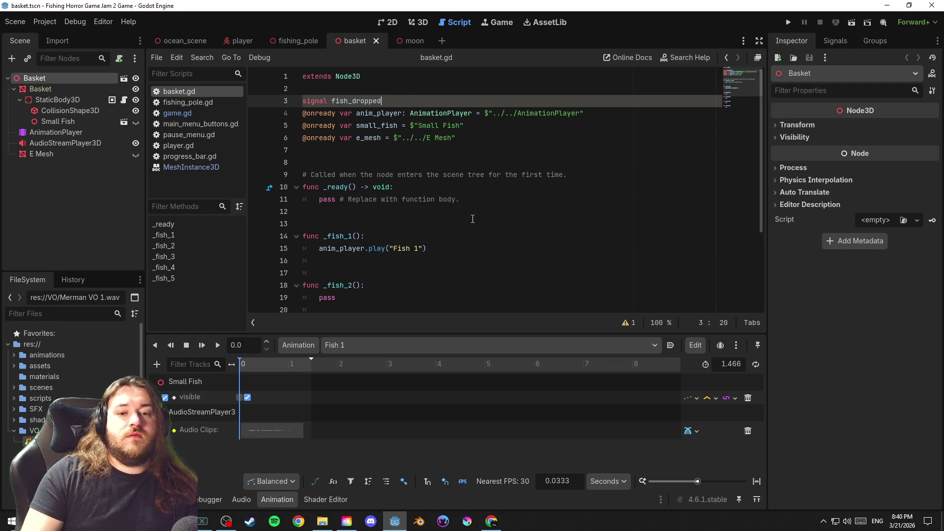
# Add fish_dropped.emit() in _fish_1 after the Fish 1 play call and save
pyautogui.click(443, 246)
pyautogui.press('Return')
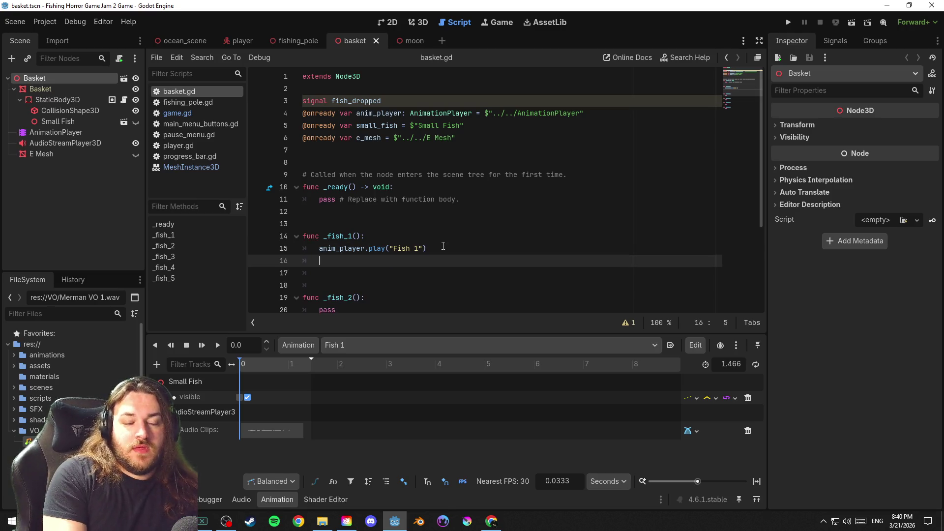
pyautogui.write('fish_')
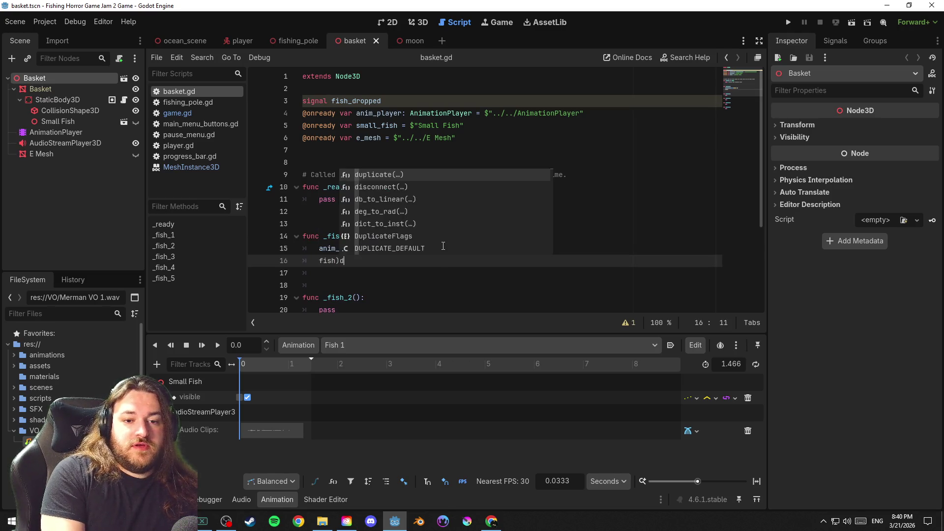
pyautogui.write('dropped.emit(')
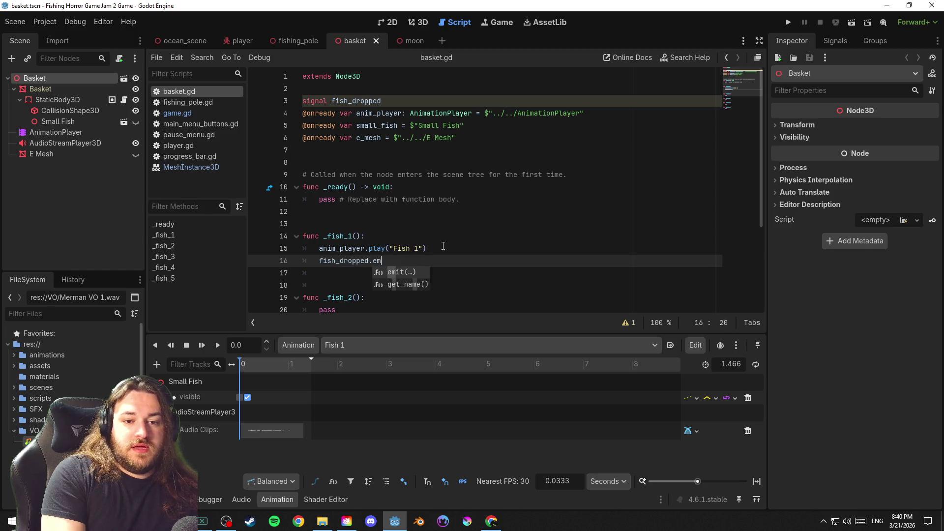
pyautogui.click(444, 245)
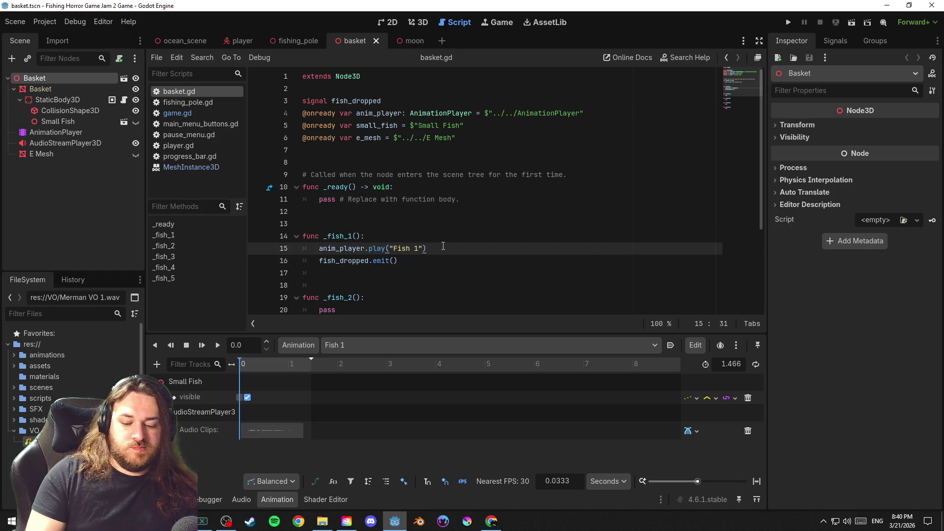
pyautogui.click(442, 236)
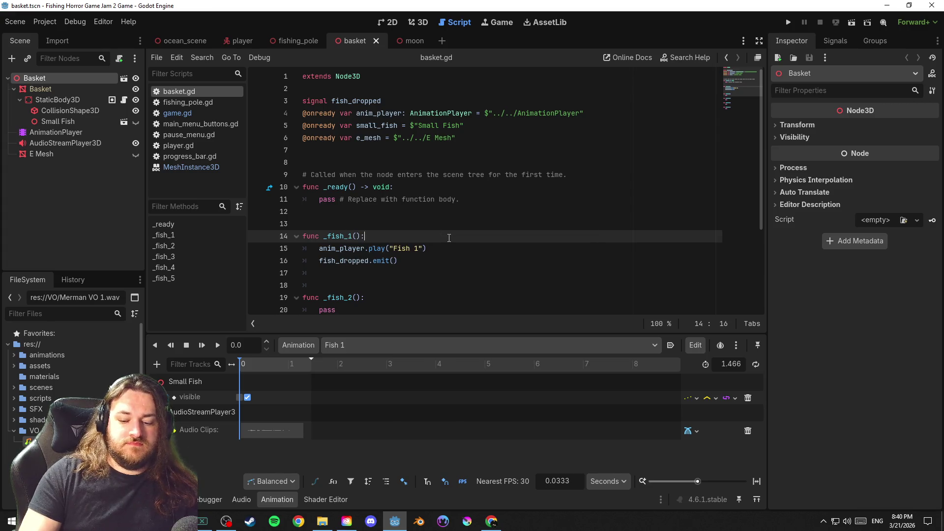
pyautogui.hotkey('ctrl', 's')
pyautogui.click(838, 41)
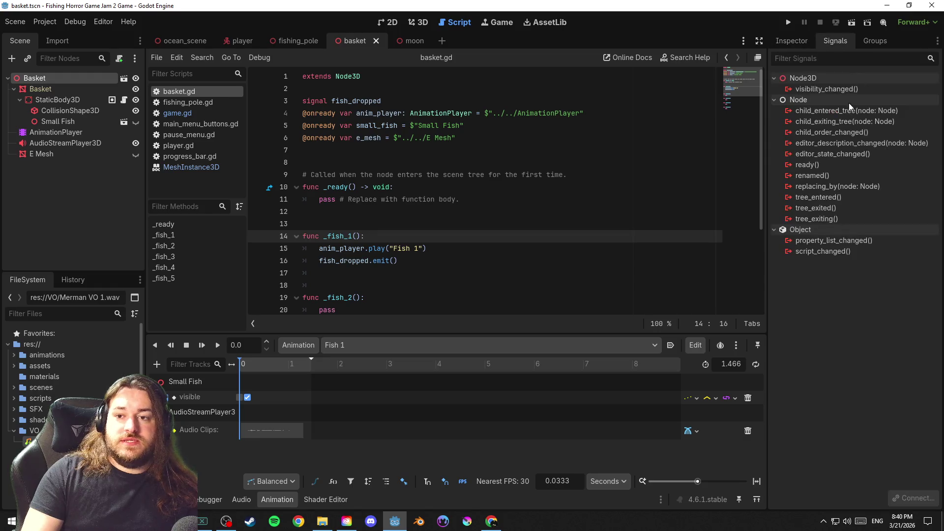
# Compare the signals listed for the StaticBody3D and the root Basket node
pyautogui.click(72, 100)
pyautogui.click(81, 80)
pyautogui.click(73, 99)
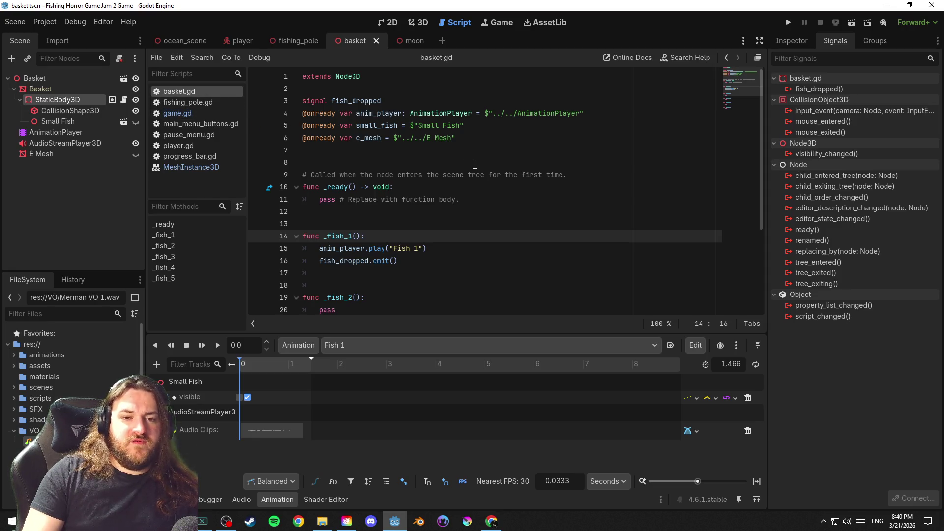
pyautogui.scroll(-2, 477, 173)
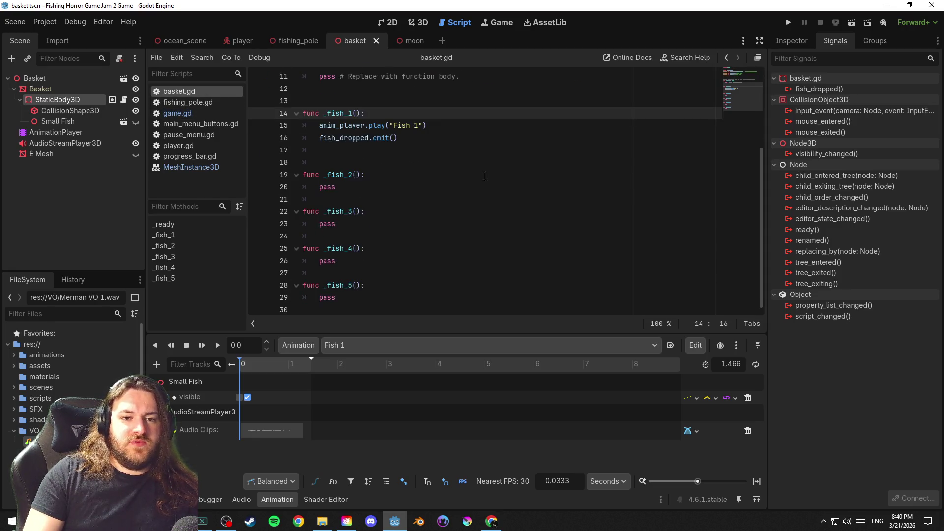
pyautogui.scroll(4, 484, 173)
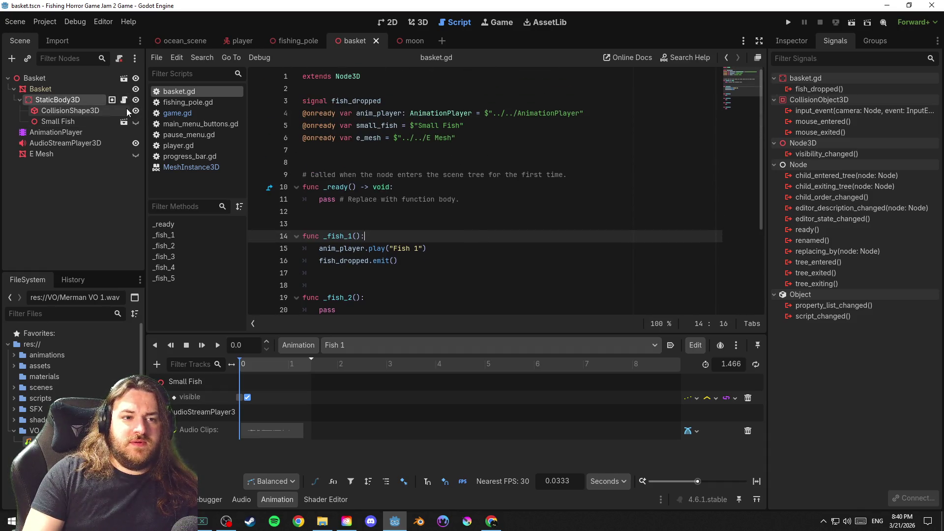
# Drag basket.gd from res://scripts onto the root Basket node
pyautogui.click(14, 430)
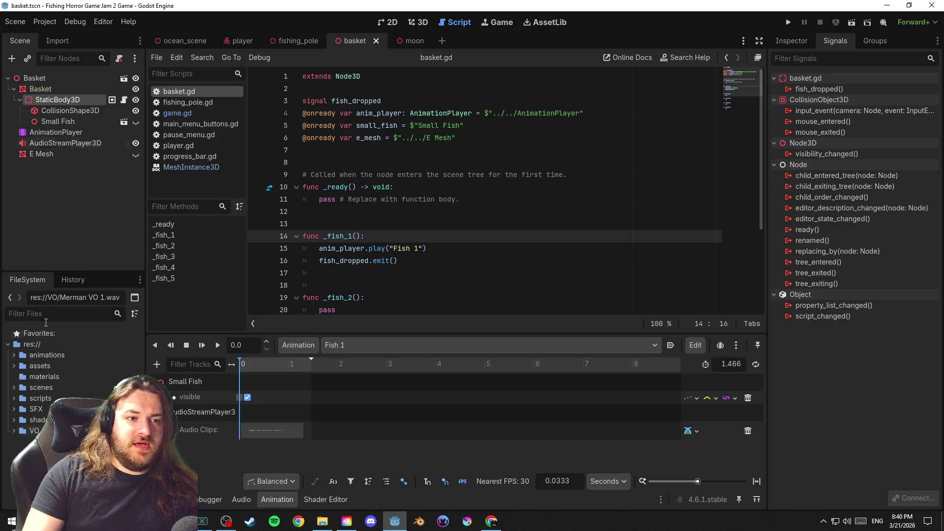
pyautogui.click(14, 399)
pyautogui.moveTo(41, 408); pyautogui.dragTo(75, 78)
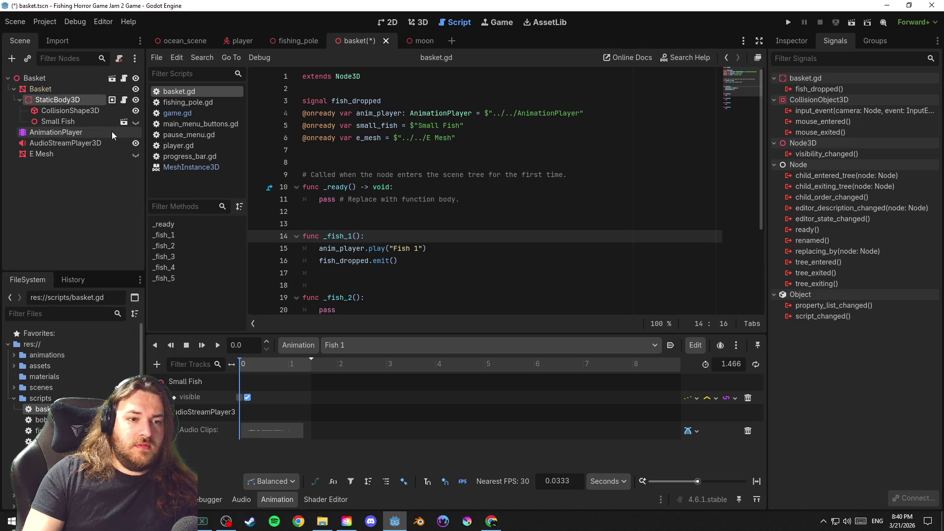
pyautogui.click(79, 80)
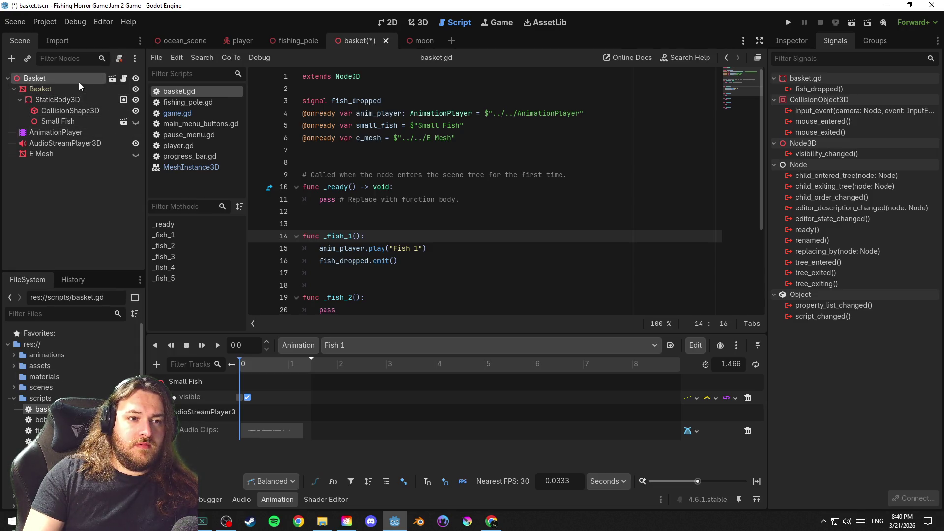
# Replace line 4's path in basket.gd with the $AnimationPlayer node reference
pyautogui.click(491, 137)
pyautogui.hotkey('ctrl', 's')
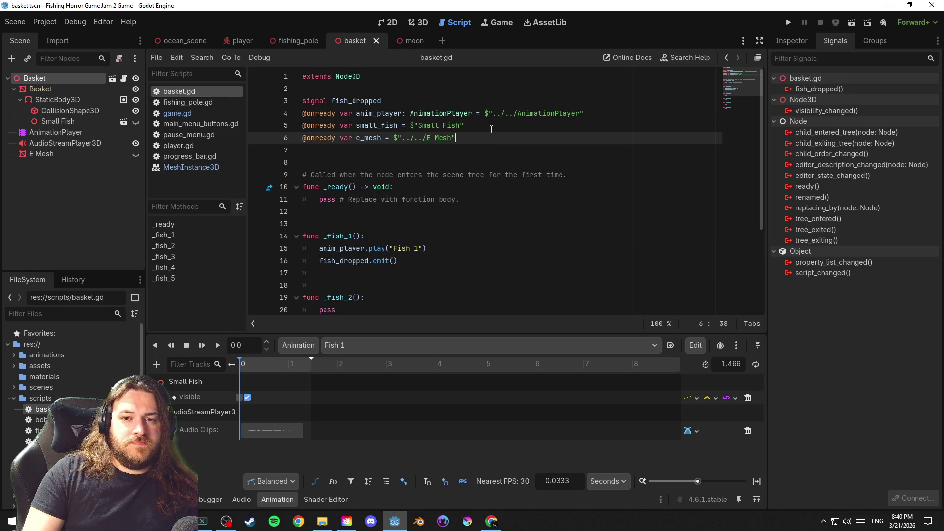
pyautogui.click(491, 127)
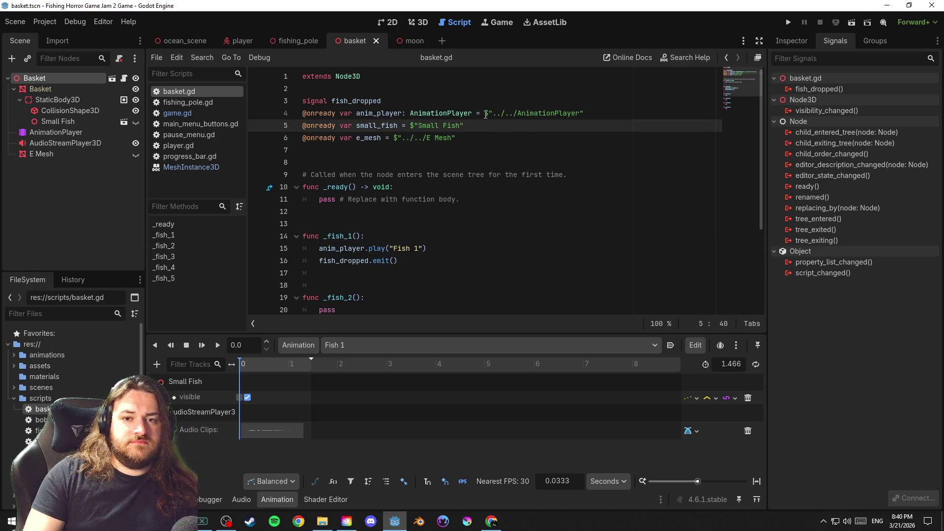
pyautogui.moveTo(485, 114); pyautogui.dragTo(584, 114)
pyautogui.moveTo(98, 131)
pyautogui.mouseDown()
pyautogui.moveTo(90, 131)
pyautogui.moveTo(536, 116)
pyautogui.mouseUp()
pyautogui.press('Down')
# Repoint lines 5 and 6 to $"Basket/StaticBody3D/Small Fish" and $"E Mesh", then save
pyautogui.moveTo(412, 125); pyautogui.dragTo(464, 125)
pyautogui.moveTo(64, 123); pyautogui.dragTo(456, 138)
pyautogui.press('Down')
pyautogui.moveTo(87, 154); pyautogui.dragTo(437, 139)
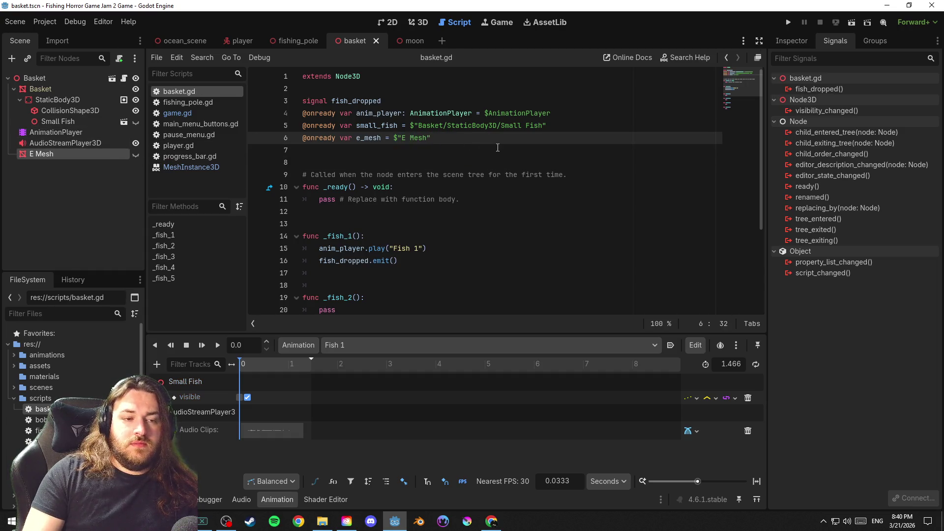
pyautogui.scroll(-3, 458, 162)
pyautogui.click(435, 155)
pyautogui.hotkey('ctrl', 's')
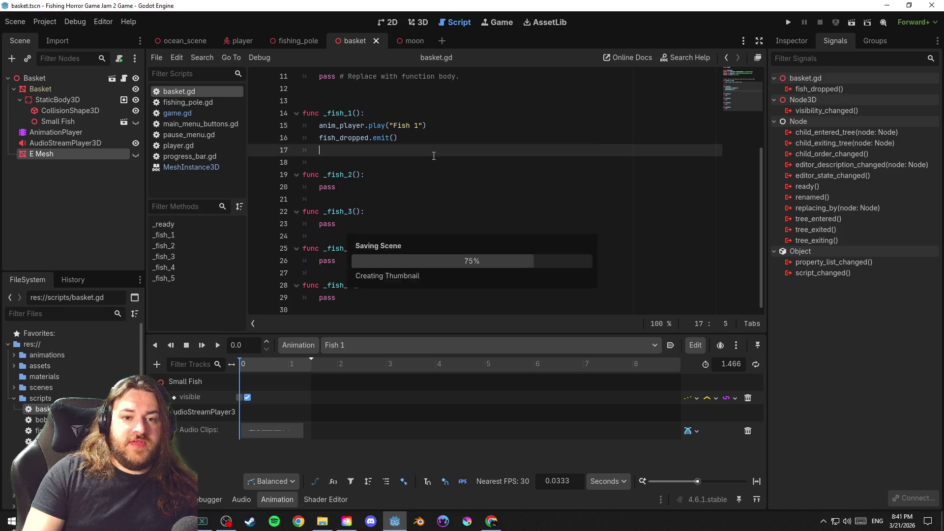
# Look over the updated script and select the root Basket node
pyautogui.scroll(3, 435, 155)
pyautogui.click(394, 153)
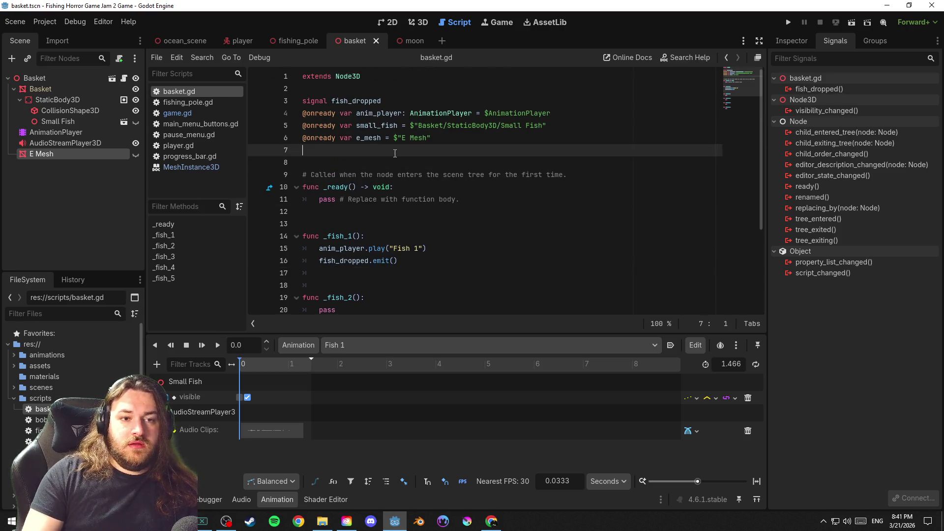
pyautogui.scroll(-3, 395, 152)
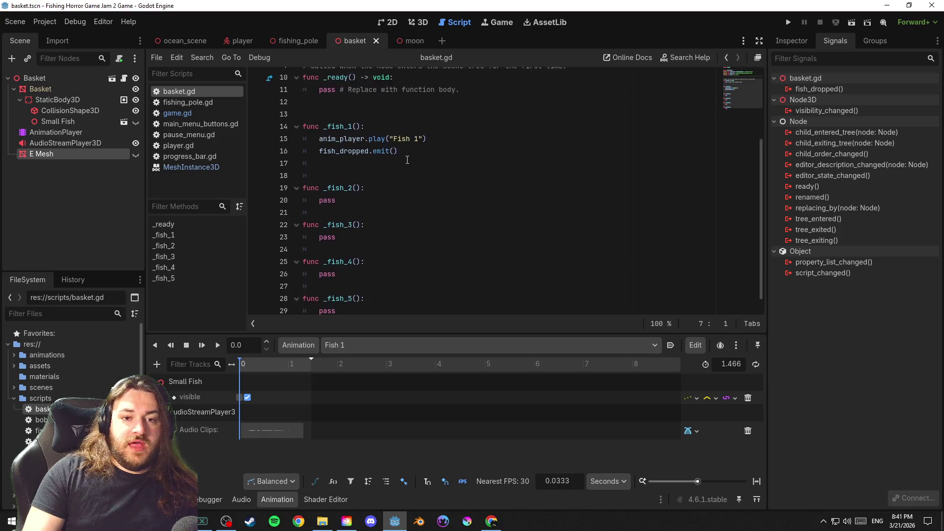
pyautogui.scroll(3, 395, 153)
pyautogui.click(57, 78)
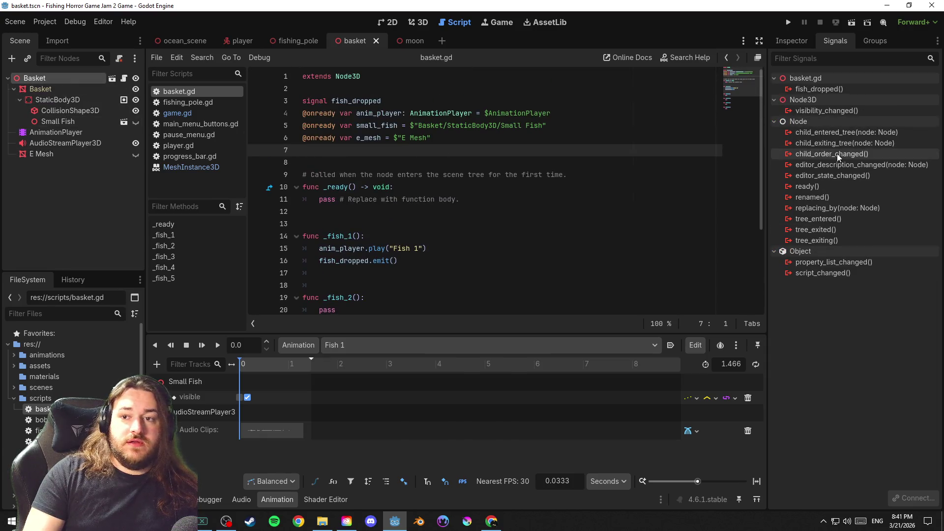
# Connect the basket's fish_dropped signal to a new handler in game.gd
pyautogui.doubleClick(861, 90)
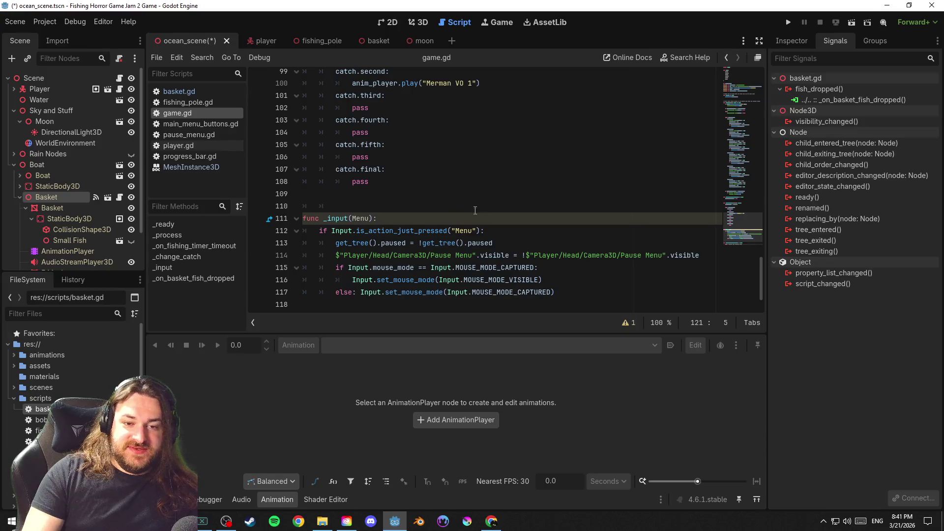
pyautogui.hotkey('ctrl', 's')
pyautogui.scroll(-2, 540, 217)
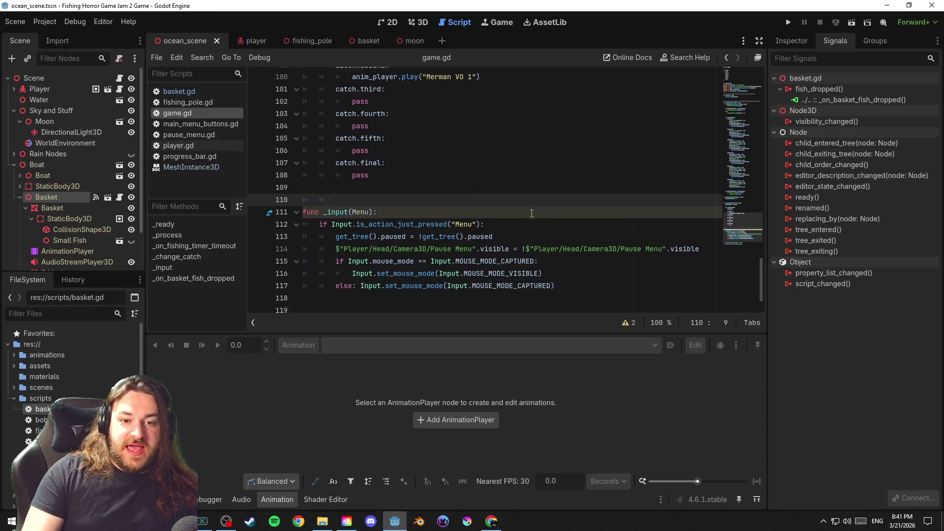
# Replace the handler's pass with the condition if current_catch == catch.first
pyautogui.moveTo(461, 298)
pyautogui.mouseDown()
pyautogui.moveTo(477, 298)
pyautogui.moveTo(319, 298)
pyautogui.mouseUp()
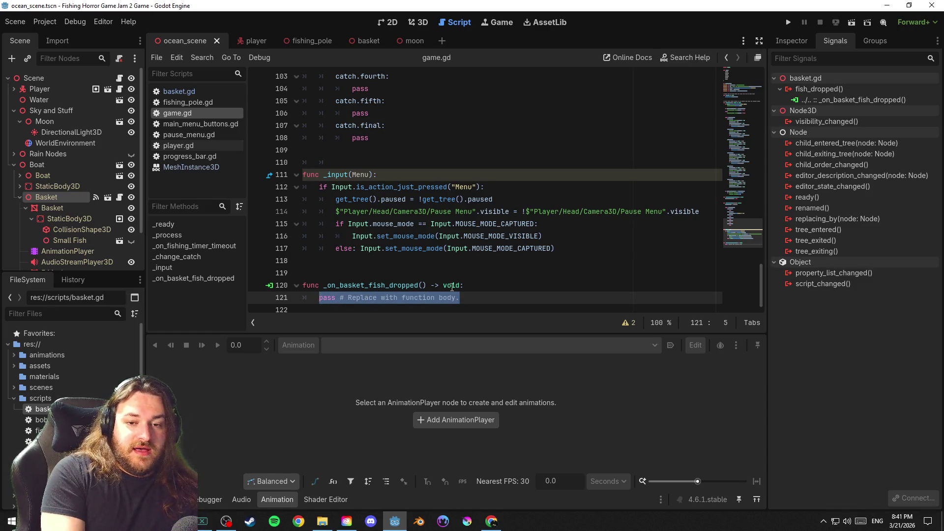
pyautogui.write('if catch')
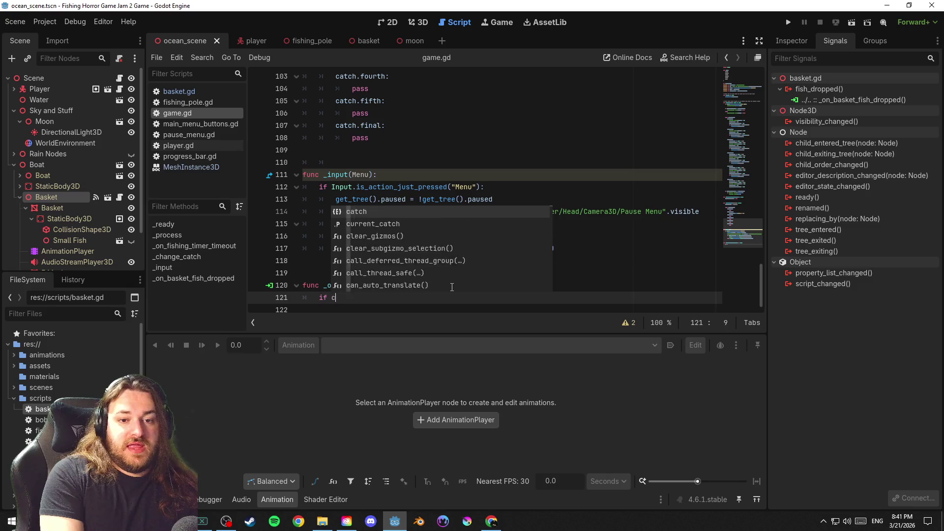
pyautogui.press('Down')
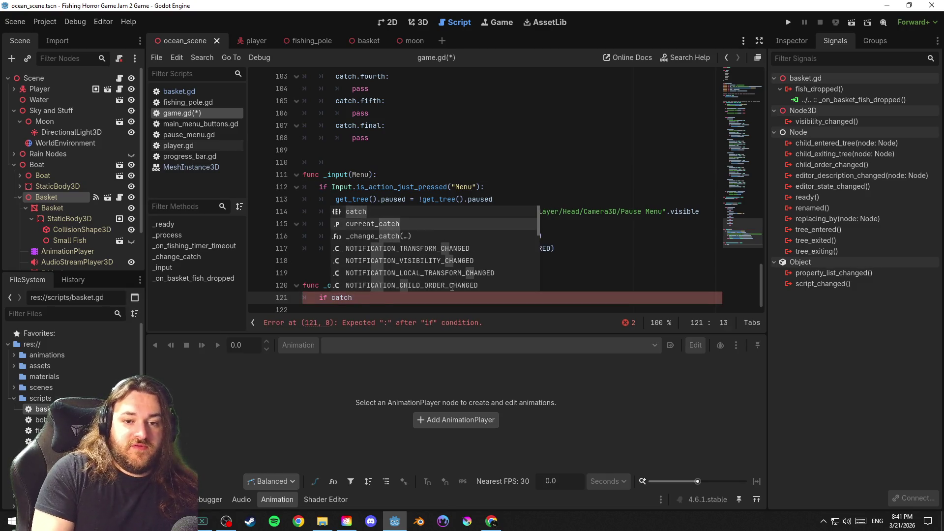
pyautogui.press('Return')
pyautogui.write('= catch.')
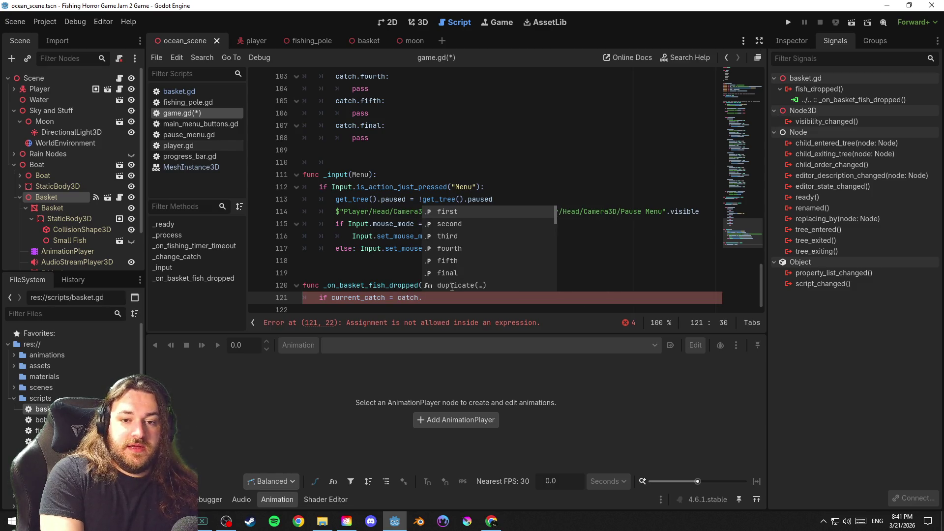
pyautogui.press('Return')
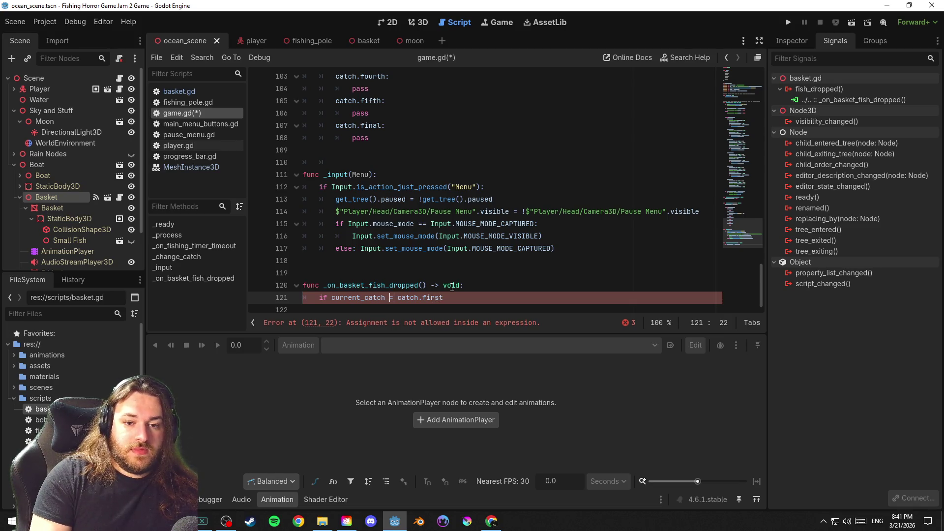
pyautogui.write('=')
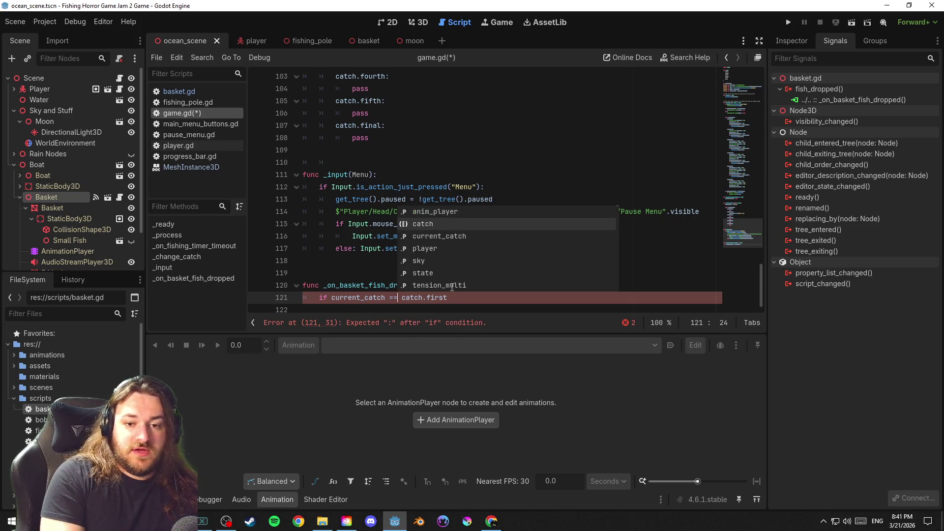
# Add _change_catch(catch.second) inside the if block and save game.gd
pyautogui.click(465, 298)
pyautogui.write(':')
pyautogui.press('Return')
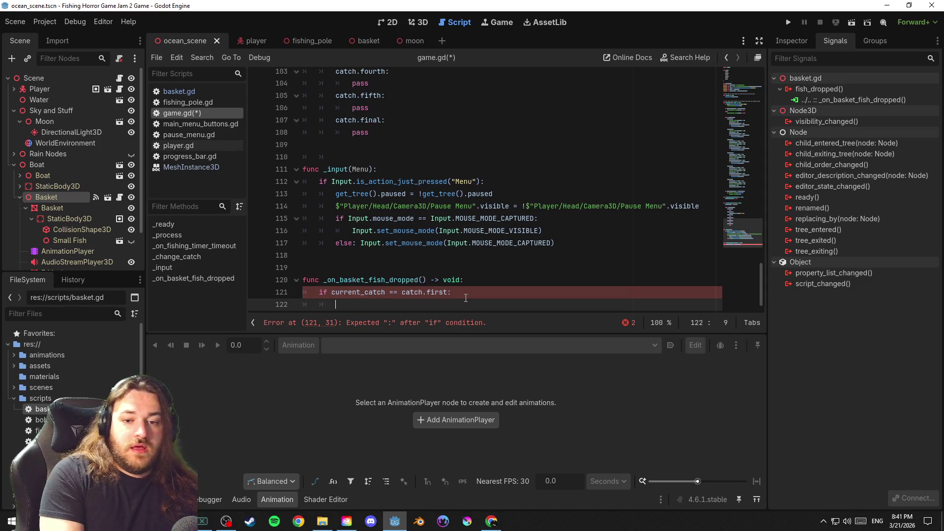
pyautogui.write('_chan')
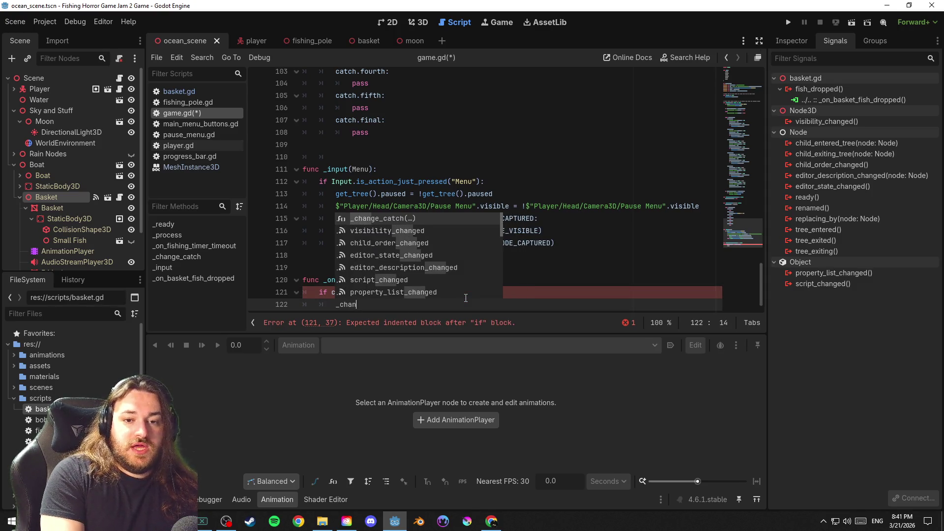
pyautogui.press('Return')
pyautogui.write('catch.second')
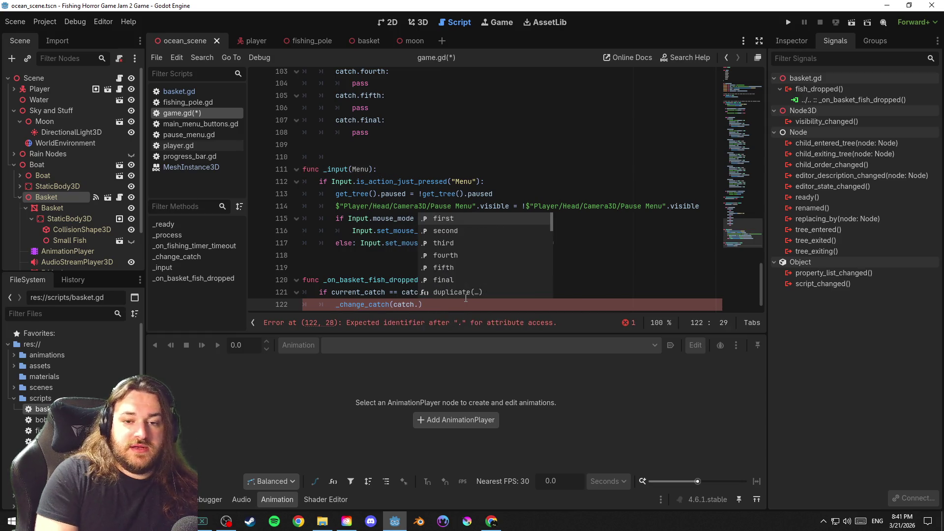
pyautogui.hotkey('ctrl', 's')
pyautogui.moveTo(465, 297); pyautogui.dragTo(286, 283)
pyautogui.hotkey('ctrl', 'c')
pyautogui.click(464, 298)
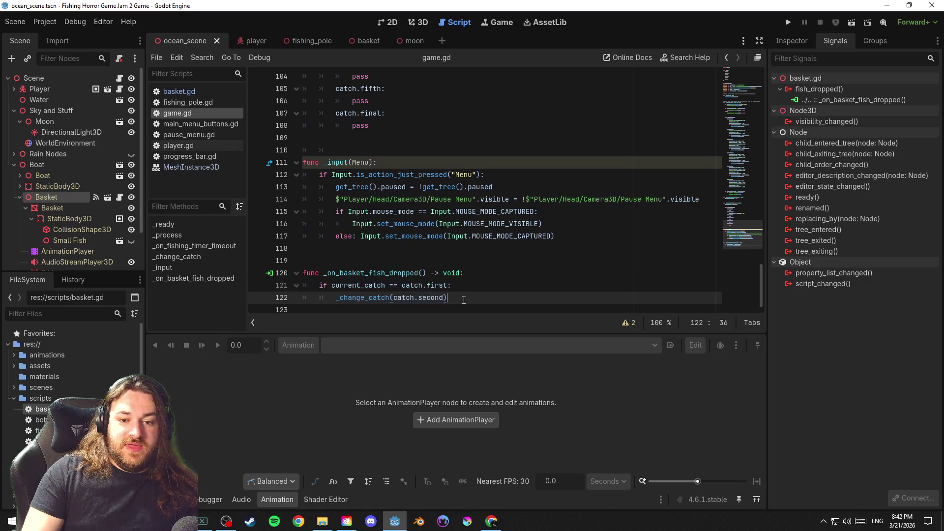
# Add a pasted check advancing the catch from second to third
pyautogui.press('Return')
pyautogui.hotkey('ctrl', 'v')
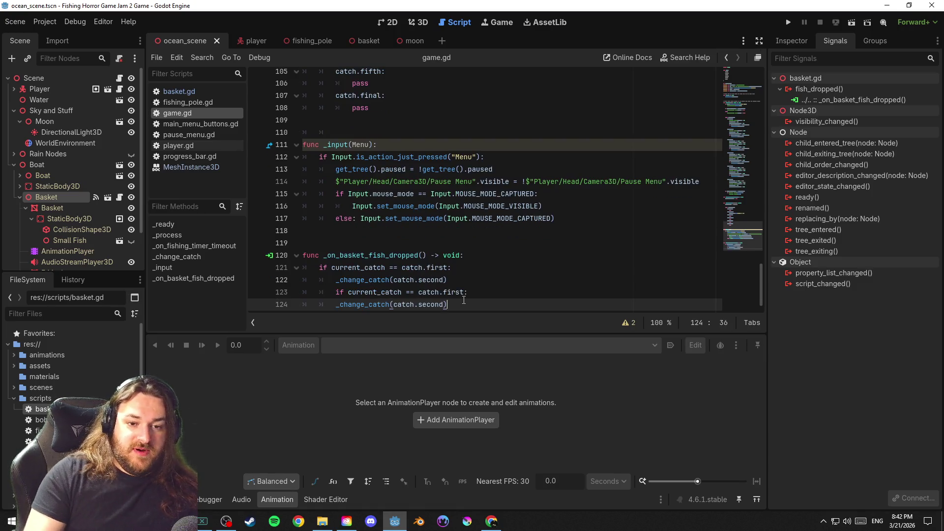
pyautogui.hotkey('ctrl', 'z')
pyautogui.hotkey('ctrl', 'z')
pyautogui.hotkey('ctrl', 'z')
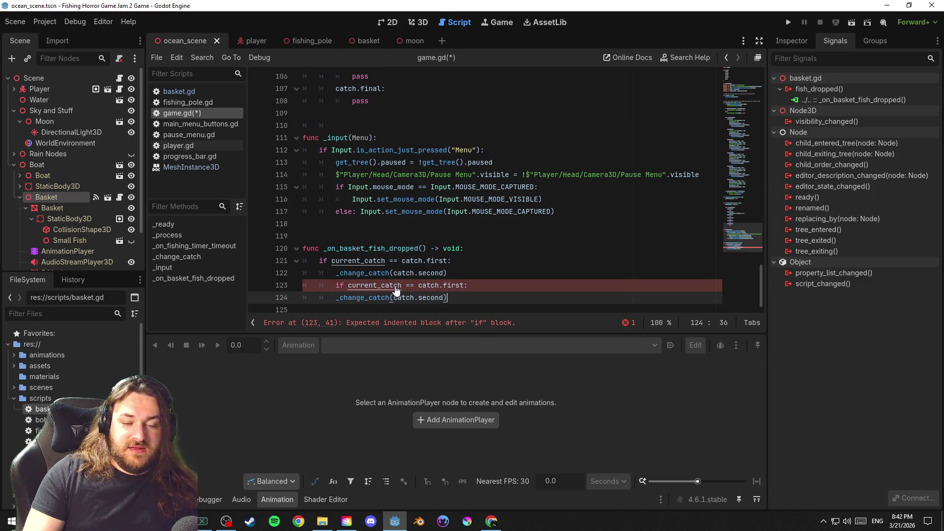
pyautogui.hotkey('ctrl', 'v')
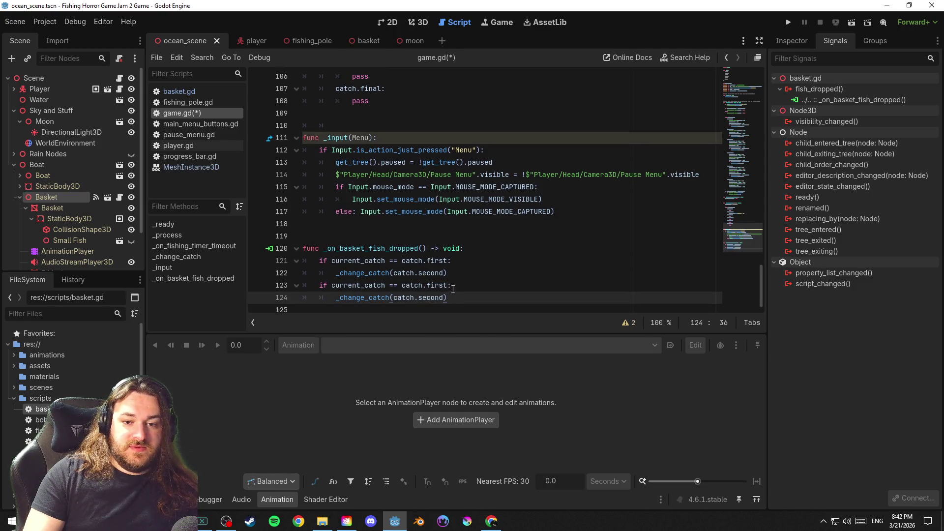
pyautogui.doubleClick(429, 285)
pyautogui.write('second')
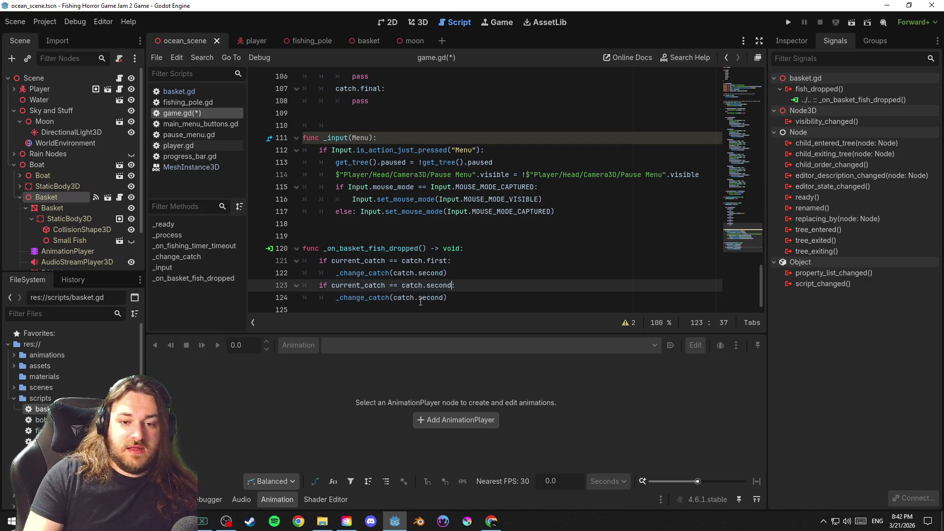
pyautogui.doubleClick(422, 298)
pyautogui.write('third')
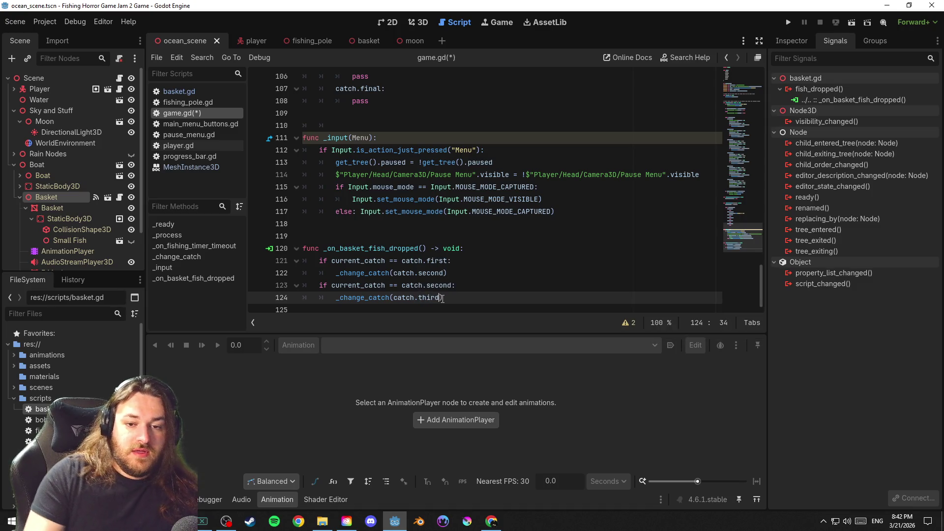
# Add a pasted check advancing the catch from third to fourth
pyautogui.press('Return')
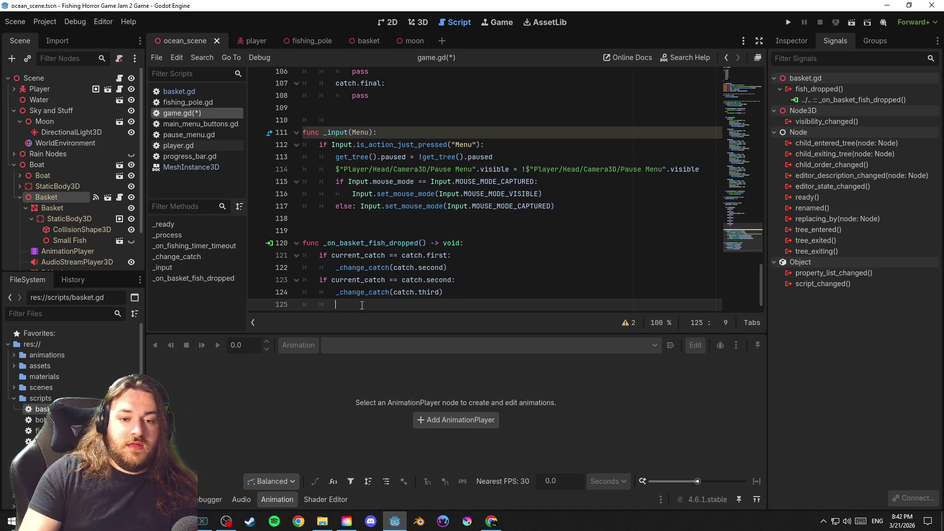
pyautogui.hotkey('ctrl', 'v')
pyautogui.moveTo(427, 293); pyautogui.dragTo(447, 294)
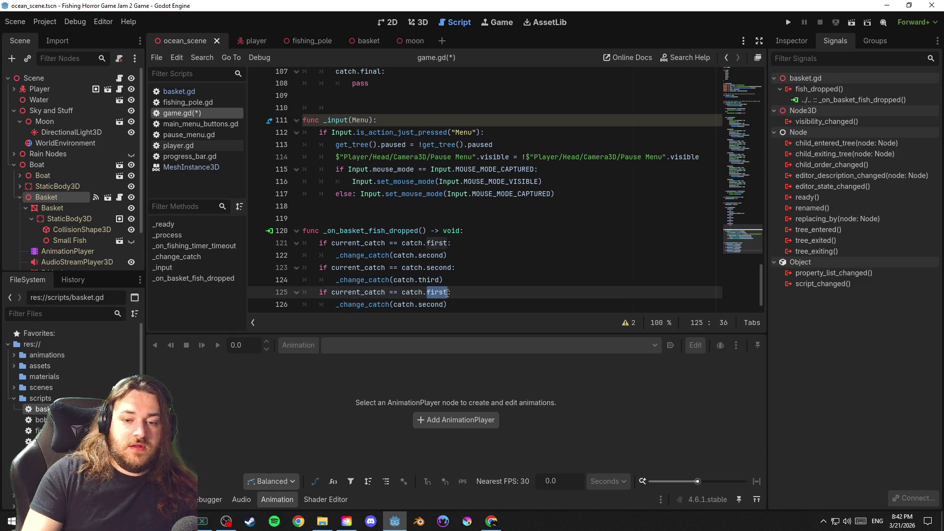
pyautogui.write('third')
pyautogui.click(419, 305)
pyautogui.moveTo(419, 305); pyautogui.dragTo(447, 305)
pyautogui.write('fourth')
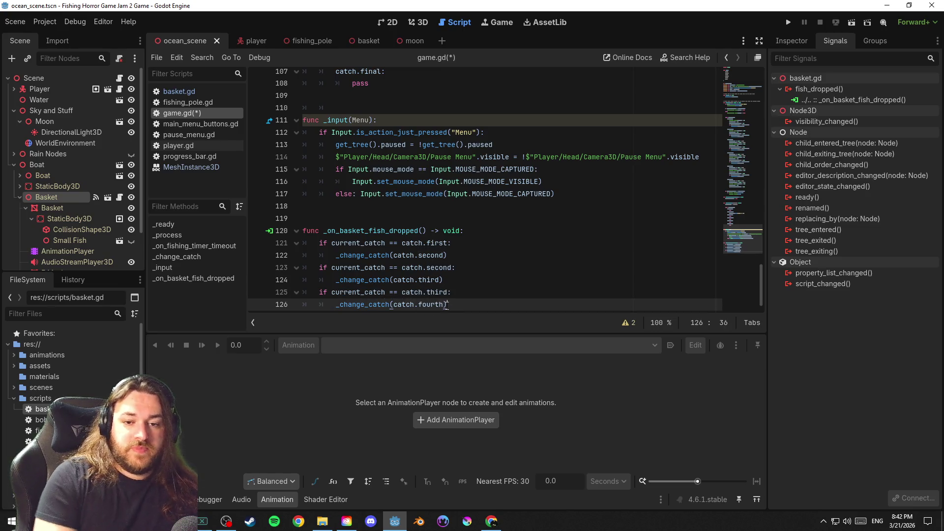
# Add a pasted check advancing the catch from fourth to fifth
pyautogui.press('Return')
pyautogui.hotkey('ctrl', 'v')
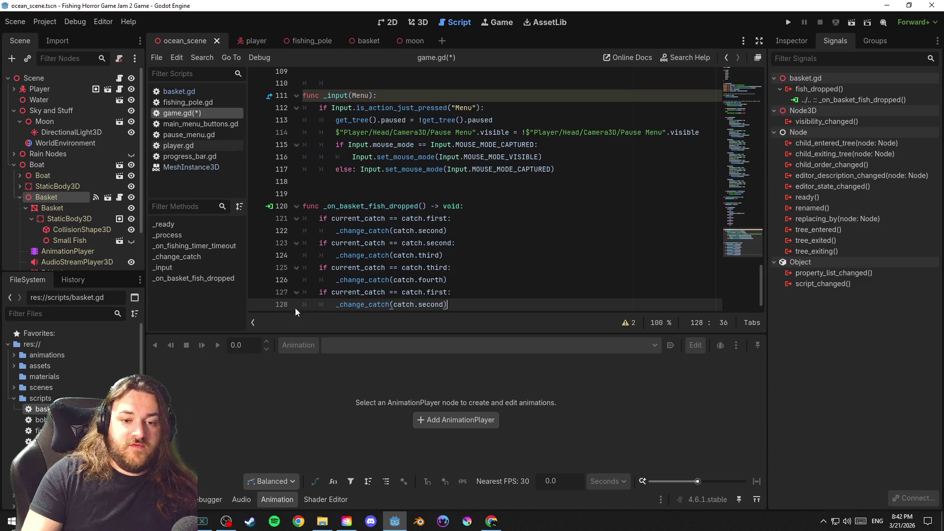
pyautogui.doubleClick(427, 292)
pyautogui.write('fourth')
pyautogui.doubleClick(429, 305)
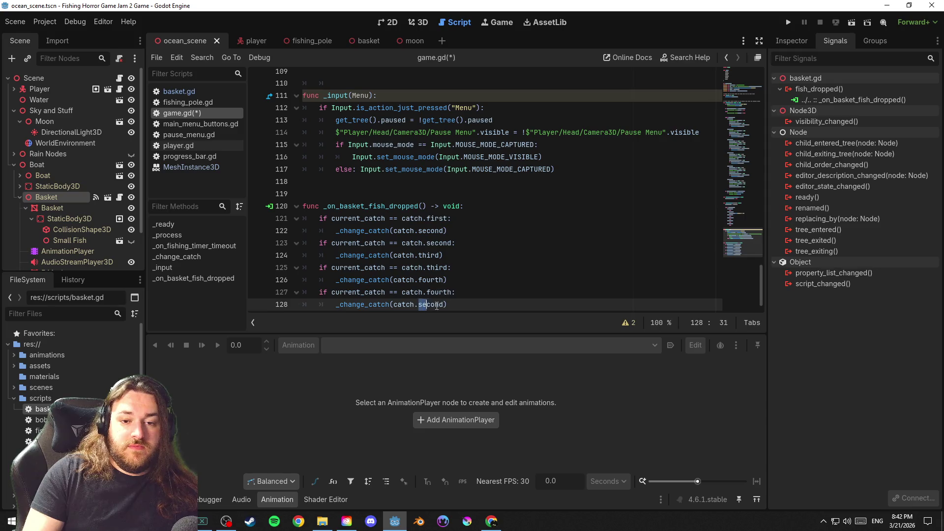
pyautogui.write('fifth')
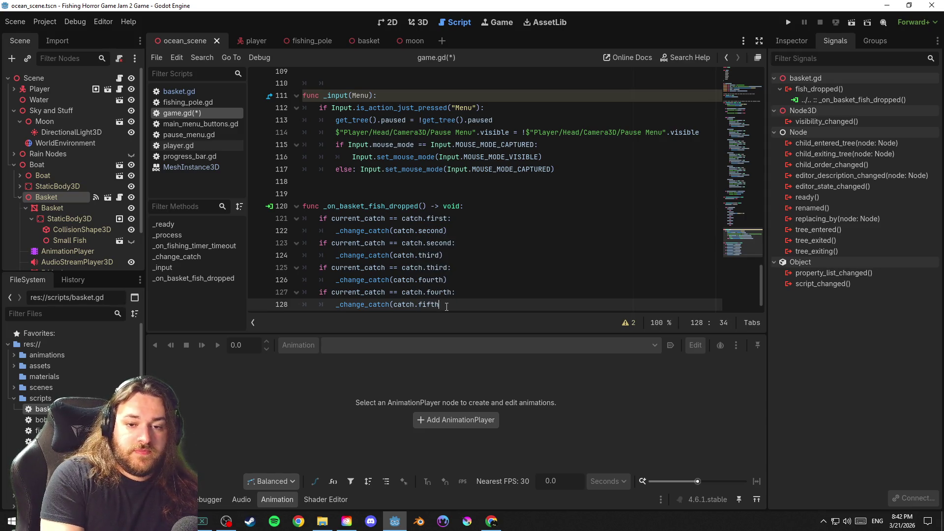
# Add a final check advancing the catch from fifth to final, and save game.gd
pyautogui.press('Return')
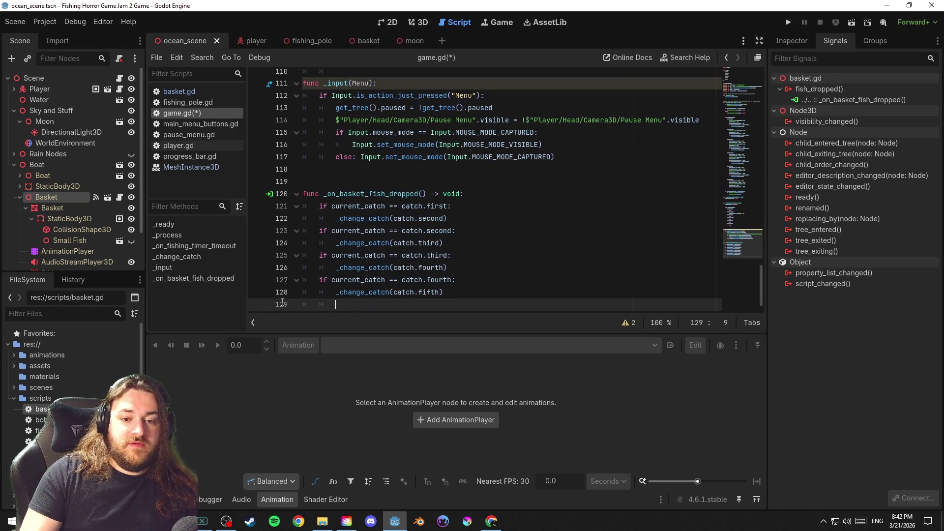
pyautogui.hotkey('ctrl', 'v')
pyautogui.moveTo(427, 292); pyautogui.dragTo(444, 293)
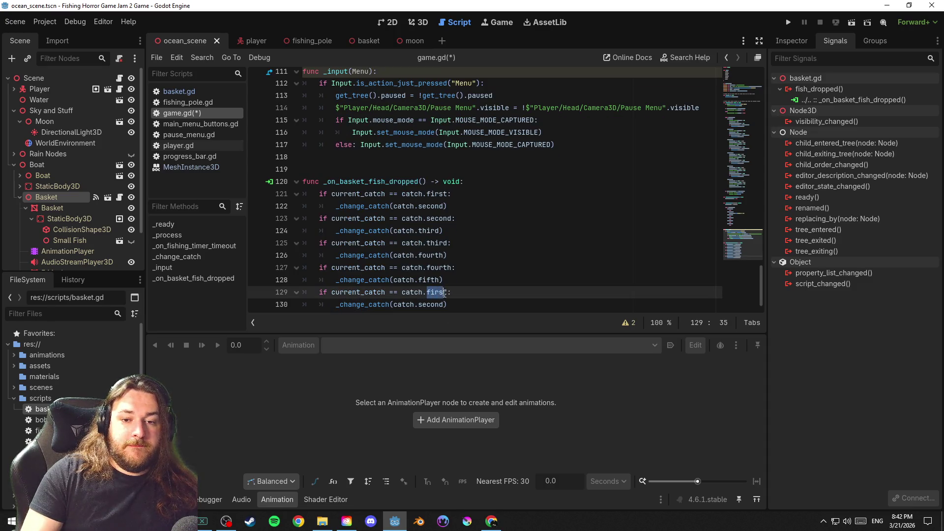
pyautogui.write('fif')
pyautogui.press('Return')
pyautogui.moveTo(417, 307); pyautogui.dragTo(445, 307)
pyautogui.write('fin')
pyautogui.press('Return')
pyautogui.press('End')
pyautogui.hotkey('ctrl', 's')
# Delete the stray blank line 109 before func _input
pyautogui.click(482, 221)
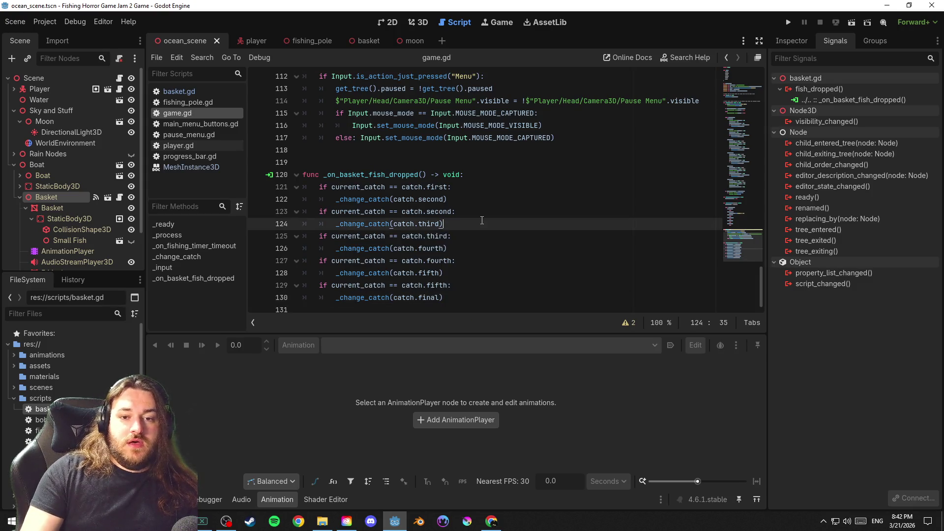
pyautogui.click(486, 146)
pyautogui.scroll(6, 436, 245)
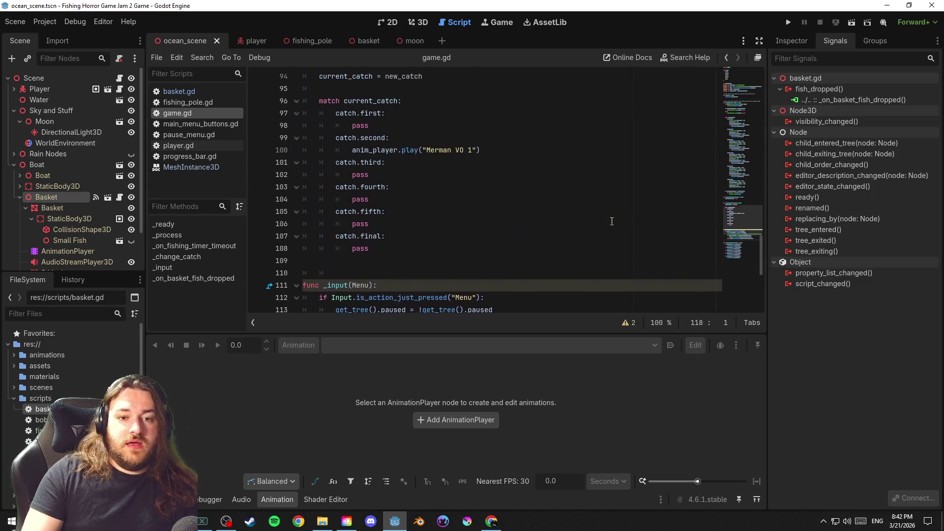
pyautogui.click(436, 265)
pyautogui.press('Delete')
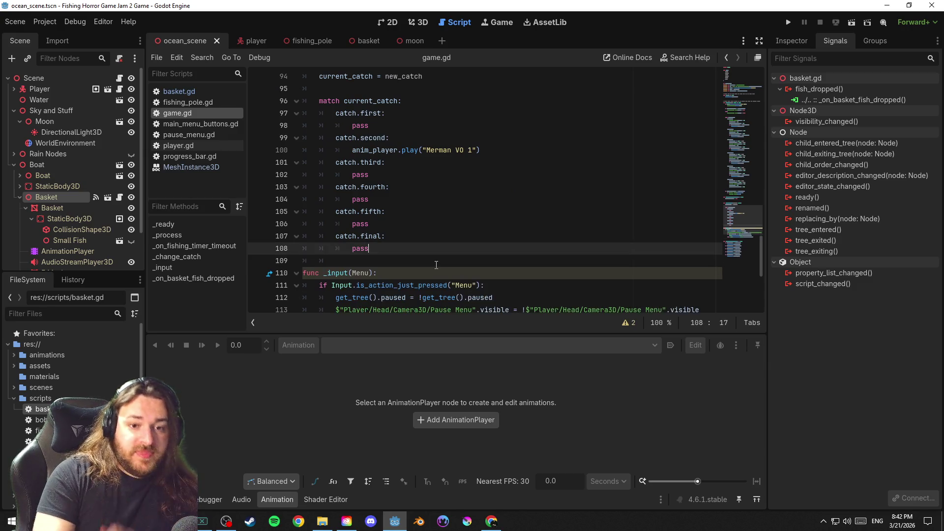
# Open the basket scene's basket.gd and copy the fish_dropped.emit() call from _fish_1
pyautogui.hotkey('ctrl', 's')
pyautogui.click(453, 259)
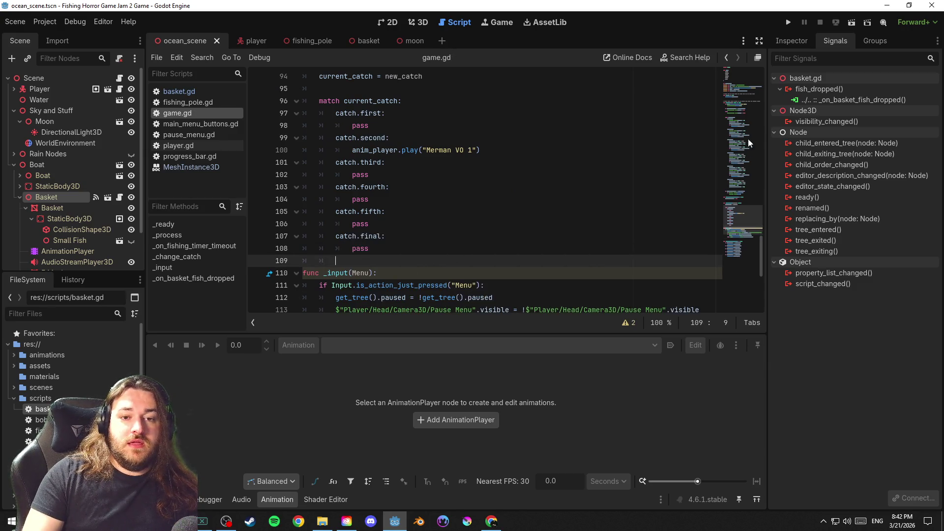
pyautogui.scroll(20, 748, 143)
pyautogui.click(366, 41)
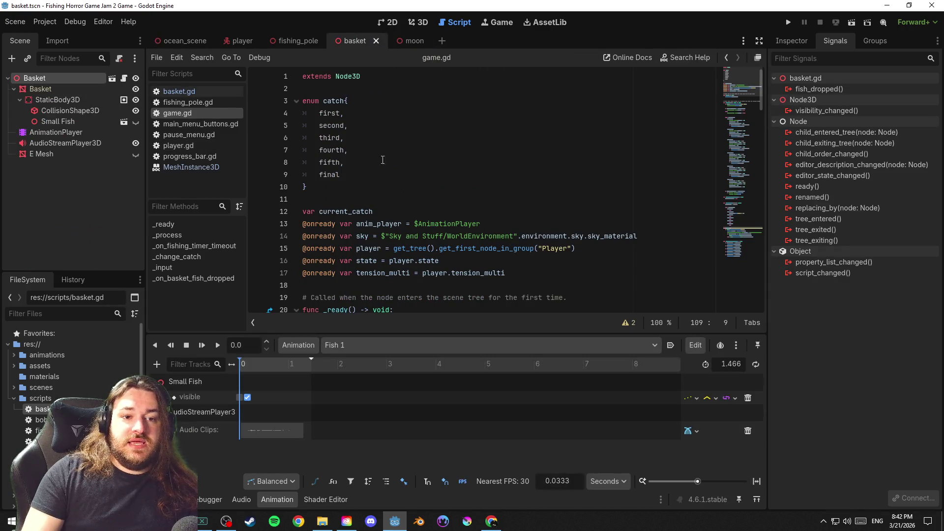
pyautogui.click(179, 91)
pyautogui.scroll(-3, 482, 230)
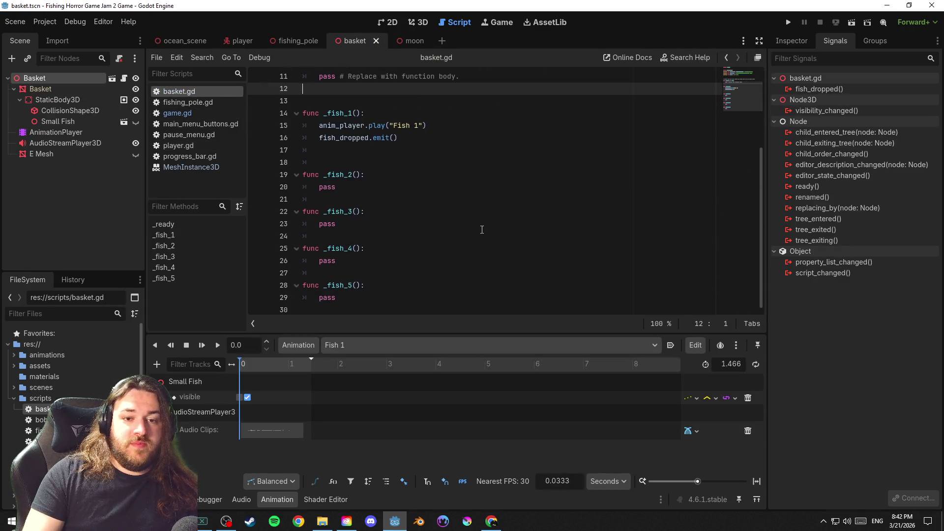
pyautogui.moveTo(313, 137); pyautogui.dragTo(408, 143)
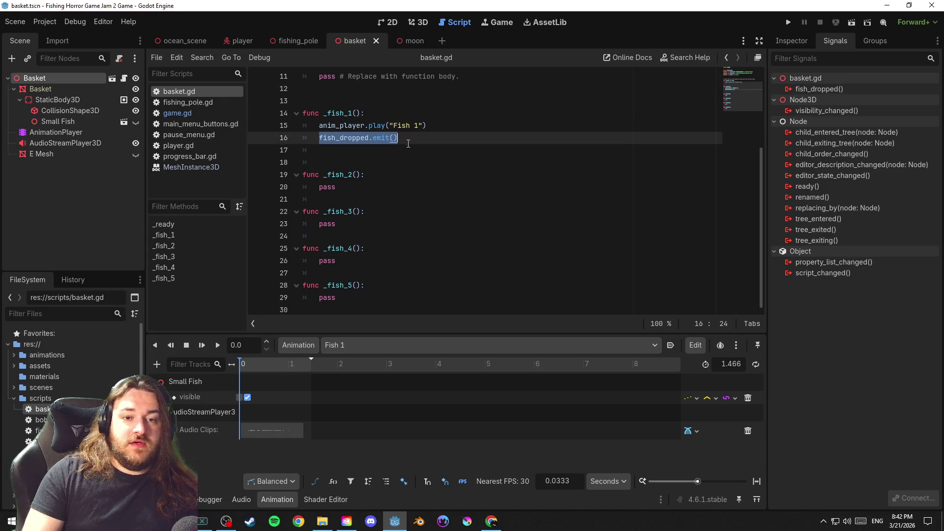
pyautogui.hotkey('ctrl', 'c')
# Replace pass in _fish_2 through _fish_5 with fish_dropped.emit() and save basket.gd
pyautogui.doubleClick(327, 186)
pyautogui.hotkey('ctrl', 'v')
pyautogui.click(336, 224)
pyautogui.doubleClick(330, 224)
pyautogui.hotkey('ctrl', 'v')
pyautogui.doubleClick(327, 261)
pyautogui.hotkey('ctrl', 'v')
pyautogui.doubleClick(327, 297)
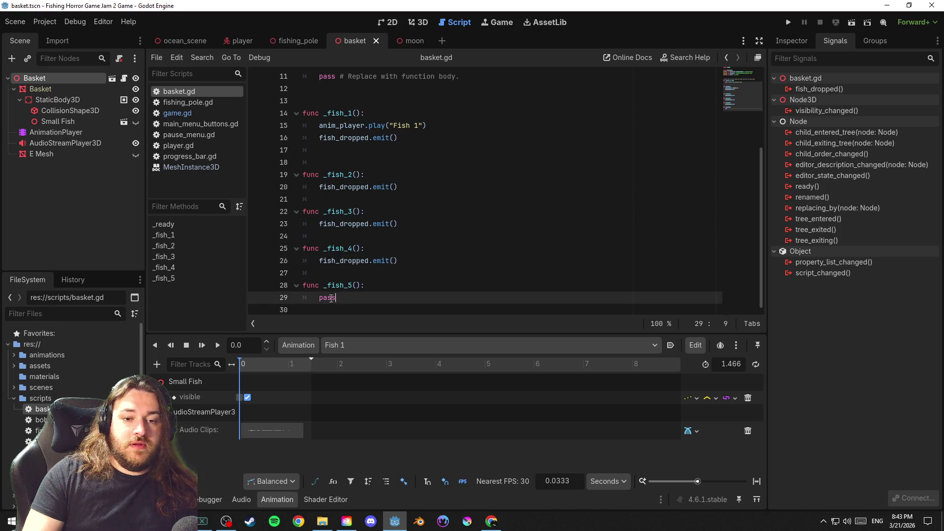
pyautogui.hotkey('ctrl', 'v')
pyautogui.click(391, 273)
pyautogui.hotkey('ctrl', 's')
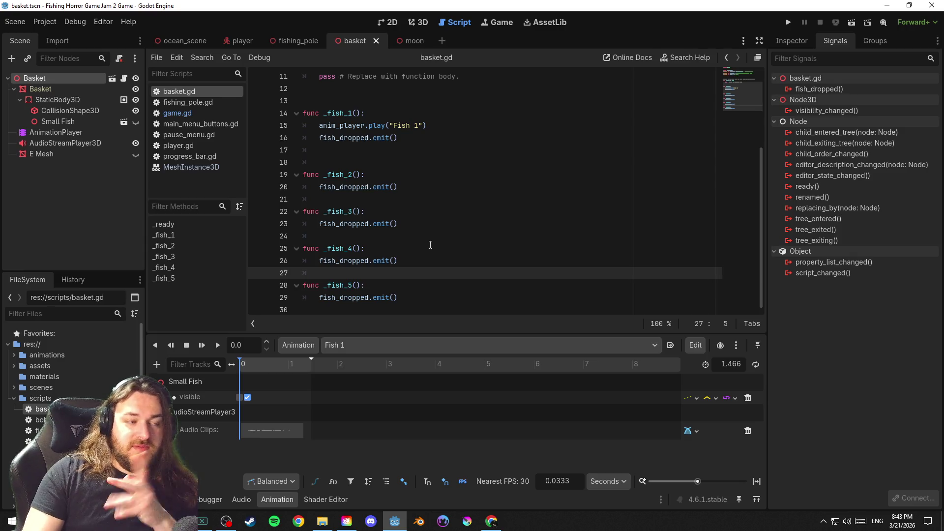
# Save the project, reopen ocean_scene and bring up fishing_pole.gd
pyautogui.hotkey('alt', 'Tab')
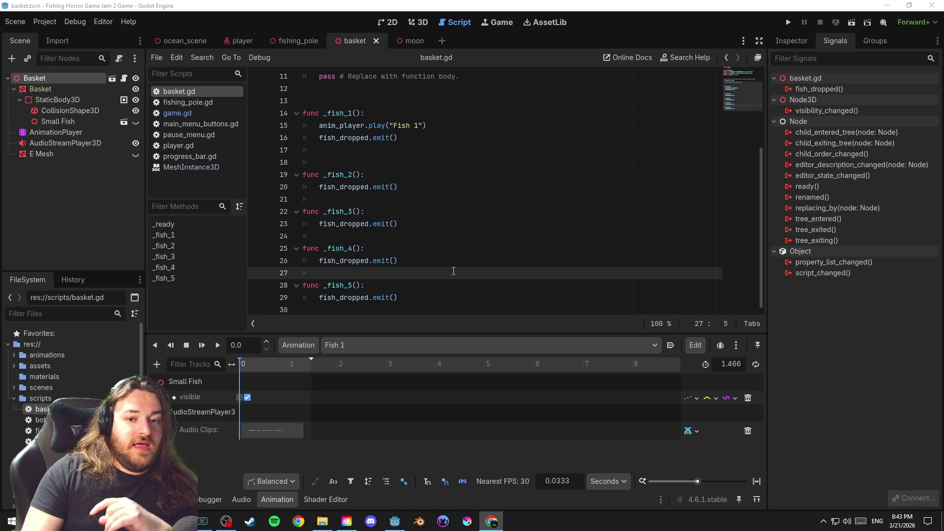
pyautogui.click(473, 272)
pyautogui.hotkey('ctrl', 's')
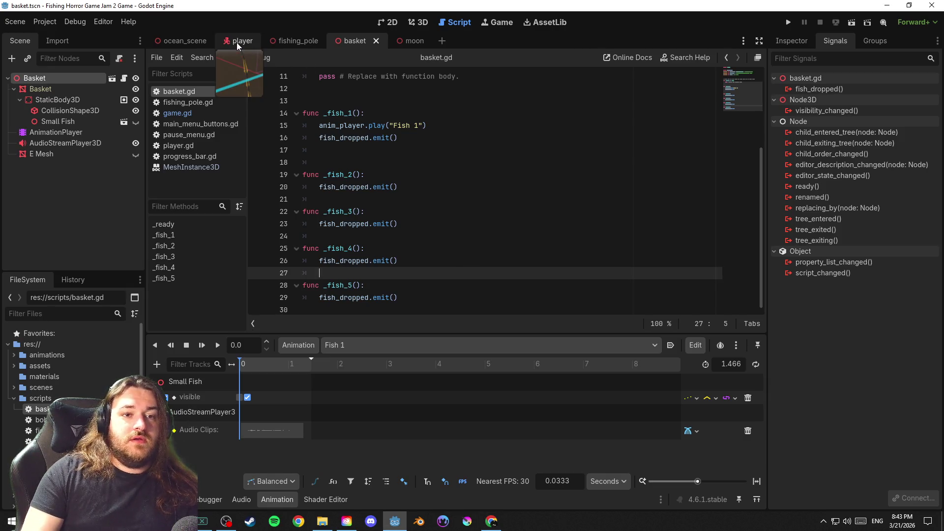
pyautogui.click(206, 41)
pyautogui.click(447, 166)
pyautogui.click(208, 103)
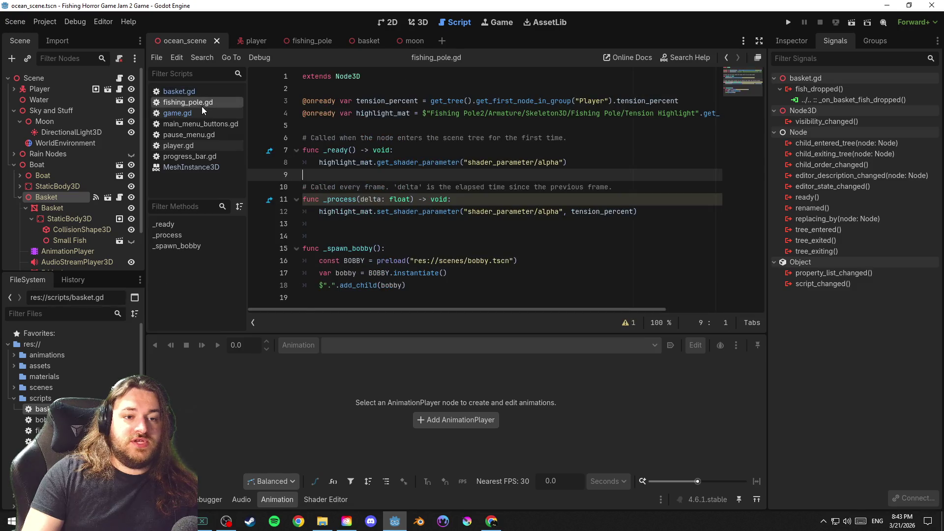
# In game.gd, delete the has_fish catch-advance check from the catch.first case
pyautogui.click(201, 112)
pyautogui.click(461, 199)
pyautogui.scroll(-9, 461, 202)
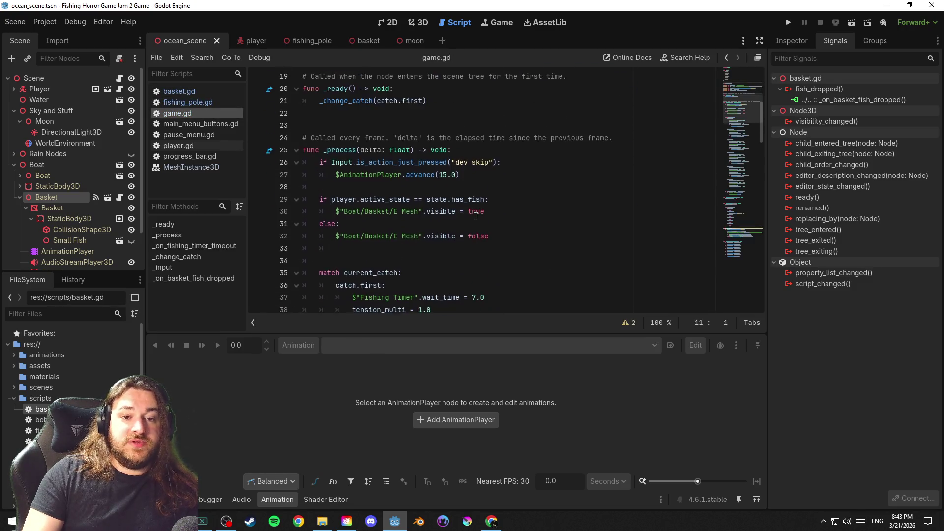
pyautogui.scroll(-1, 510, 207)
pyautogui.moveTo(487, 199); pyautogui.dragTo(297, 193)
pyautogui.press('BackSpace')
pyautogui.press('BackSpace')
# Delete the has_fish checks from the second and third catch cases and save
pyautogui.scroll(-3, 355, 188)
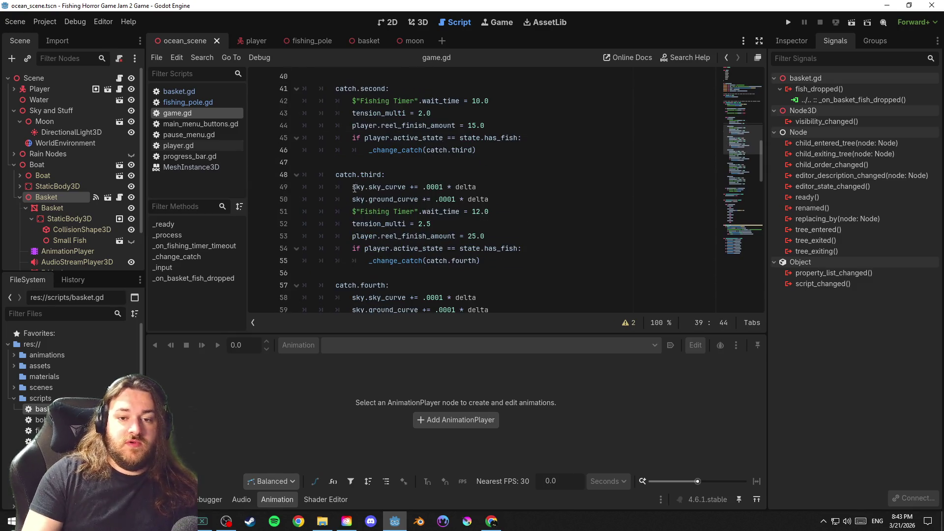
pyautogui.moveTo(487, 151); pyautogui.dragTo(279, 134)
pyautogui.press('BackSpace')
pyautogui.press('BackSpace')
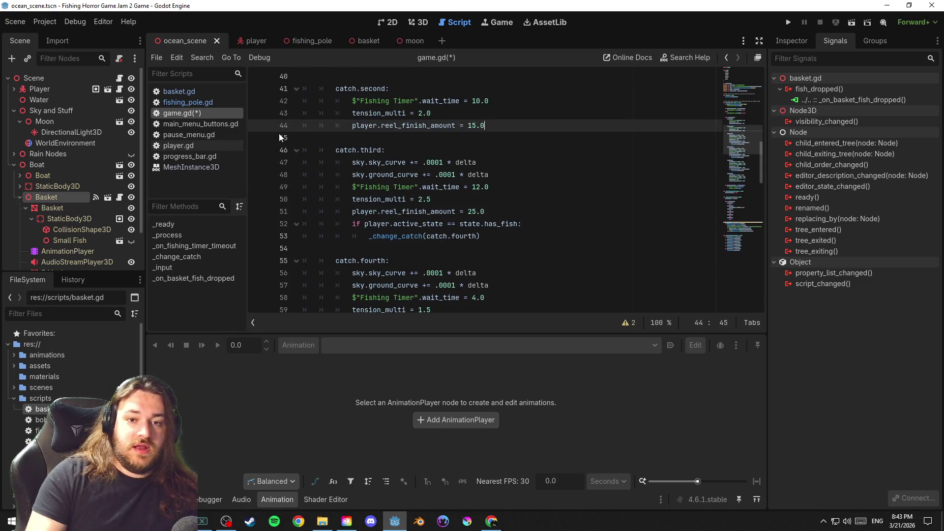
pyautogui.moveTo(489, 241); pyautogui.dragTo(246, 215)
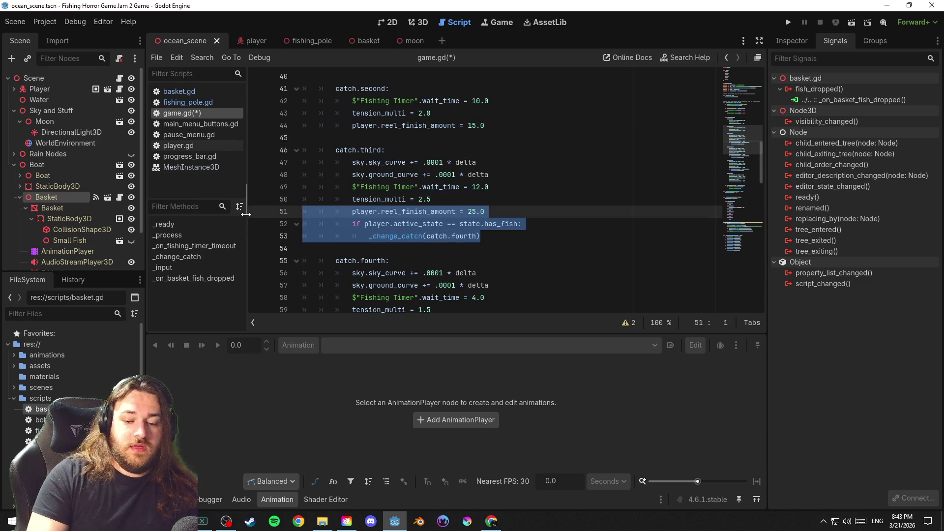
pyautogui.click(492, 243)
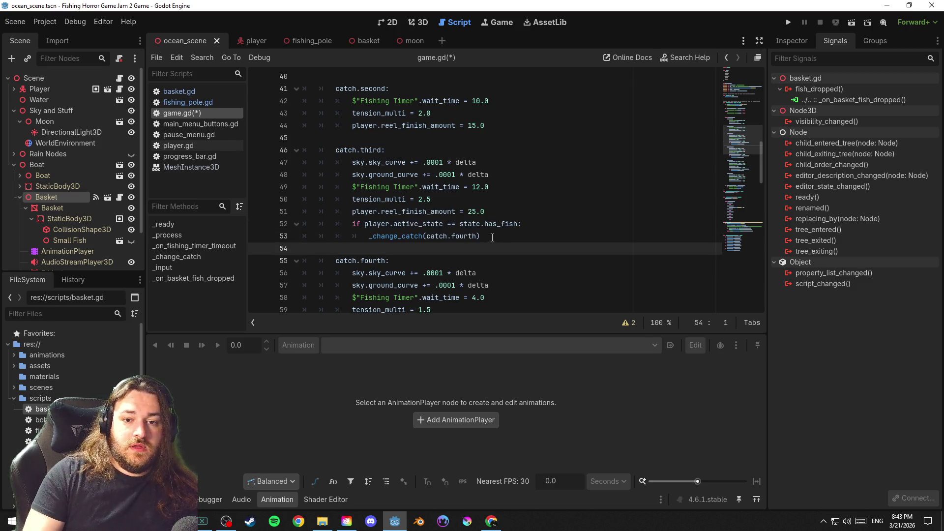
pyautogui.moveTo(492, 238); pyautogui.dragTo(249, 226)
pyautogui.press('BackSpace')
pyautogui.press('BackSpace')
pyautogui.hotkey('ctrl', 's')
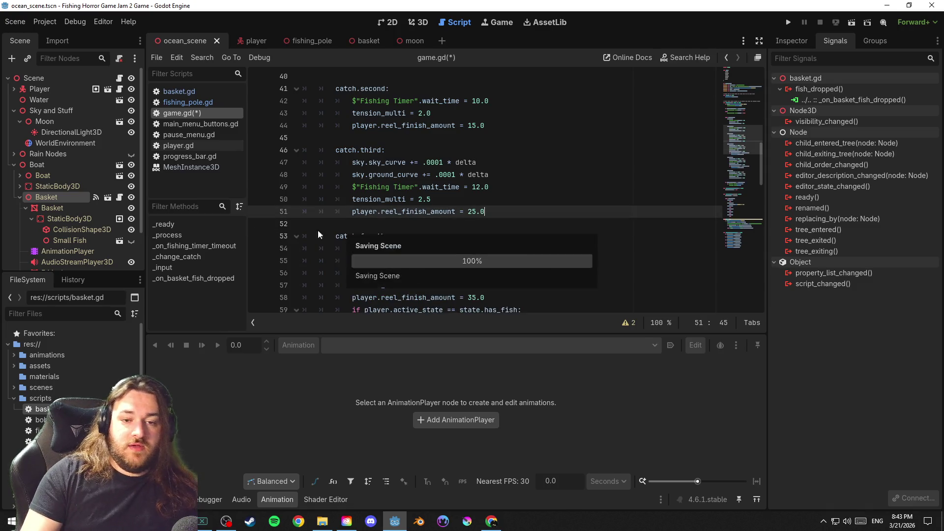
# Delete the has_fish checks from the catch.fourth and catch.fifth cases
pyautogui.scroll(-4, 459, 230)
pyautogui.moveTo(488, 175); pyautogui.dragTo(289, 159)
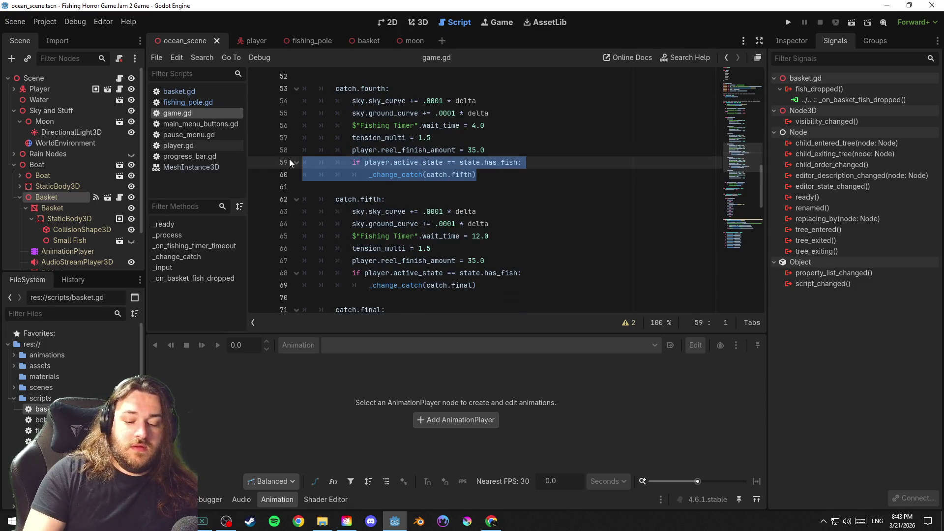
pyautogui.press('BackSpace')
pyautogui.moveTo(476, 261); pyautogui.dragTo(294, 250)
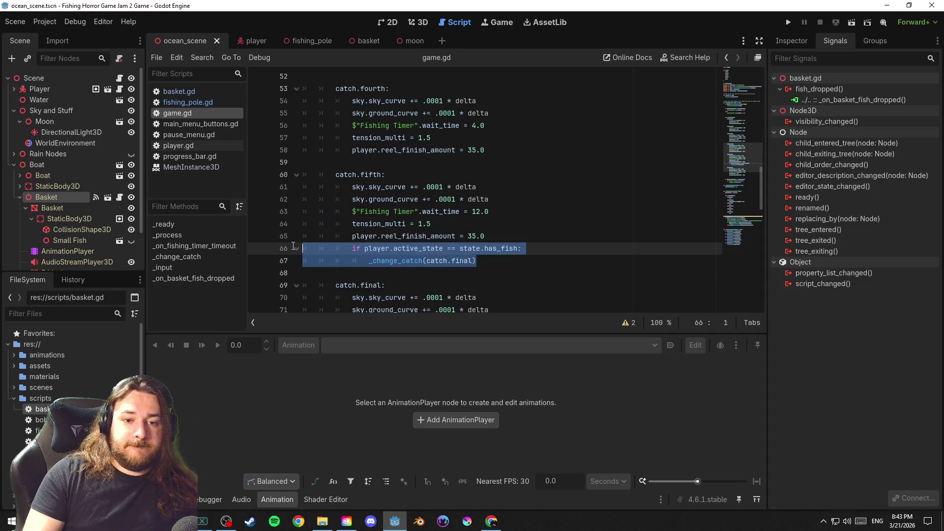
pyautogui.press('BackSpace')
# Review the remaining match cases through catch.final and save game.gd
pyautogui.scroll(-4, 569, 212)
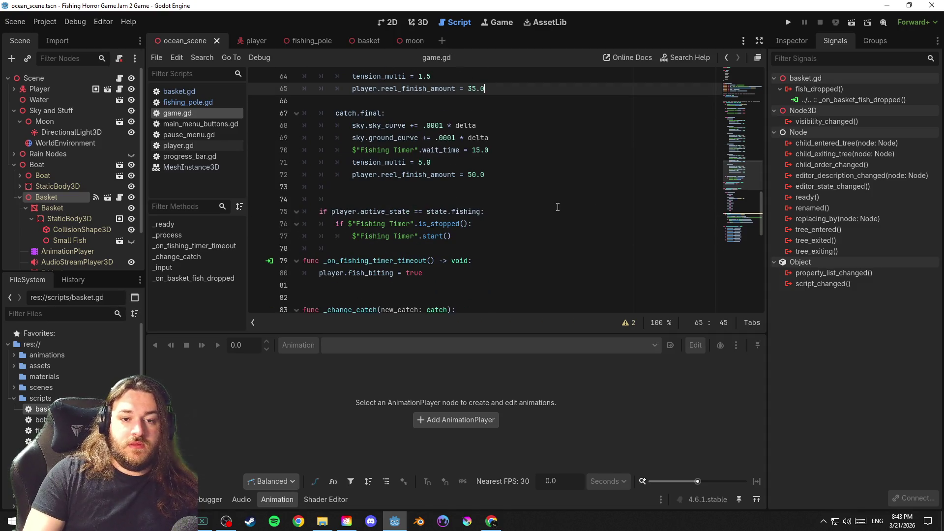
pyautogui.click(561, 186)
pyautogui.scroll(-4, 584, 202)
pyautogui.scroll(3, 590, 199)
pyautogui.scroll(3, 590, 199)
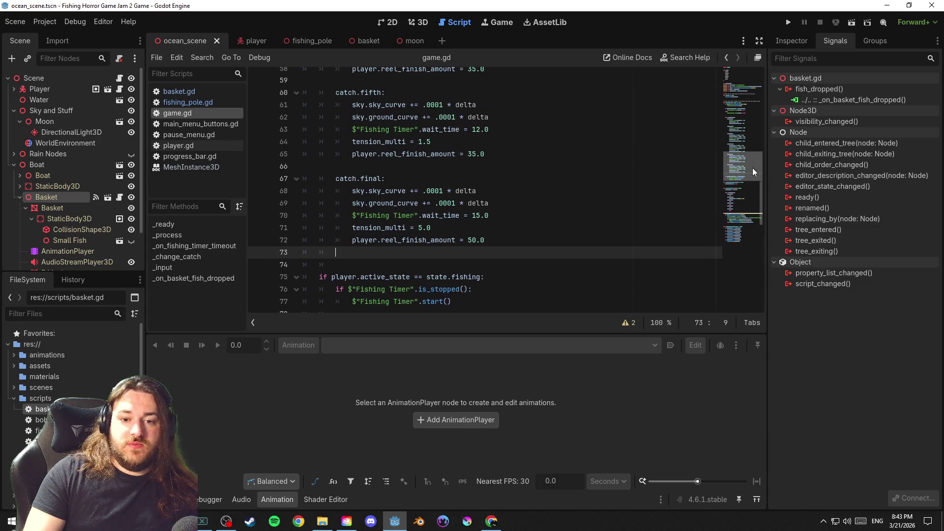
pyautogui.scroll(2, 754, 169)
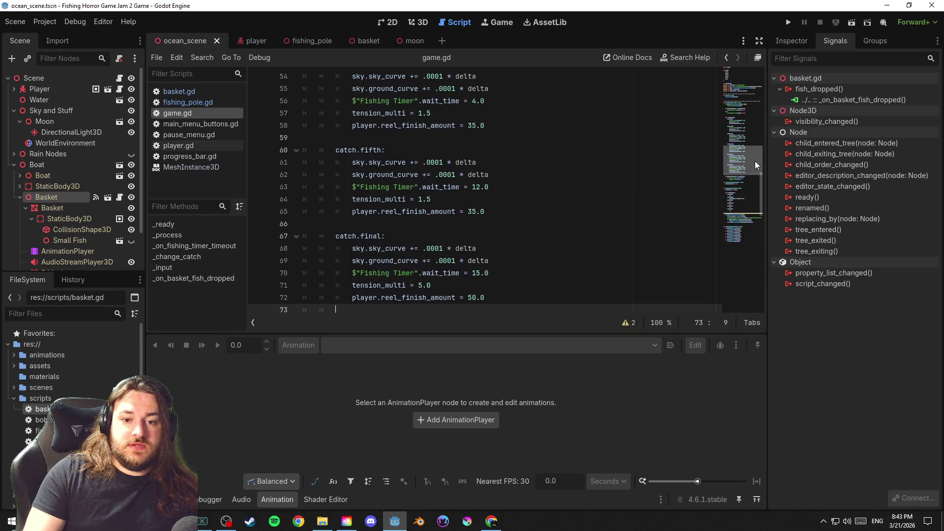
pyautogui.click(419, 225)
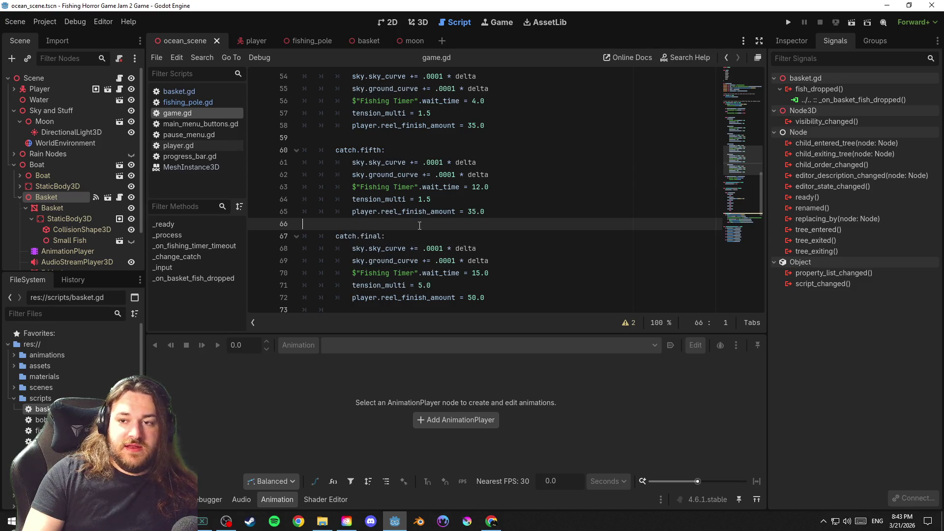
pyautogui.click(797, 42)
pyautogui.hotkey('ctrl', 's')
# Adjust a selection in game.gd and leave the caret on empty line 45
pyautogui.scroll(6, 751, 137)
pyautogui.moveTo(752, 128); pyautogui.dragTo(752, 125)
pyautogui.moveTo(502, 240); pyautogui.dragTo(288, 229)
pyautogui.click(484, 207)
pyautogui.scroll(5, 536, 196)
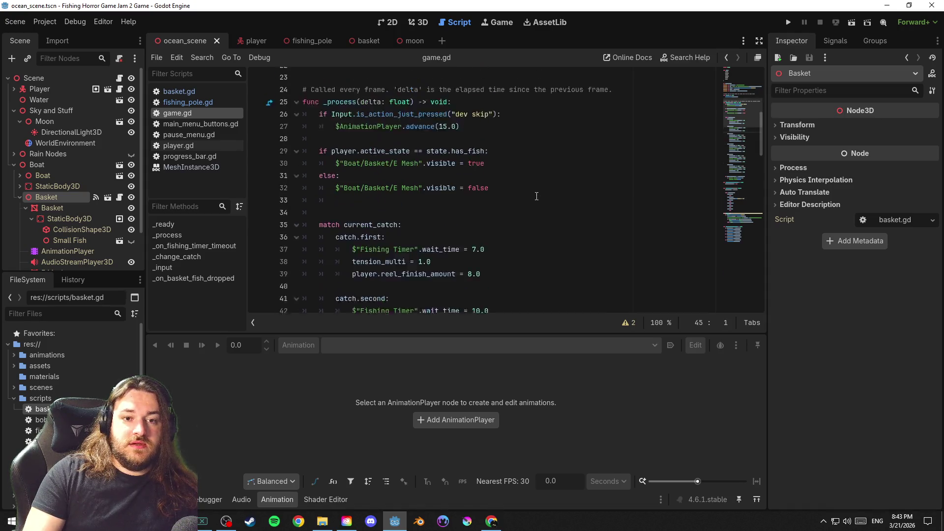
# Add print(current_catch) on an empty line in _process and save game.gd
pyautogui.click(401, 241)
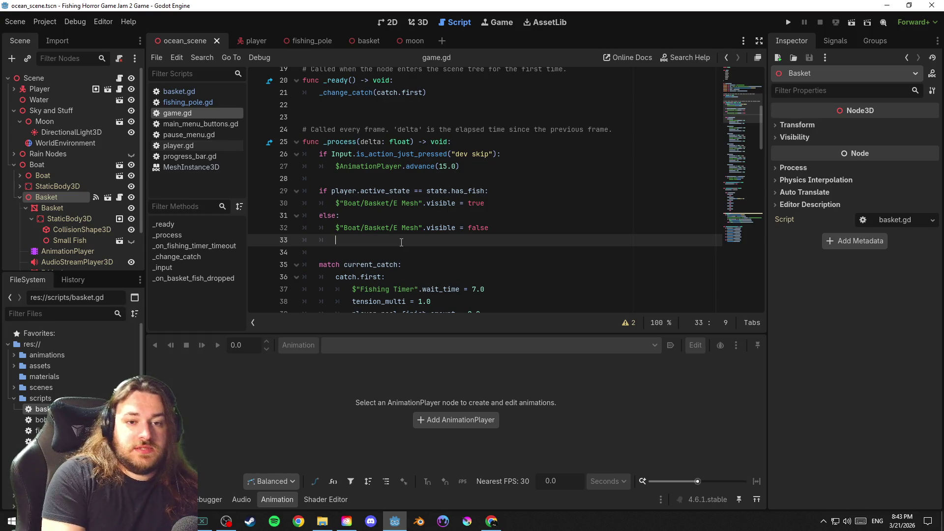
pyautogui.write('print(')
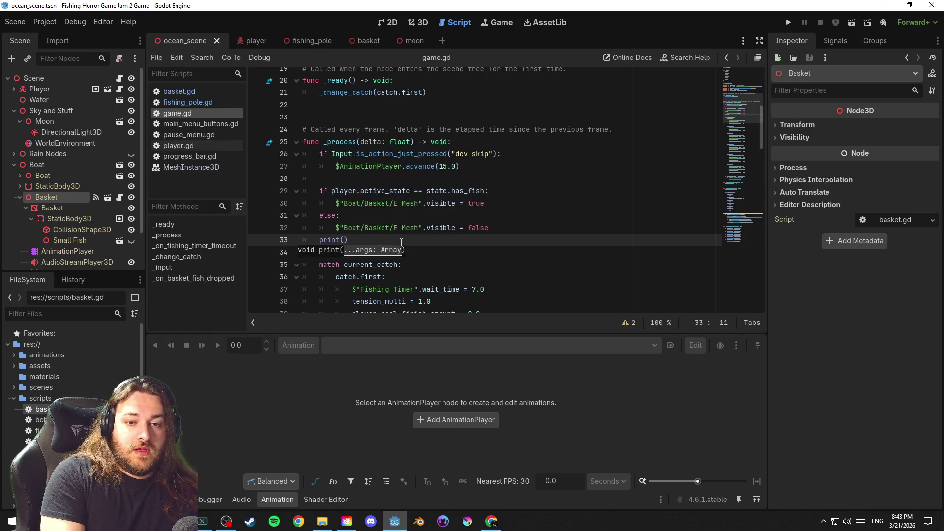
pyautogui.write('curr')
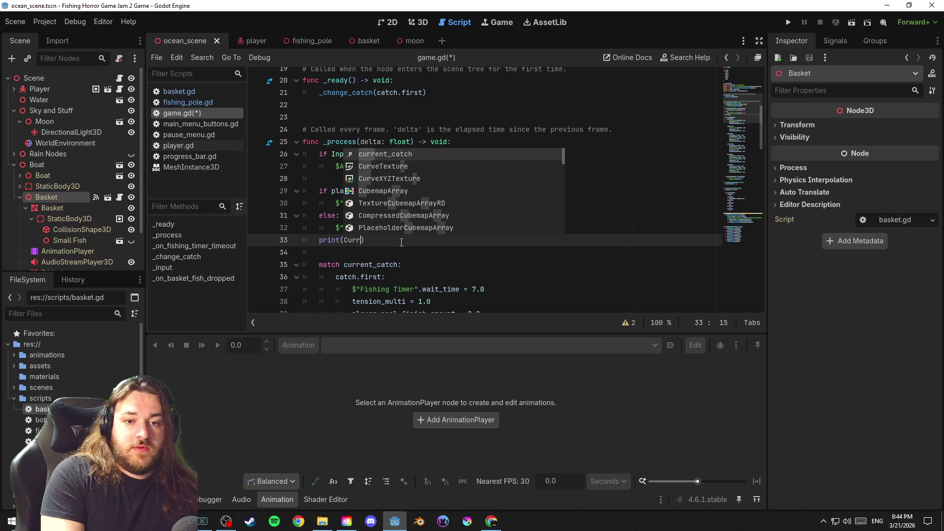
pyautogui.press('Return')
pyautogui.hotkey('ctrl', 's')
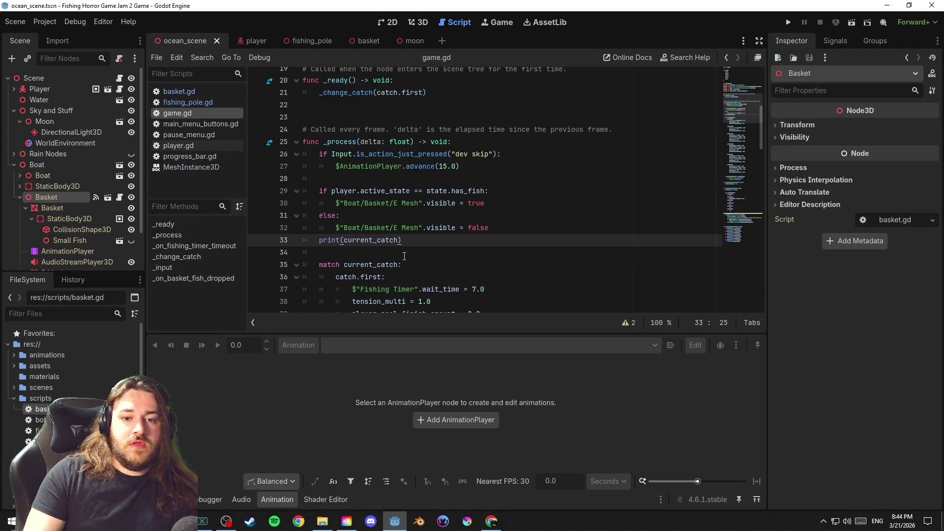
# Move the print(current_catch) line just below the dev skip block, save, and run the project
pyautogui.tripleClick(373, 241)
pyautogui.rightClick(346, 242)
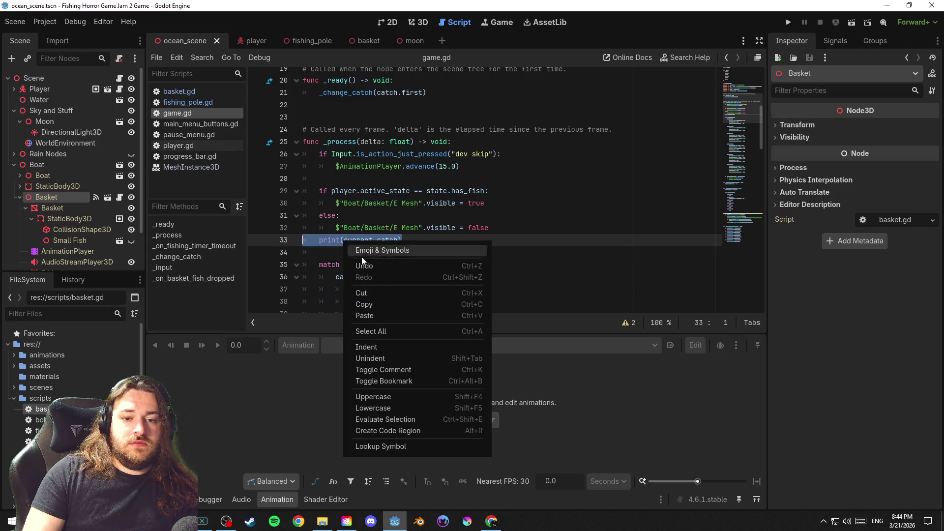
pyautogui.click(385, 293)
pyautogui.press('BackSpace')
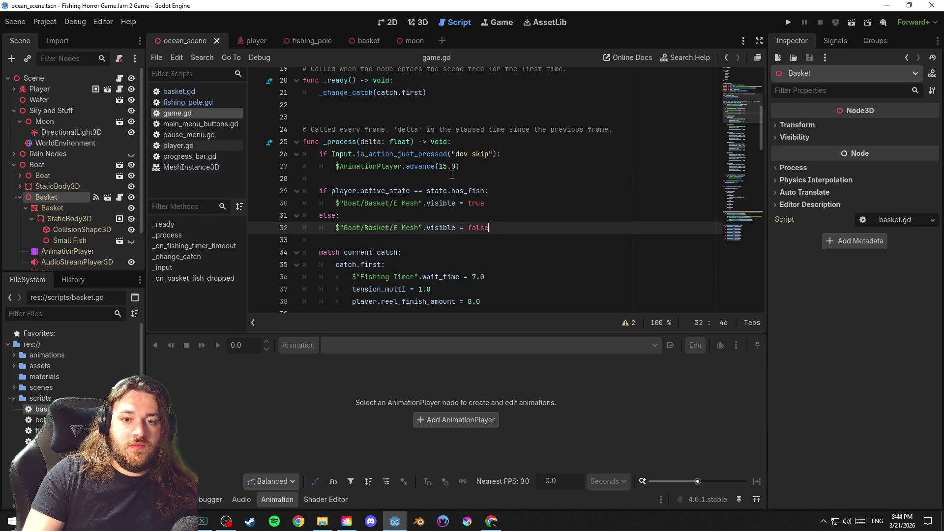
pyautogui.click(452, 168)
pyautogui.press('Return')
pyautogui.press('Return')
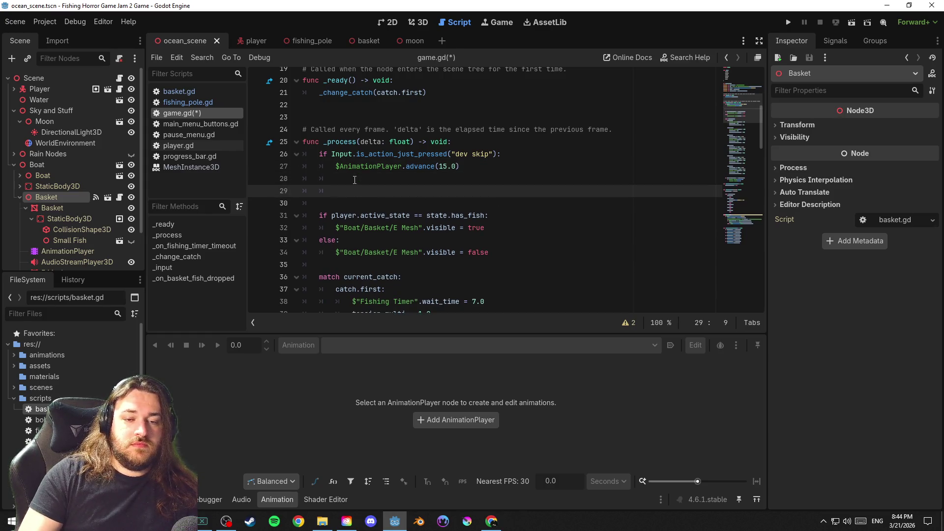
pyautogui.moveTo(342, 191); pyautogui.dragTo(260, 192)
pyautogui.hotkey('ctrl', 'v')
pyautogui.hotkey('ctrl', 's')
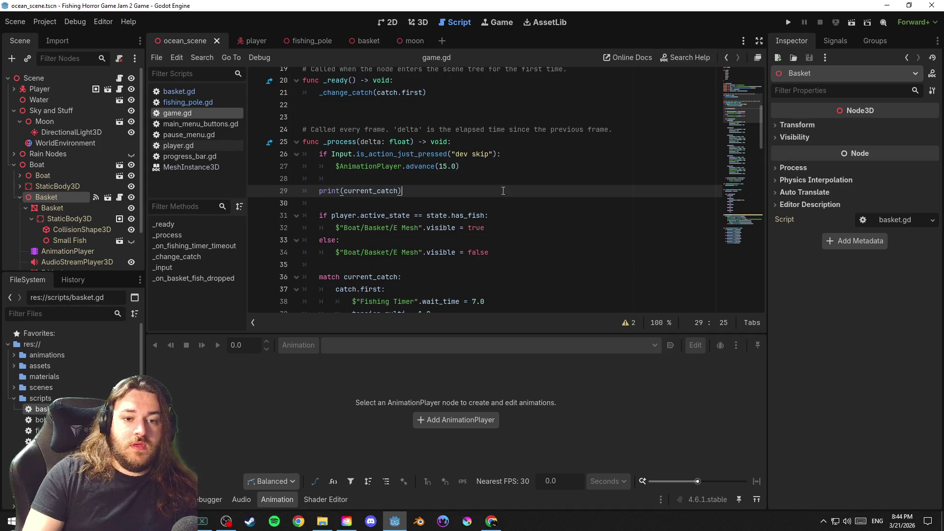
pyautogui.click(790, 21)
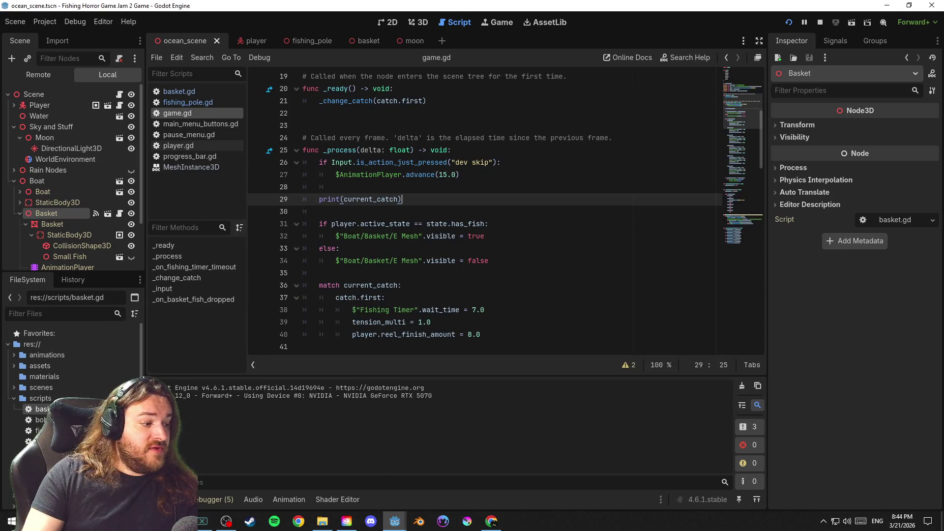
# Bring up and maximize the game window, turn to the basket, and drop the fish with E
pyautogui.click(488, 270)
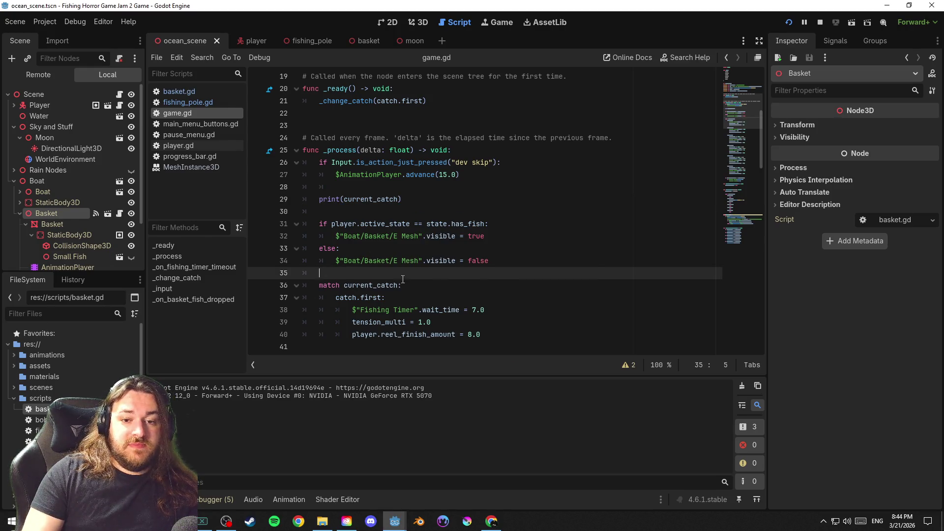
pyautogui.moveTo(395, 519)
pyautogui.click(454, 491)
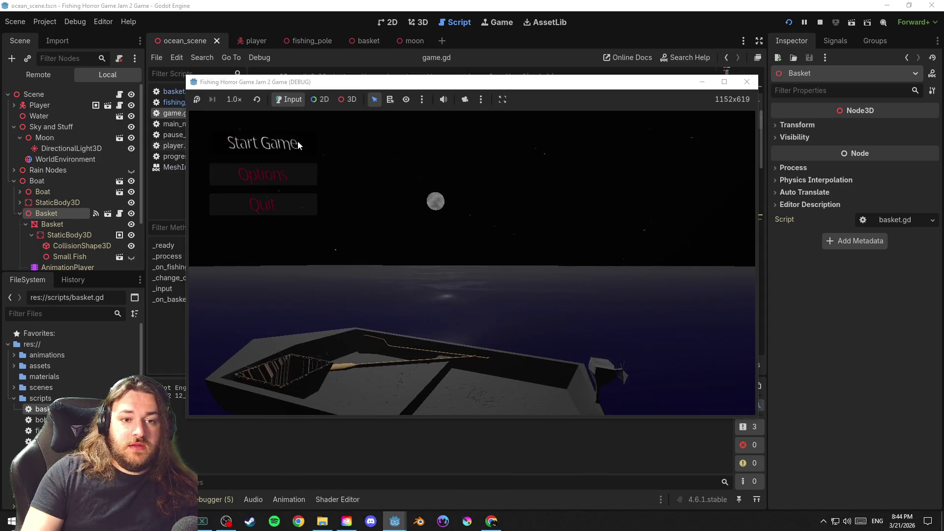
pyautogui.click(724, 81)
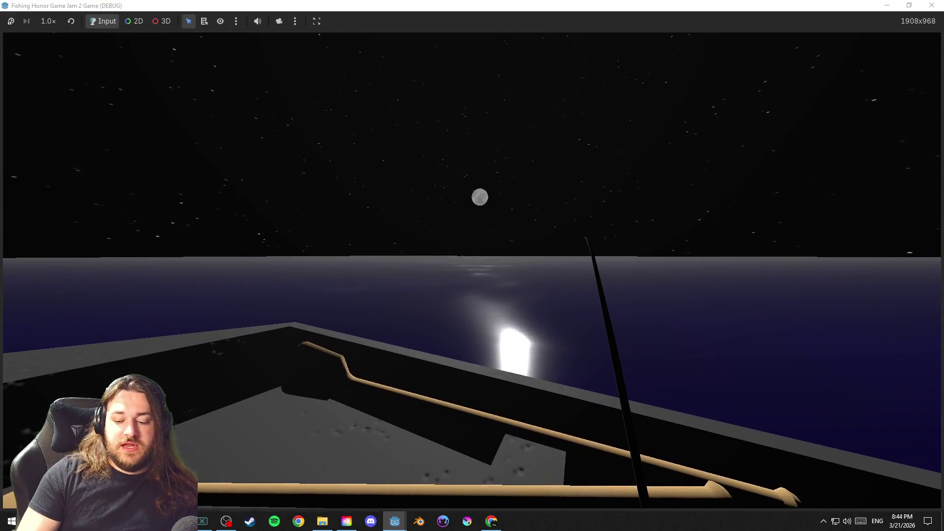
pyautogui.press('a')
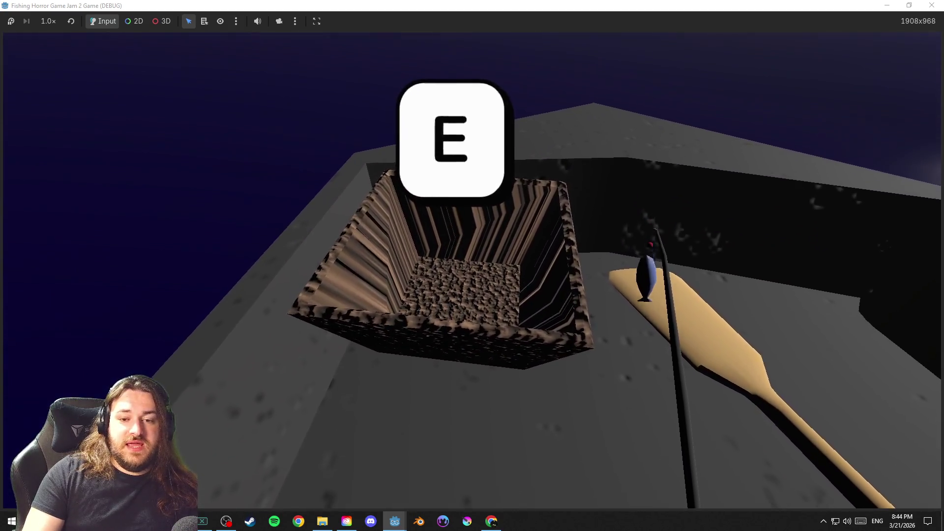
pyautogui.press('e')
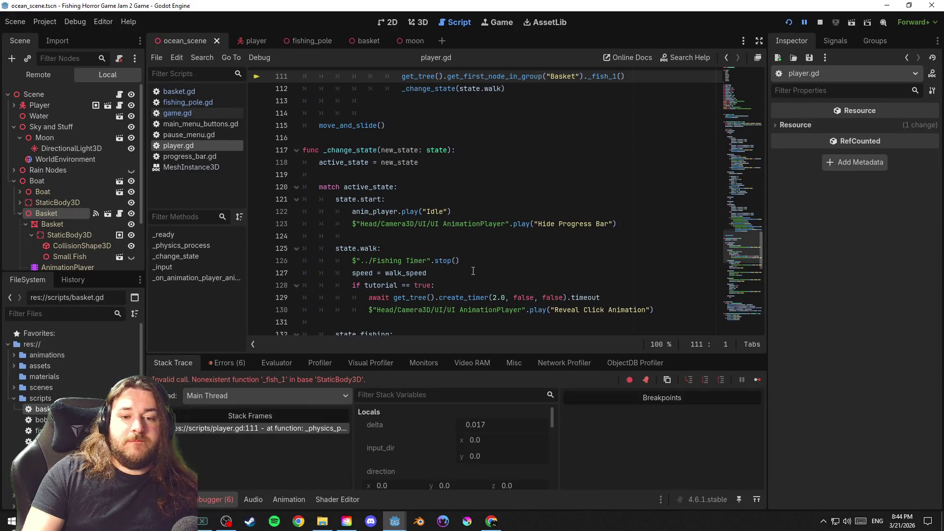
# Save the current scene from the Scene menu
pyautogui.scroll(3, 489, 263)
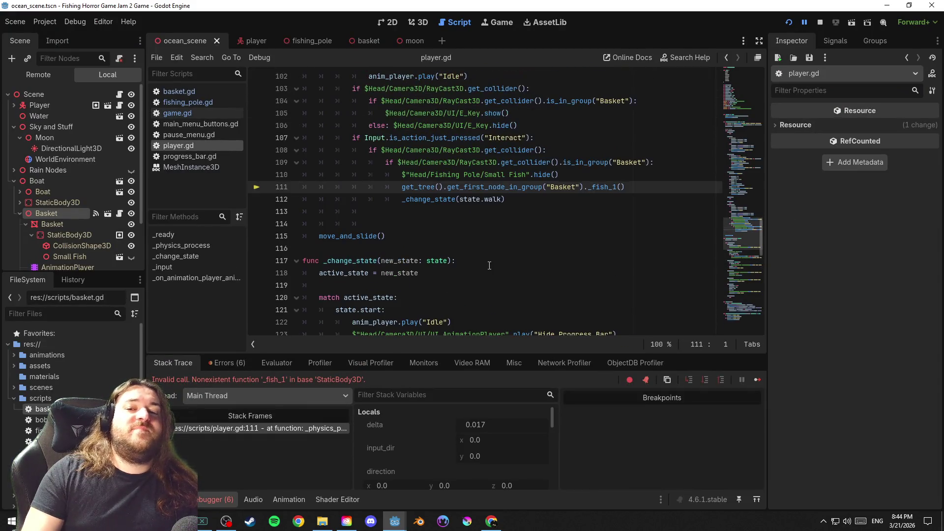
pyautogui.click(452, 219)
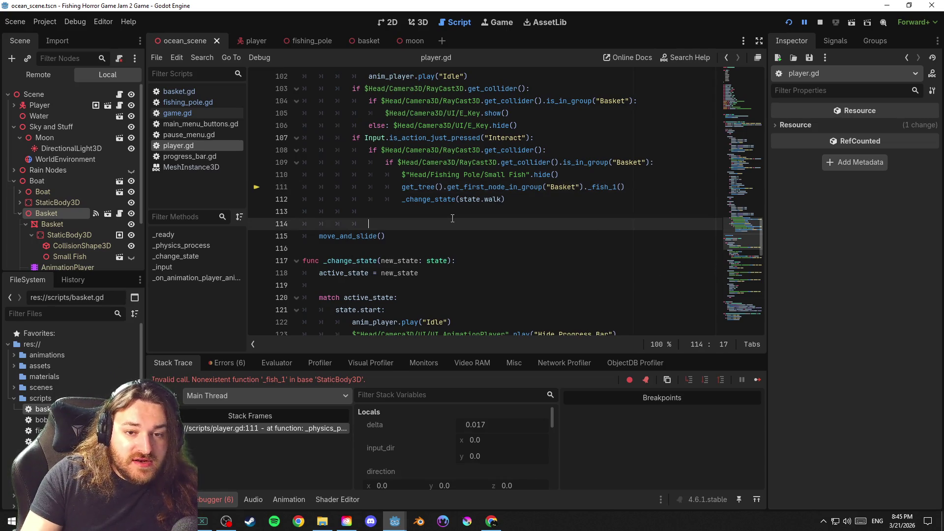
pyautogui.click(558, 205)
pyautogui.hotkey('ctrl', 's')
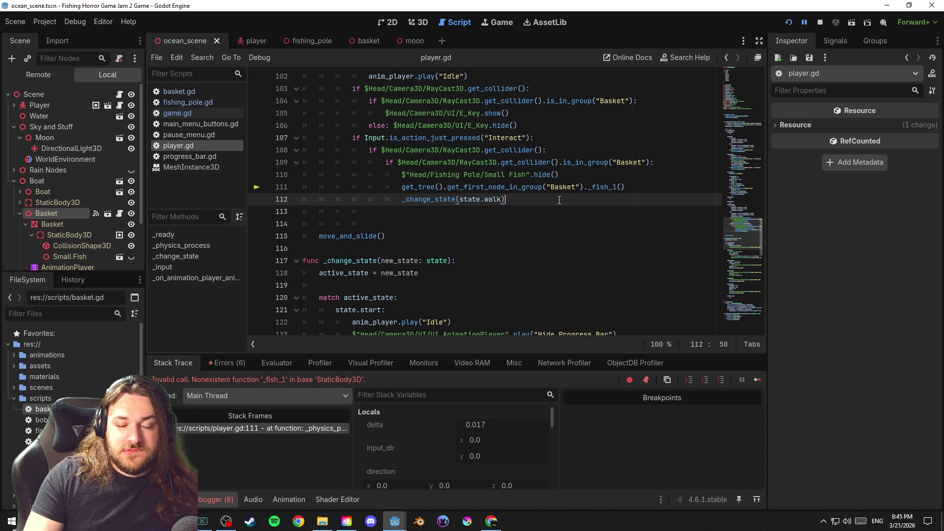
pyautogui.scroll(1, 612, 233)
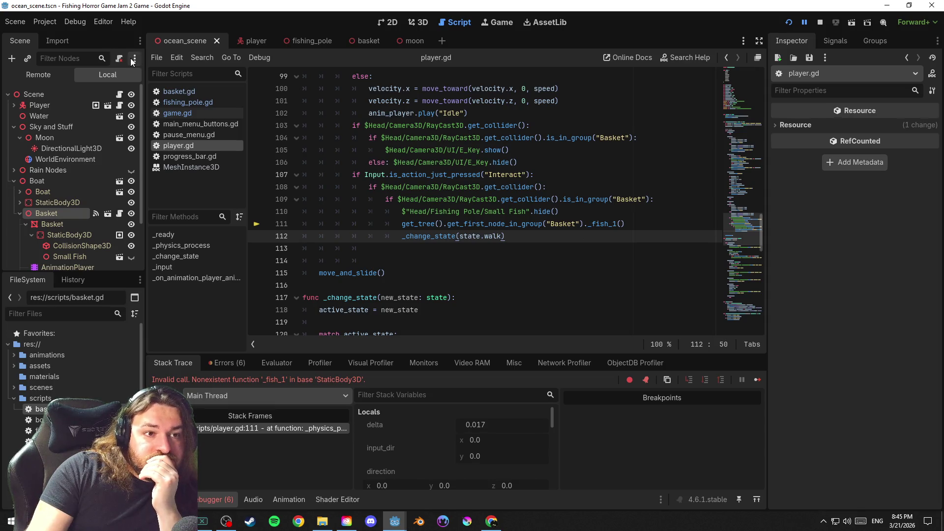
pyautogui.click(15, 22)
pyautogui.click(69, 104)
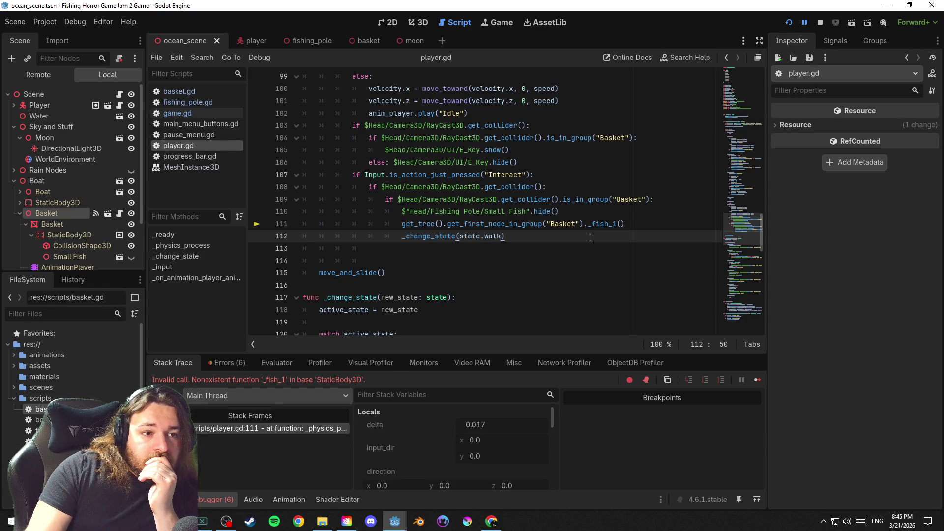
# Add the Basket node to the Basket group and save the basket scene
pyautogui.click(385, 38)
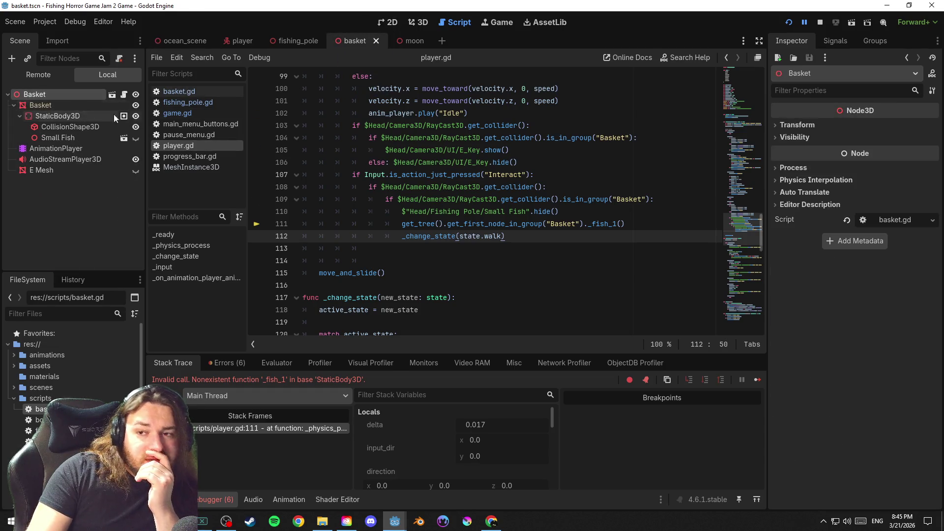
pyautogui.click(874, 40)
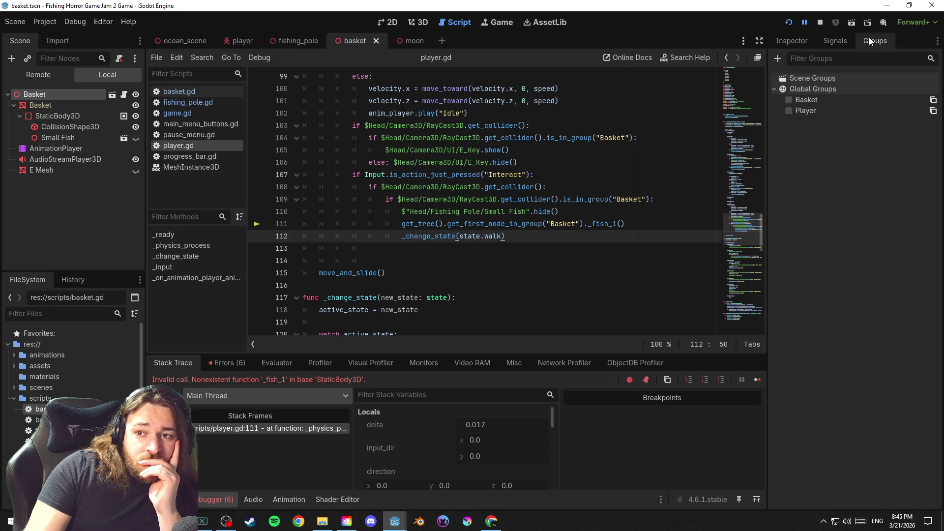
pyautogui.click(789, 99)
pyautogui.click(791, 40)
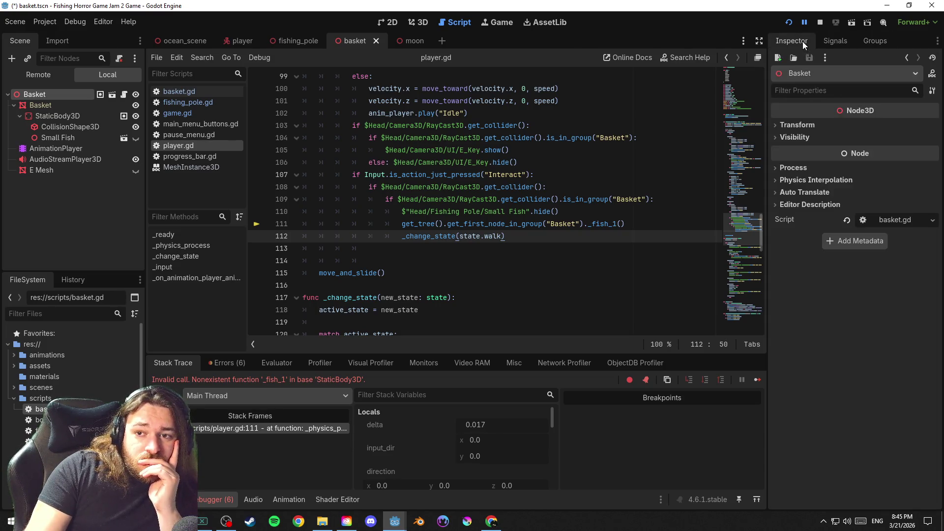
pyautogui.hotkey('ctrl', 's')
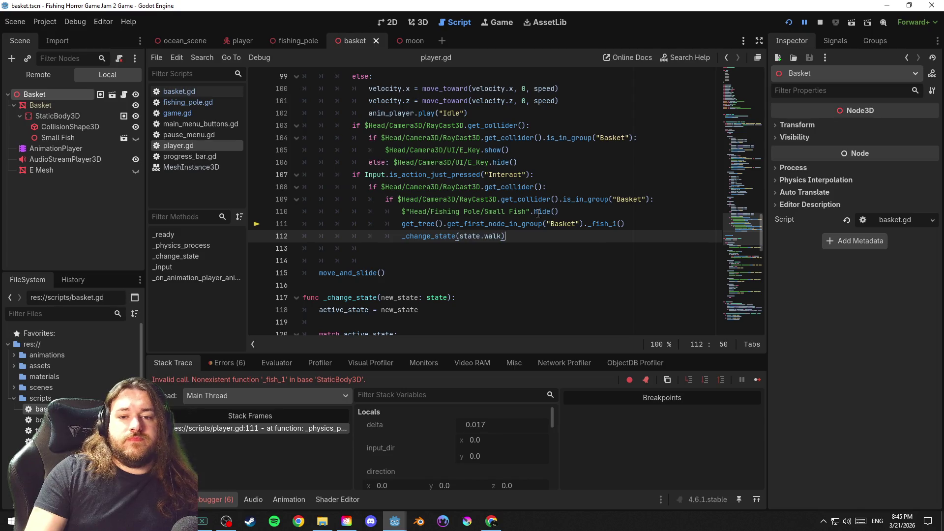
# Select get_collider() on line 108 and bring up Help > Search Help
pyautogui.click(530, 199)
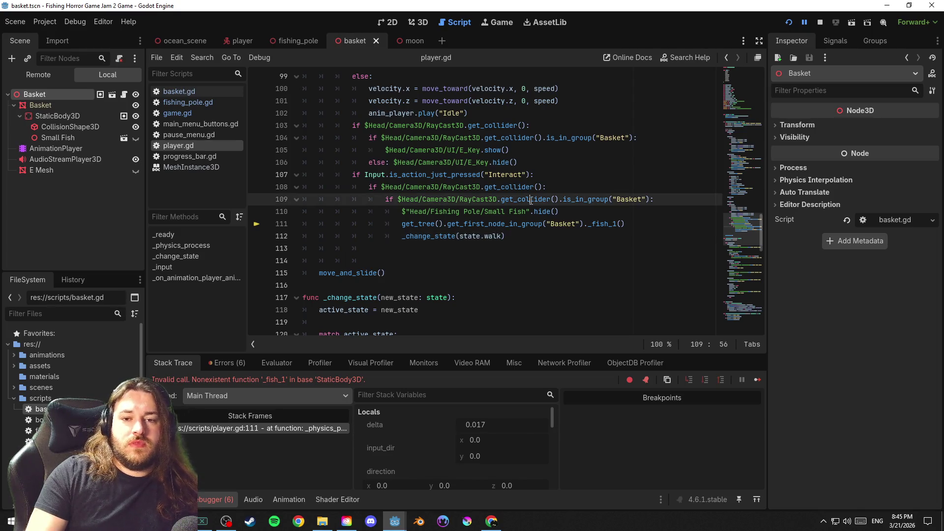
pyautogui.click(513, 187)
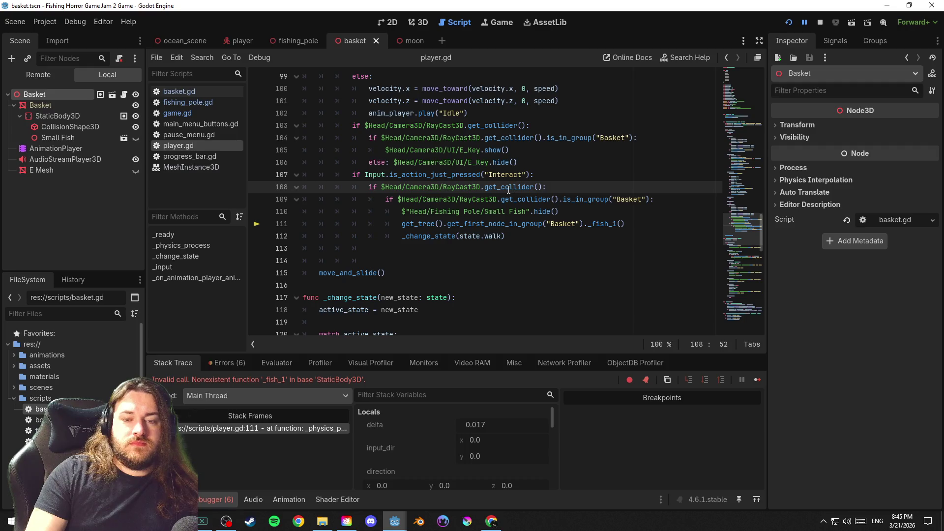
pyautogui.moveTo(489, 187); pyautogui.dragTo(546, 187)
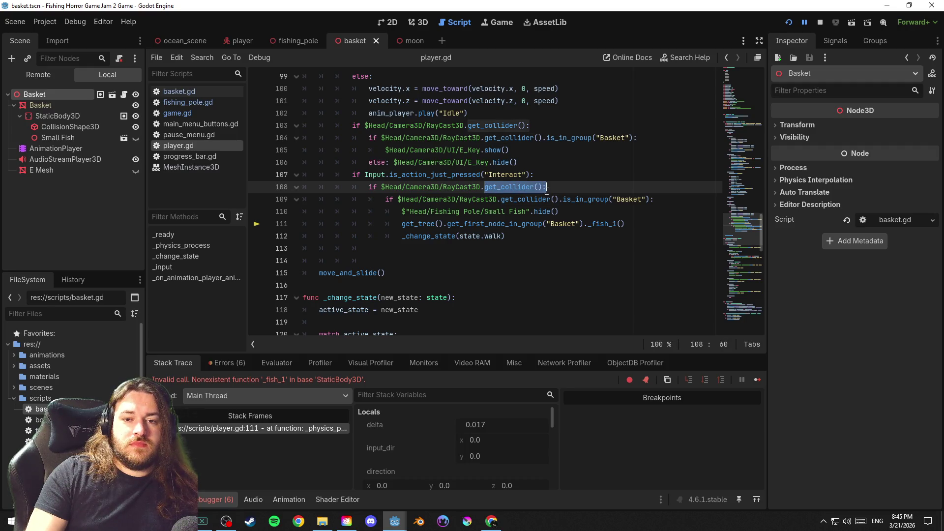
pyautogui.rightClick(530, 190)
pyautogui.click(517, 187)
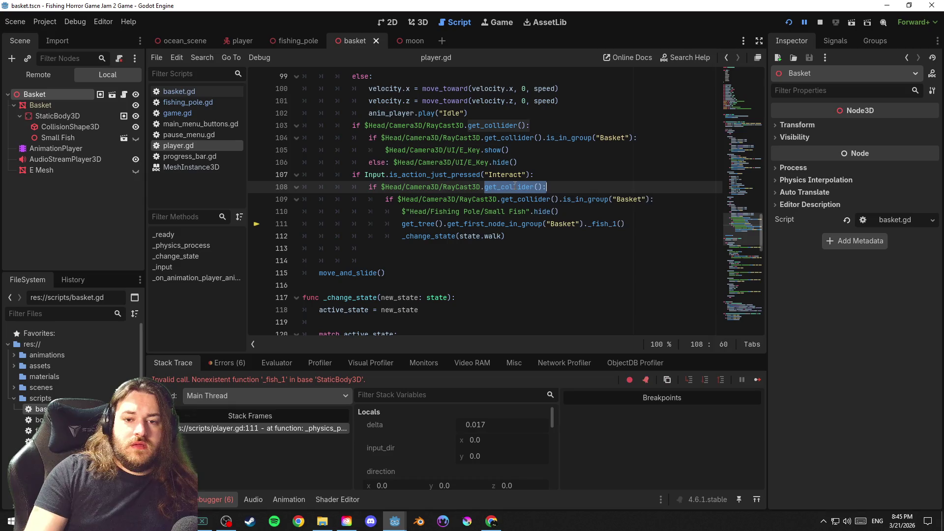
pyautogui.click(99, 23)
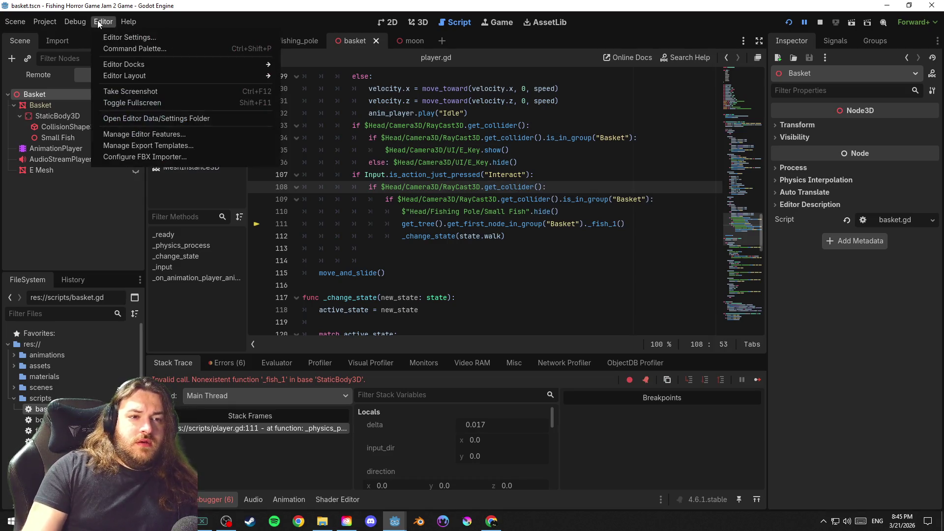
pyautogui.click(166, 52)
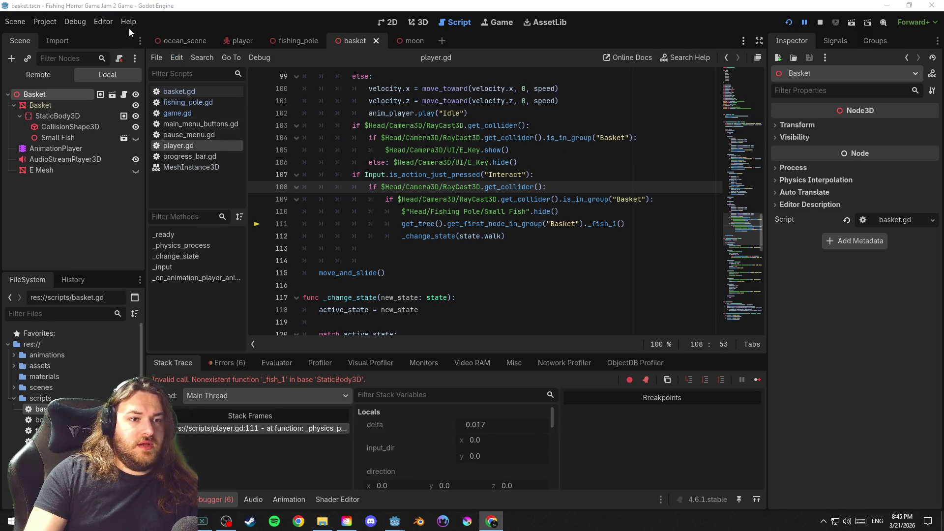
pyautogui.click(129, 22)
pyautogui.click(159, 37)
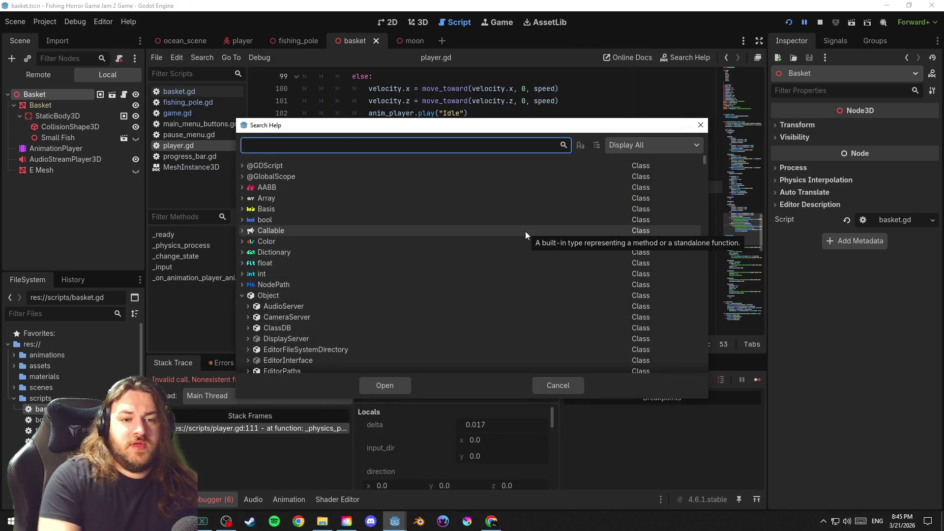
# Look up RayCast3D's get_collider() docs, then close the RayCast3D and MeshInstance3D doc pages
pyautogui.write('get_col')
pyautogui.write('lider')
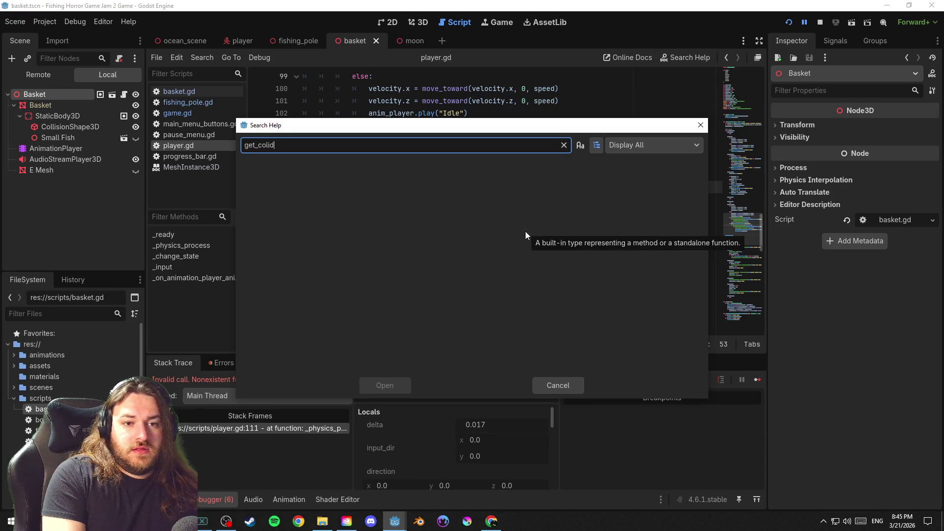
pyautogui.write('(')
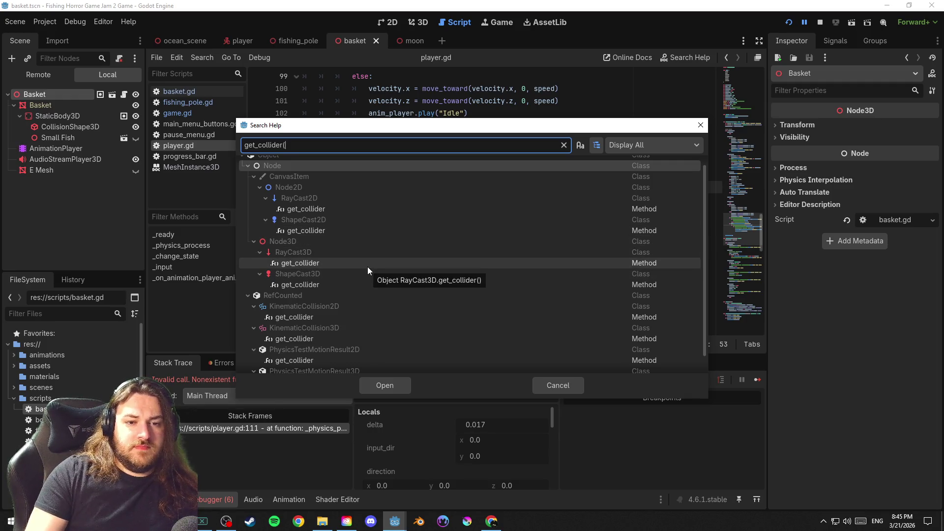
pyautogui.doubleClick(344, 261)
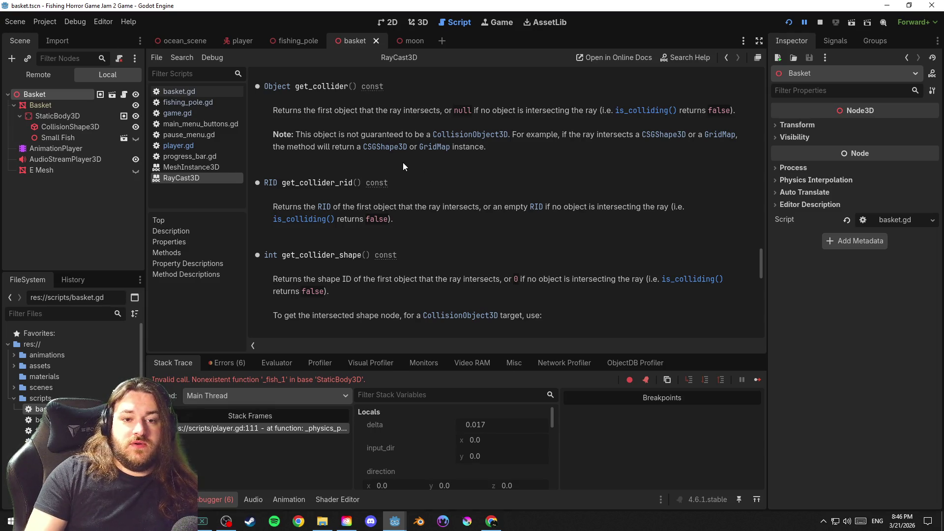
pyautogui.rightClick(194, 177)
pyautogui.click(217, 189)
pyautogui.rightClick(196, 168)
pyautogui.click(211, 177)
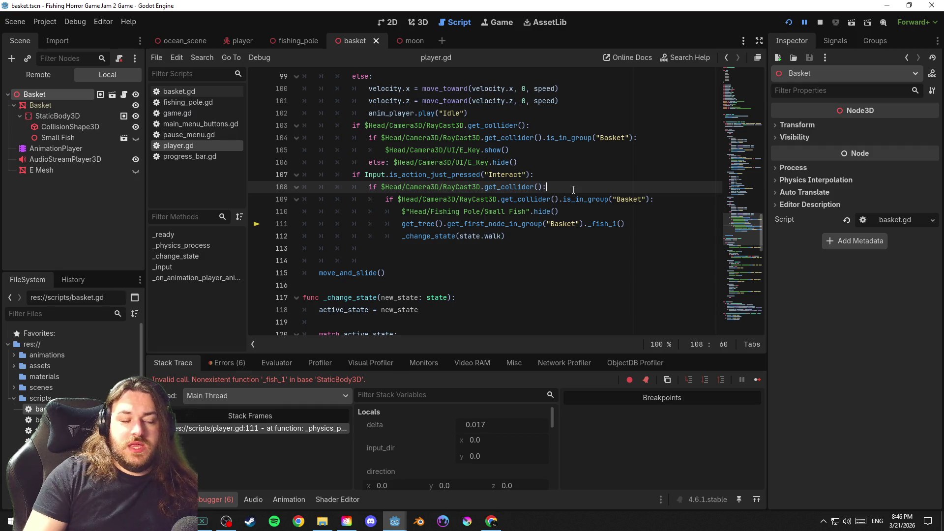
# Stop the running game, select the basket's StaticBody3D and view its Signals
pyautogui.press('F5')
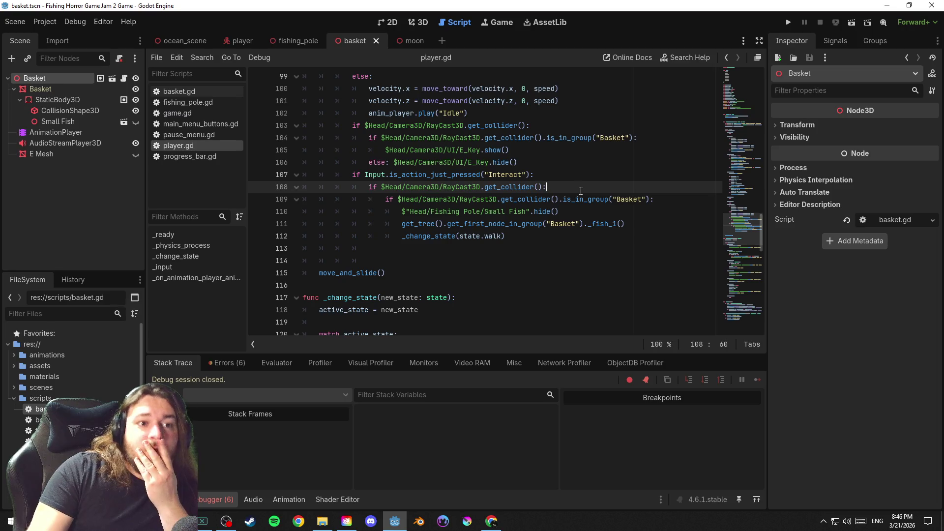
pyautogui.click(56, 99)
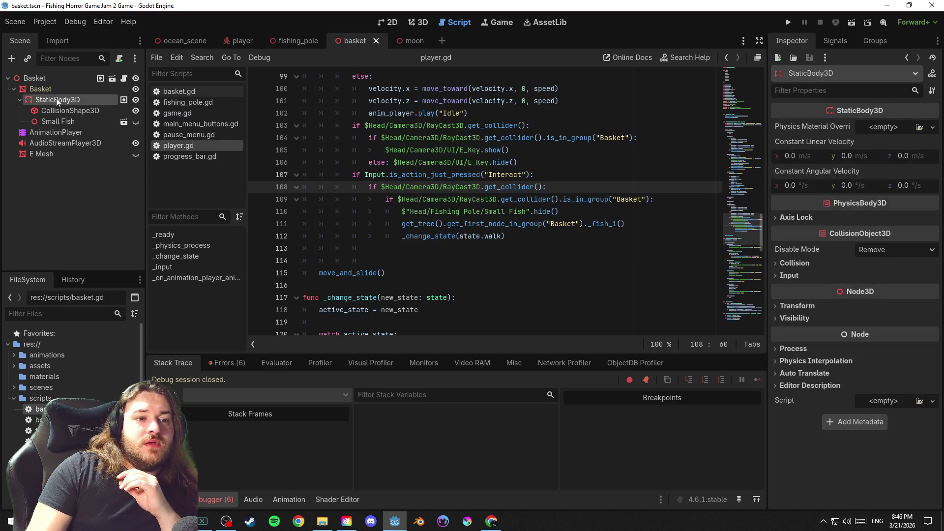
pyautogui.click(841, 41)
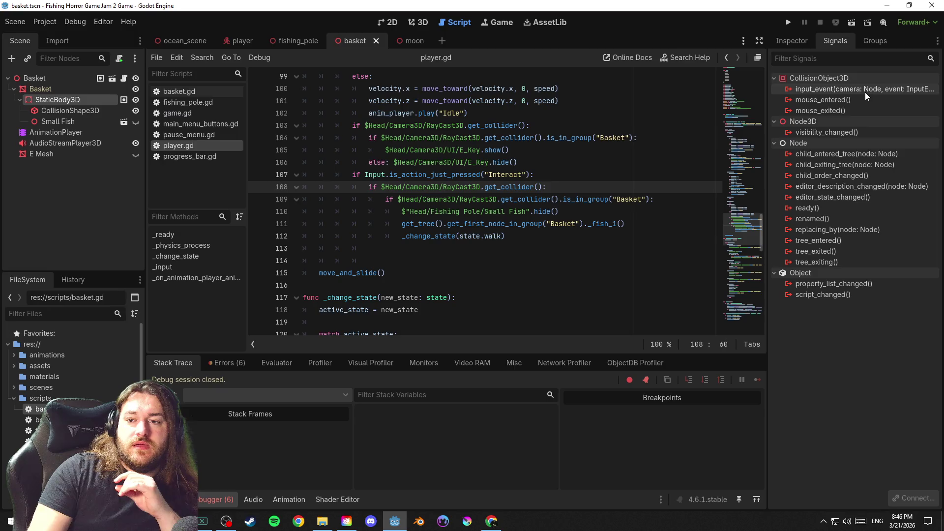
pyautogui.moveTo(865, 93)
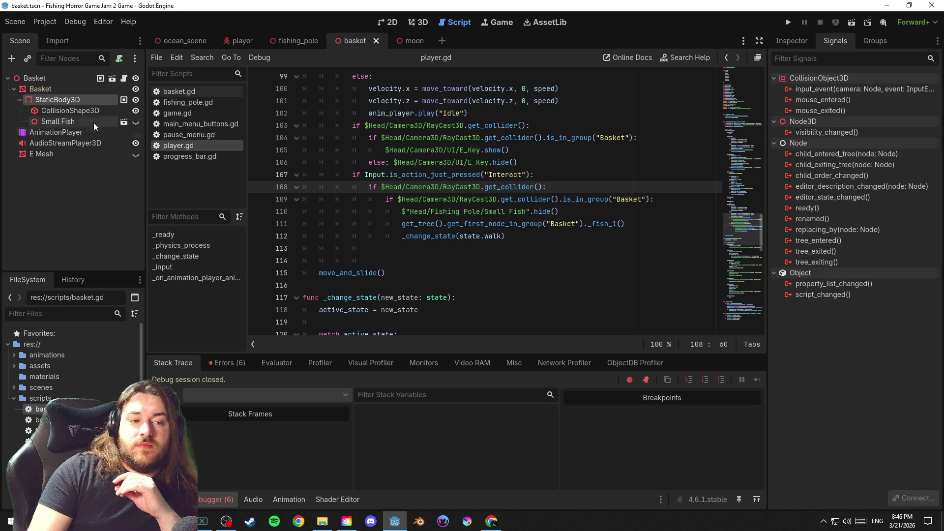
pyautogui.click(81, 101)
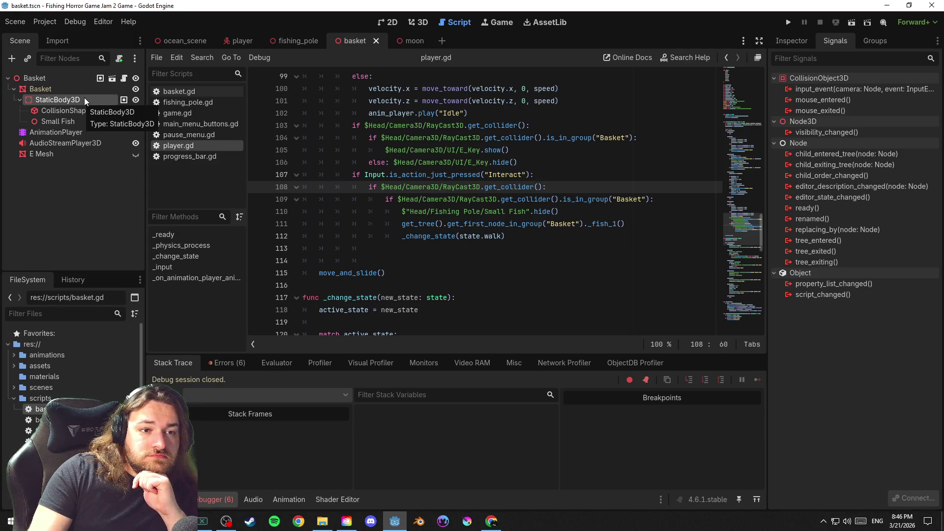
# Attach a new script named basket collision.gd to the StaticBody3D
pyautogui.click(118, 58)
pyautogui.write('basket ')
pyautogui.write('collission')
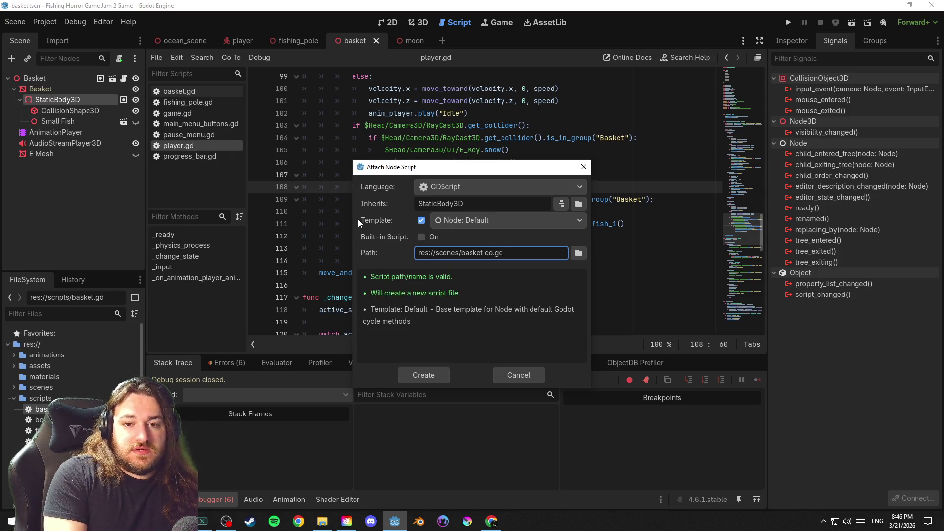
pyautogui.press('BackSpace')
pyautogui.press('BackSpace')
pyautogui.press('BackSpace')
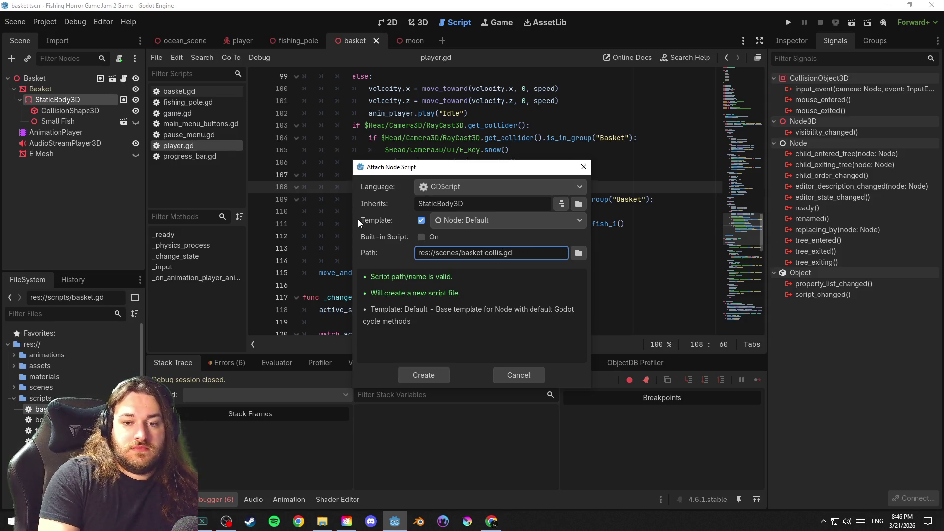
pyautogui.press('BackSpace')
pyautogui.press('BackSpace')
pyautogui.write('ision')
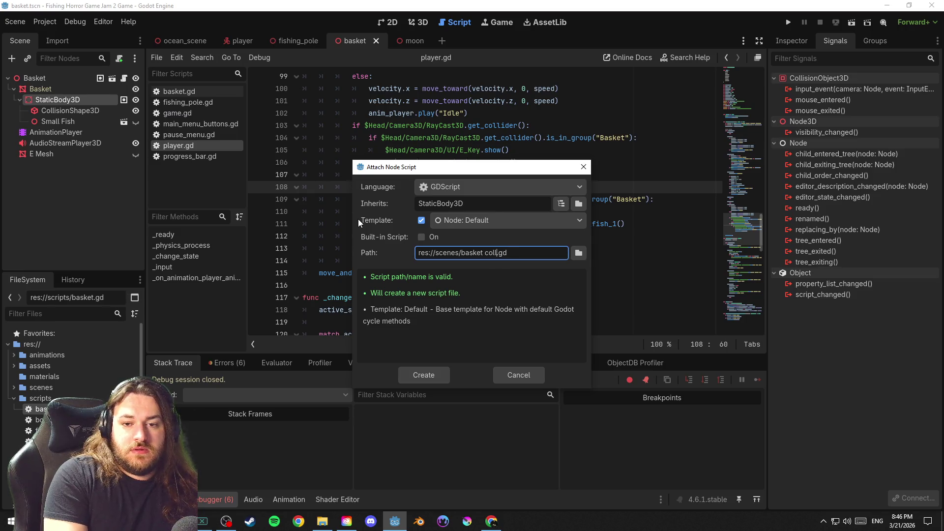
pyautogui.press('Return')
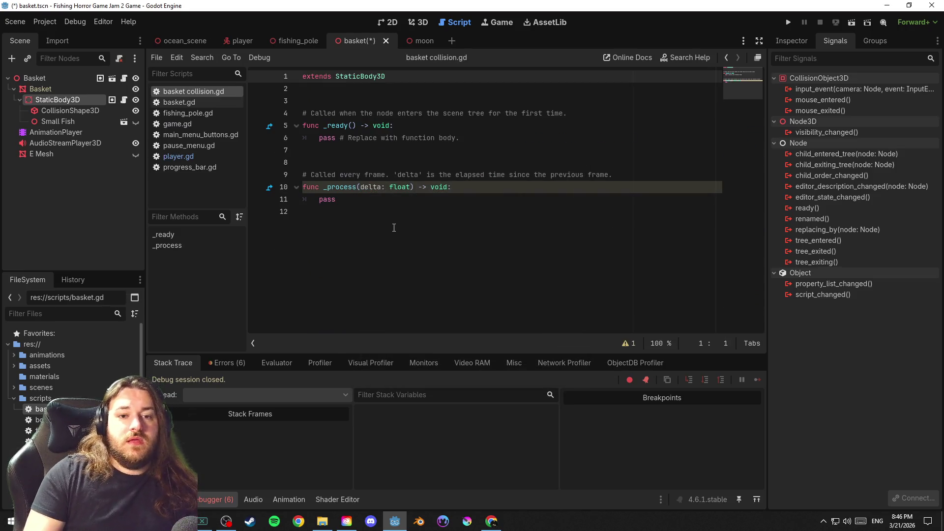
# Declare 'signal Interacted' below extends StaticBody3D, save, and connect the signal to basket.gd
pyautogui.click(378, 202)
pyautogui.click(360, 96)
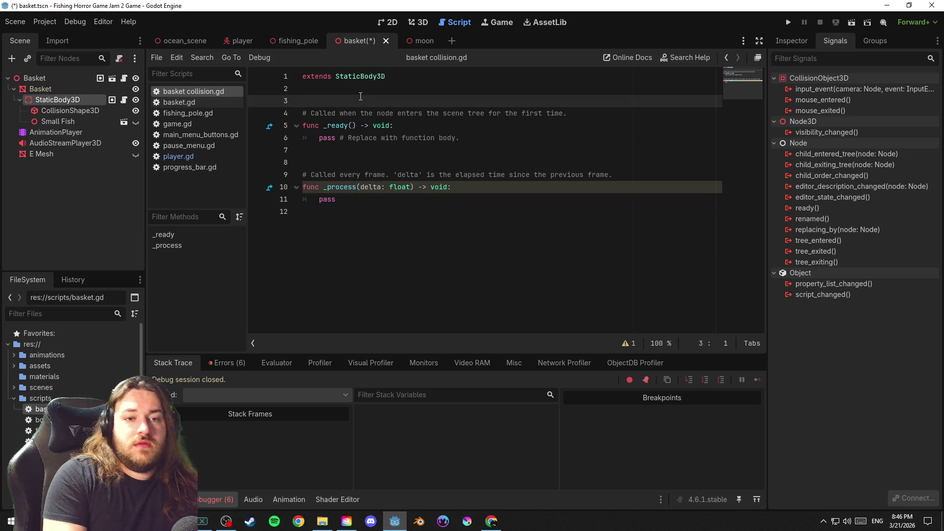
pyautogui.press('BackSpace')
pyautogui.write('signal ')
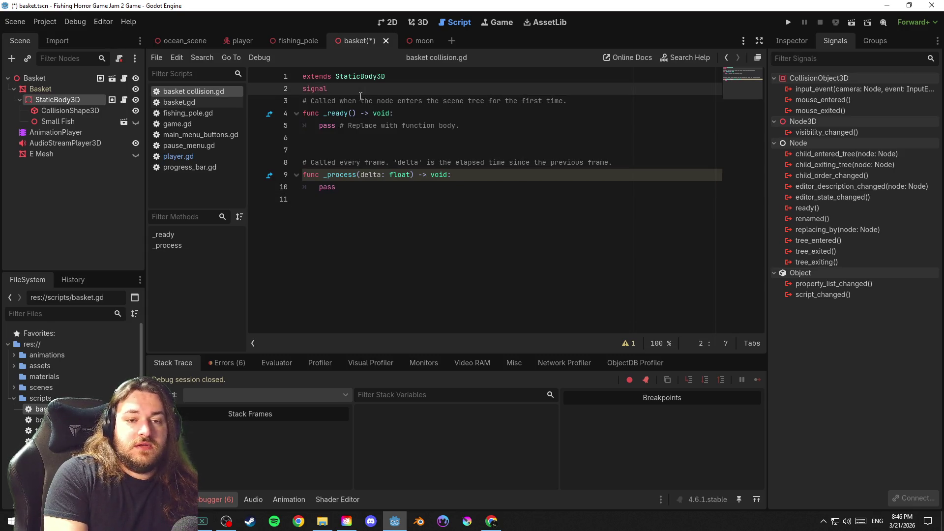
pyautogui.write('Interacted')
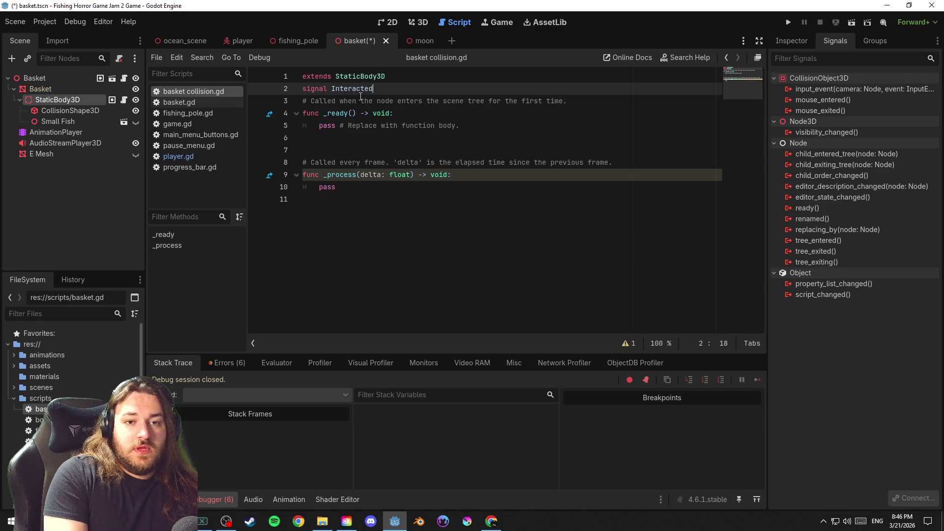
pyautogui.press('Return')
pyautogui.hotkey('ctrl', 's')
pyautogui.click(408, 199)
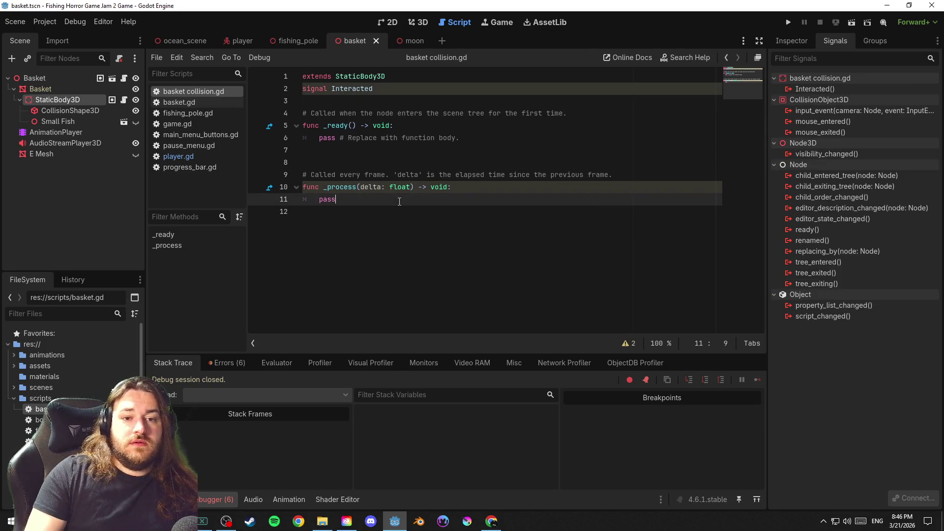
pyautogui.doubleClick(824, 87)
pyautogui.doubleClick(453, 223)
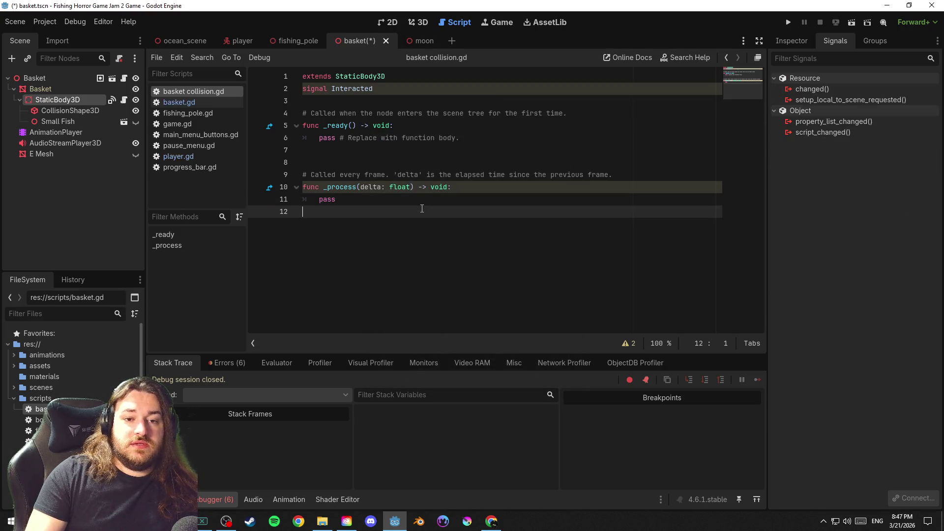
pyautogui.click(187, 102)
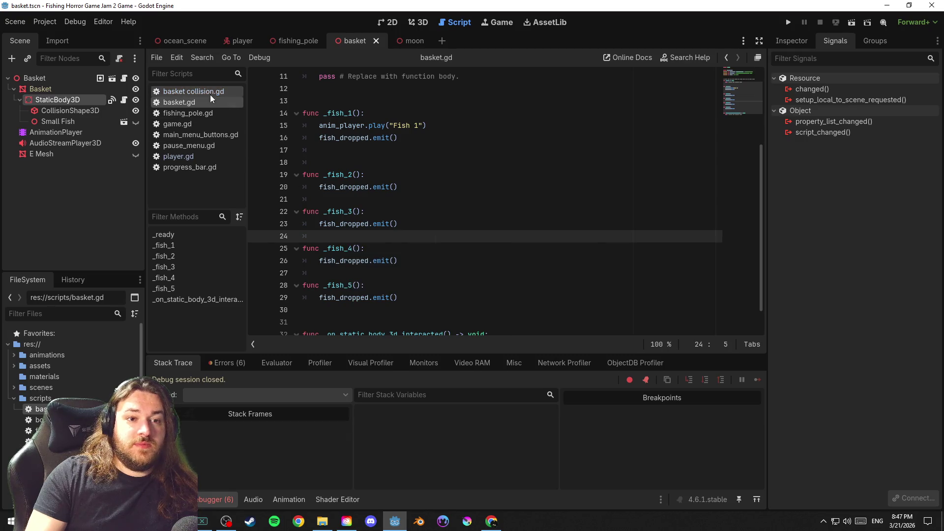
# Close the basket collision.gd script
pyautogui.click(211, 93)
pyautogui.rightClick(212, 93)
pyautogui.click(244, 127)
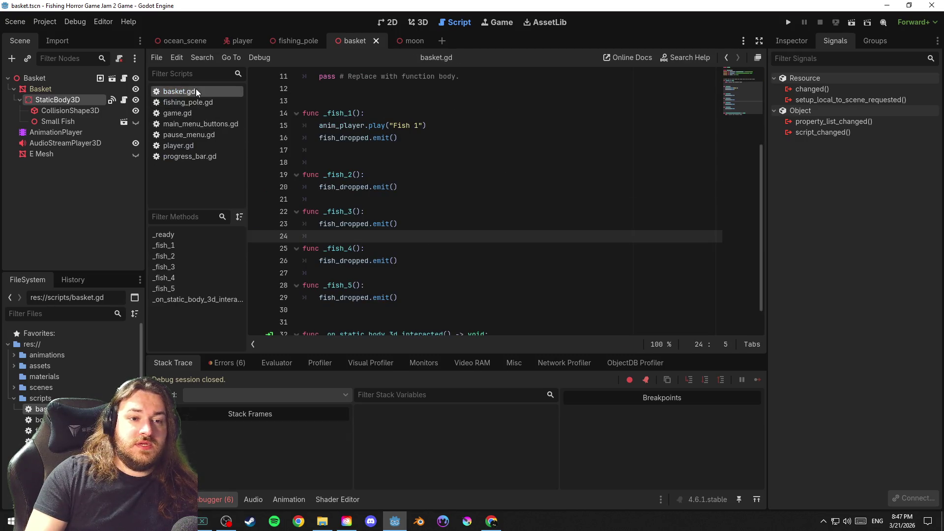
pyautogui.scroll(-1, 464, 199)
# Replace pass in _on_static_body_3d_interacted() with _fish_1() and save basket.gd
pyautogui.click(472, 328)
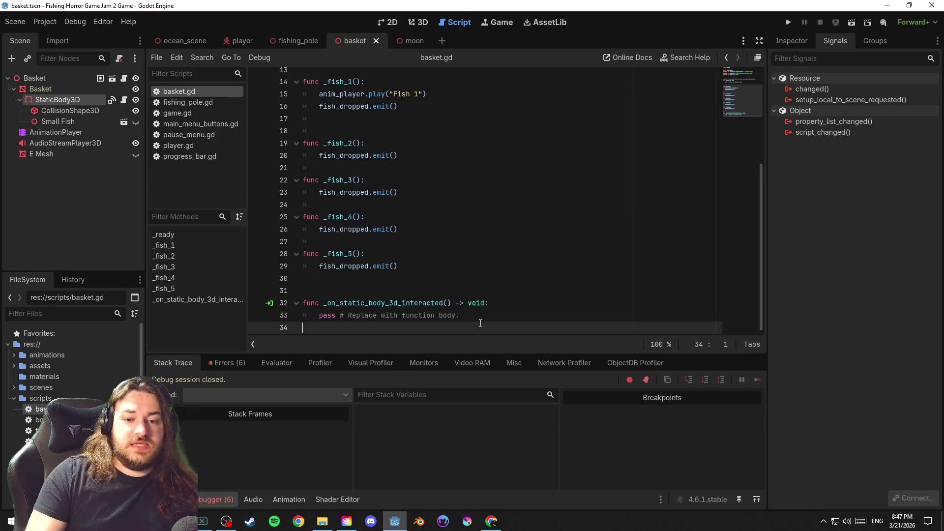
pyautogui.click(478, 317)
pyautogui.hotkey('ctrl', 'shift', 'Left')
pyautogui.hotkey('ctrl', 'shift', 'Left')
pyautogui.hotkey('ctrl', 'shift', 'Left')
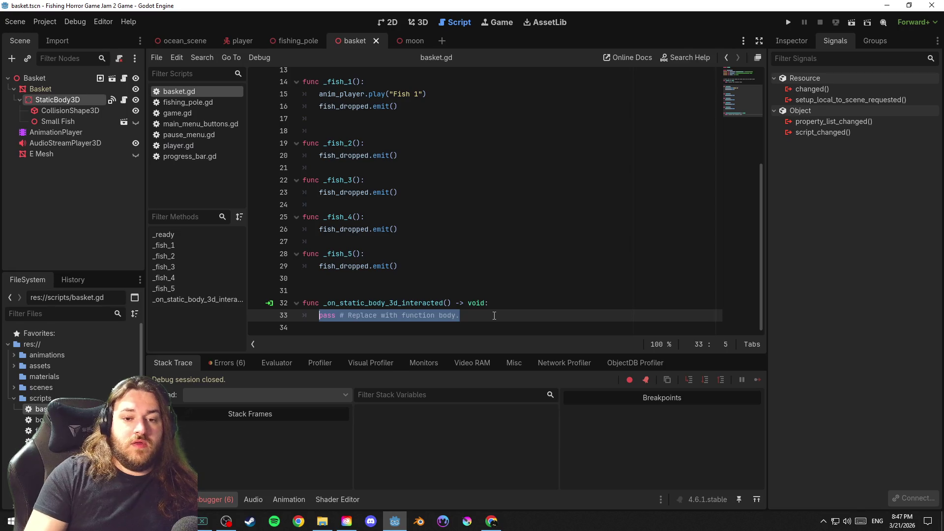
pyautogui.press('BackSpace')
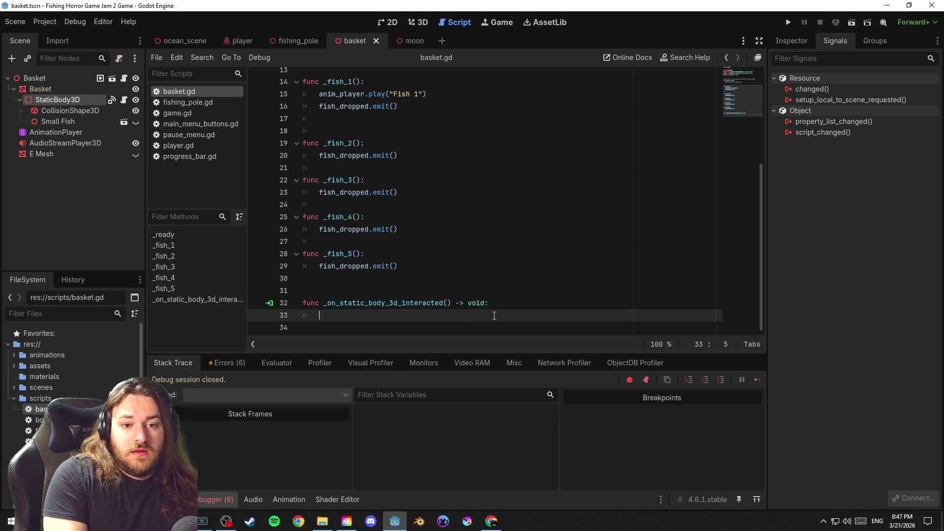
pyautogui.write('_fish_')
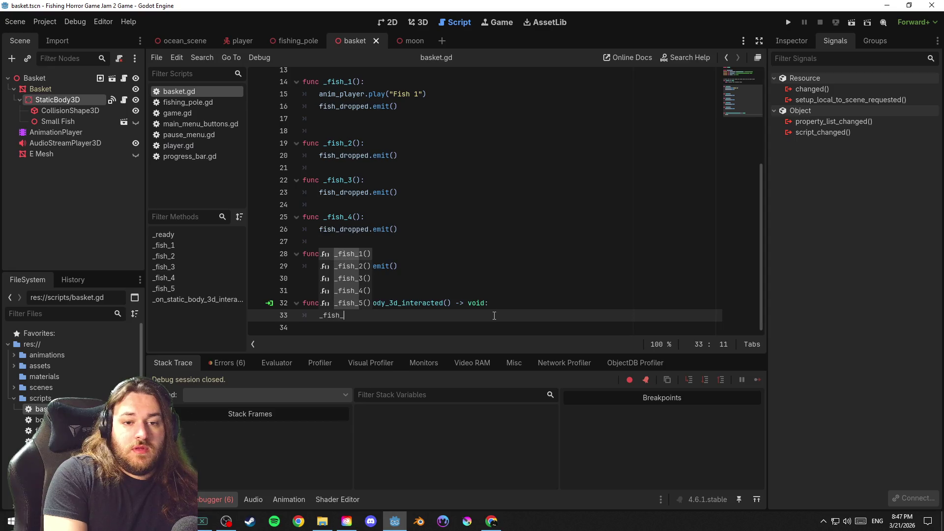
pyautogui.press('Return')
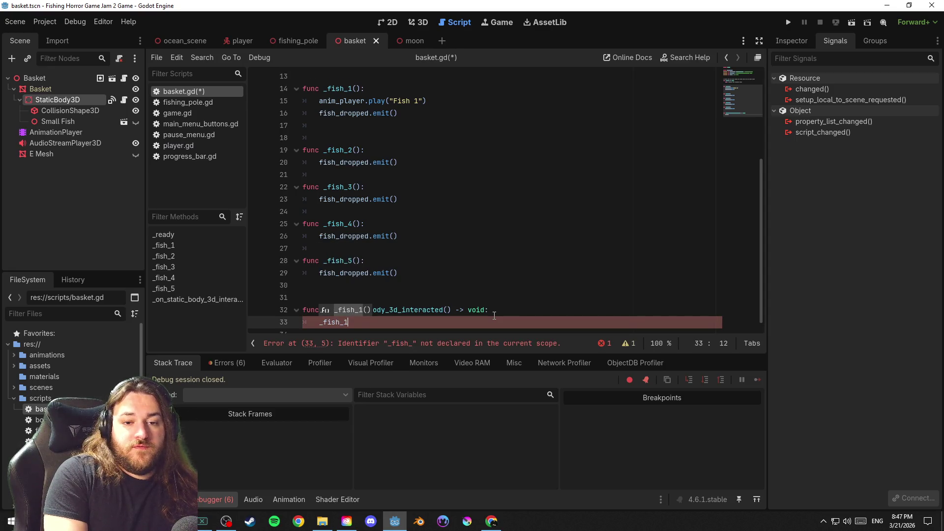
pyautogui.click(494, 315)
pyautogui.hotkey('ctrl', 's')
pyautogui.click(479, 291)
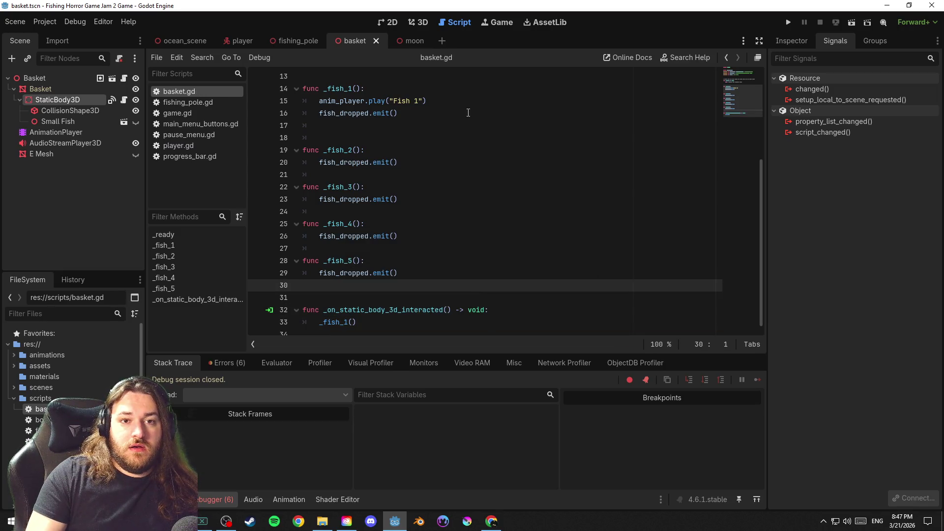
pyautogui.scroll(4, 497, 204)
pyautogui.scroll(-4, 506, 236)
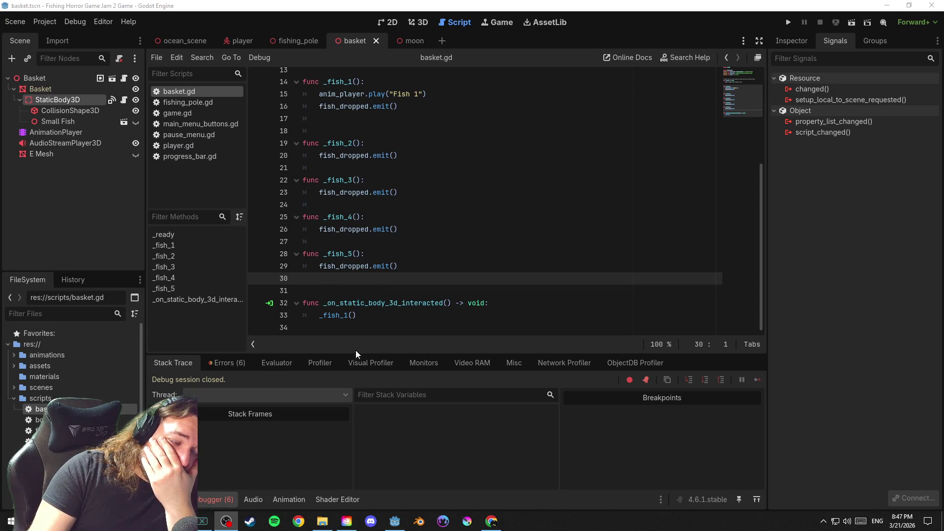
# Review basket.gd, then close the basket collision.gd script
pyautogui.click(435, 280)
pyautogui.scroll(4, 445, 233)
pyautogui.scroll(-4, 445, 233)
pyautogui.scroll(4, 444, 233)
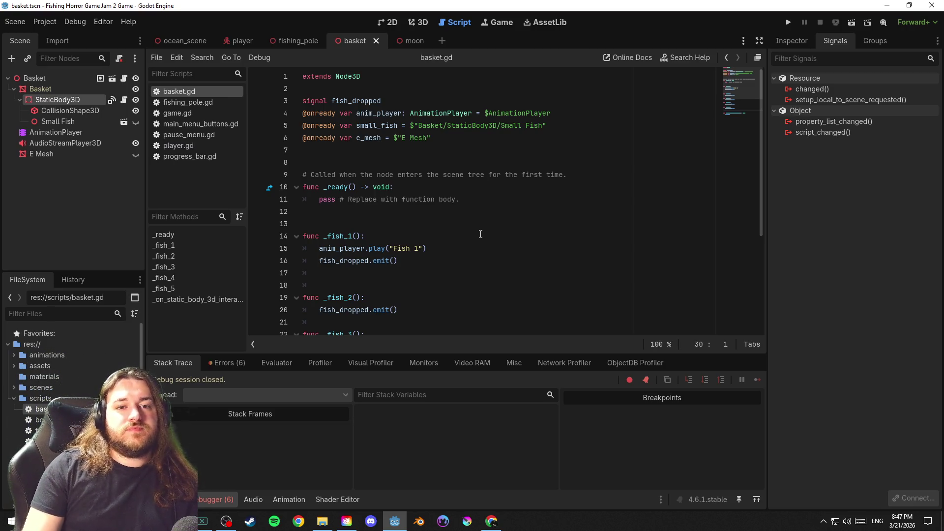
pyautogui.click(479, 236)
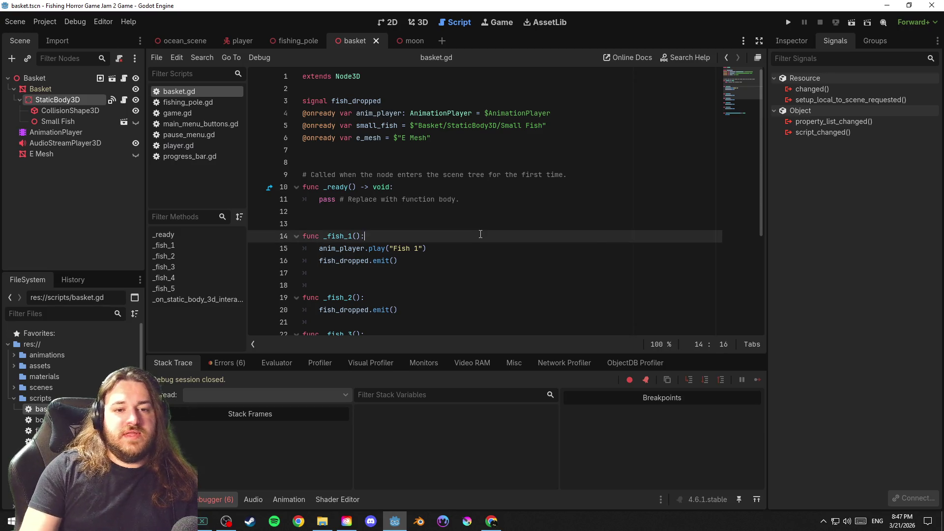
pyautogui.click(432, 225)
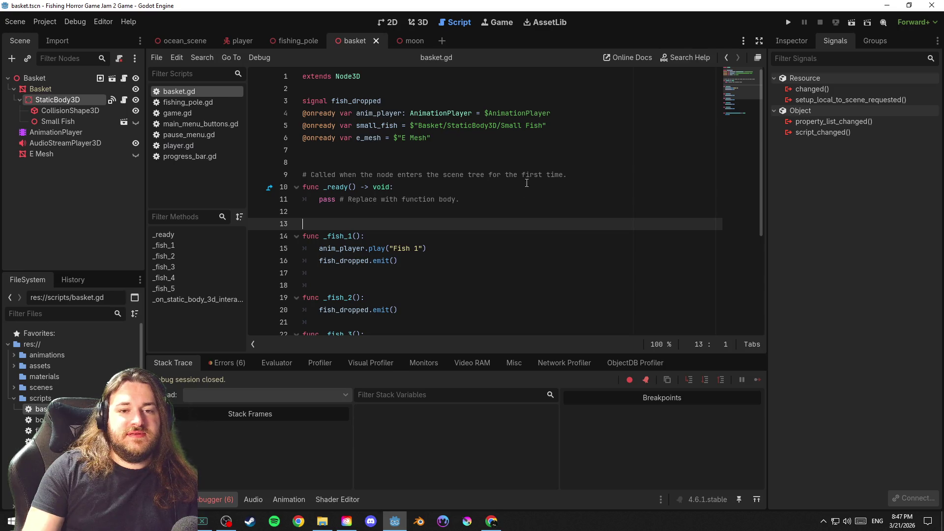
pyautogui.scroll(-4, 492, 215)
pyautogui.scroll(4, 493, 210)
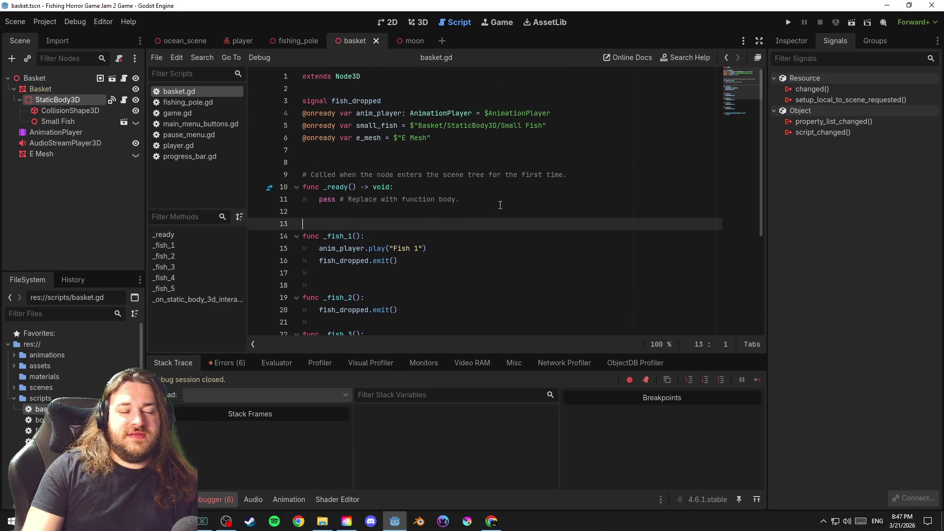
pyautogui.click(124, 100)
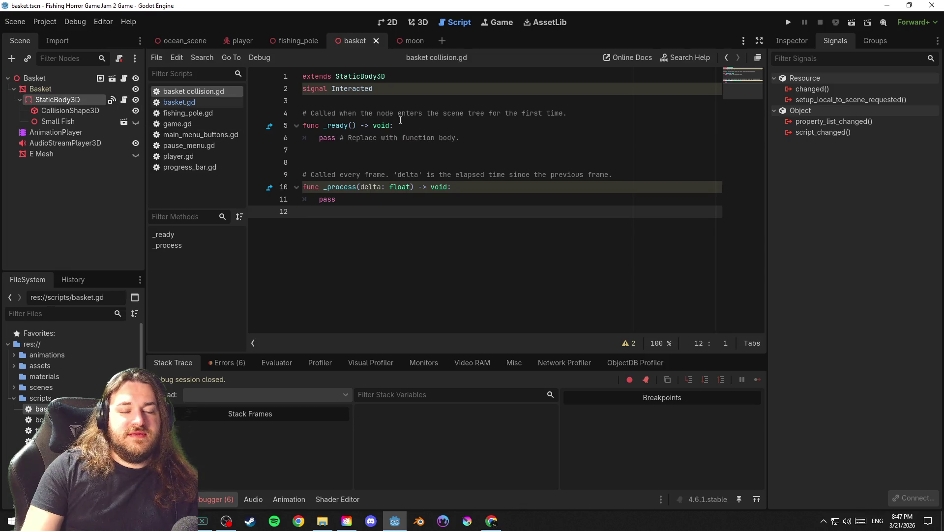
pyautogui.rightClick(201, 92)
pyautogui.click(230, 129)
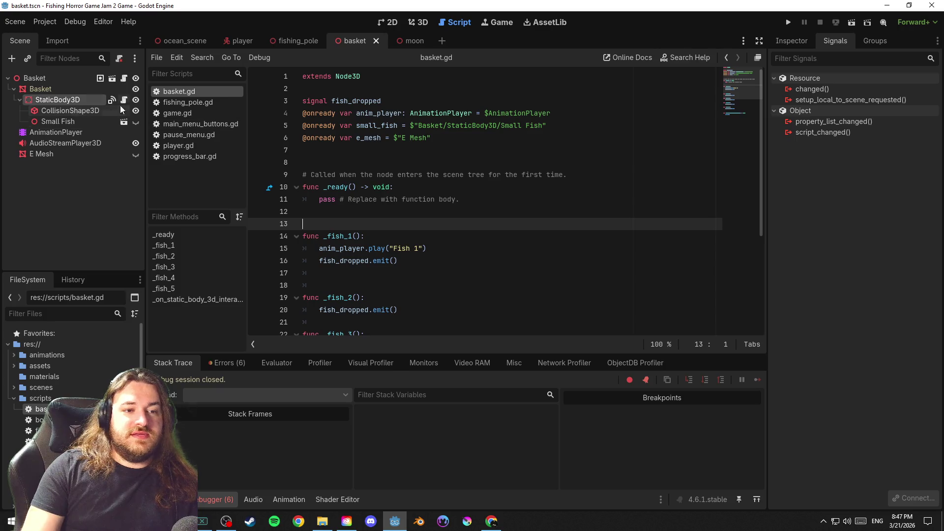
# Clear the StaticBody3D's script, save the scene, and delete basket collision.gd from FileSystem
pyautogui.click(116, 60)
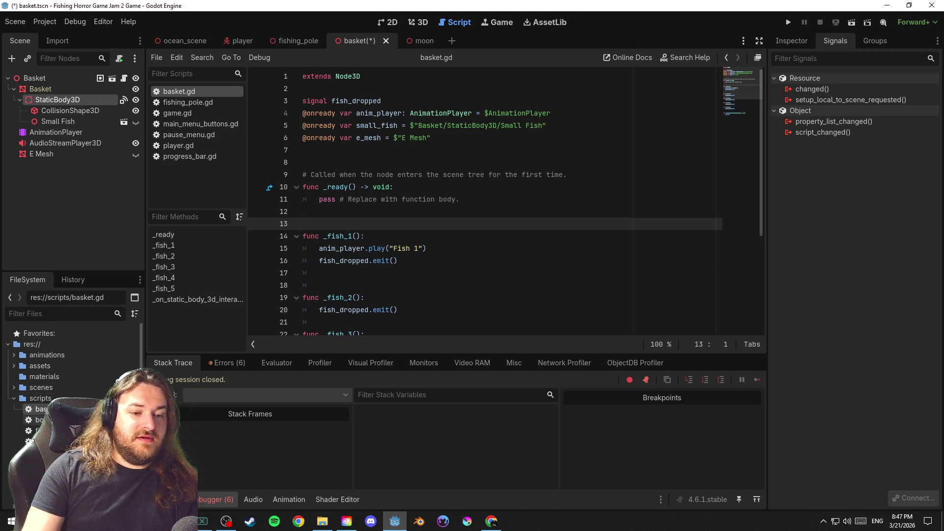
pyautogui.hotkey('ctrl', 's')
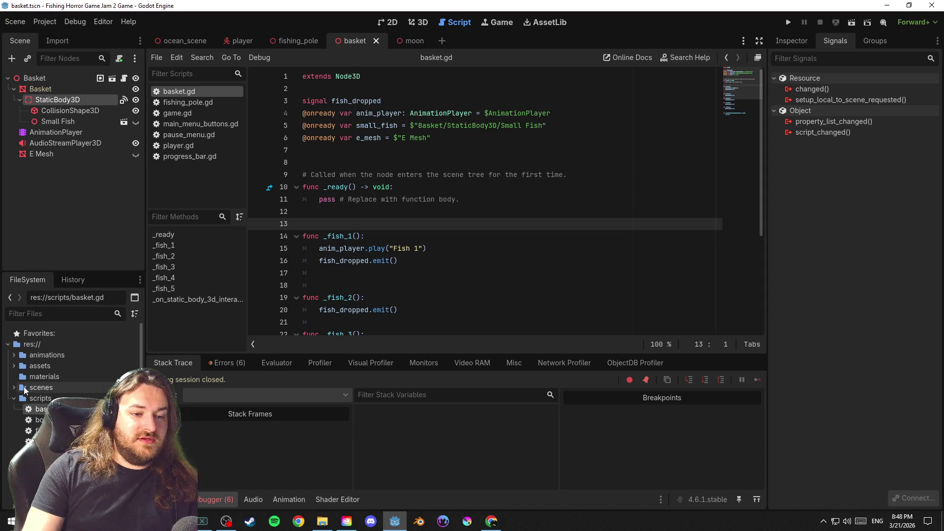
pyautogui.click(64, 398)
pyautogui.press('Delete')
pyautogui.press('Return')
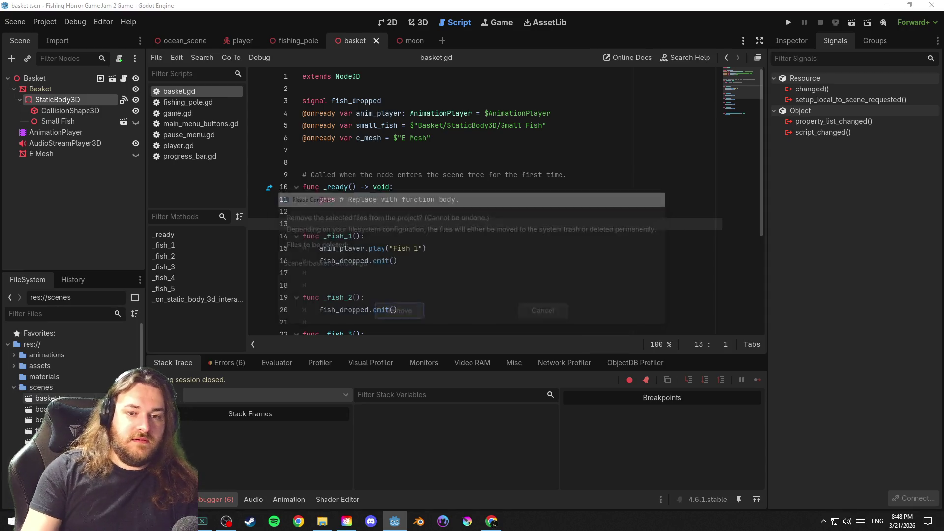
pyautogui.click(403, 261)
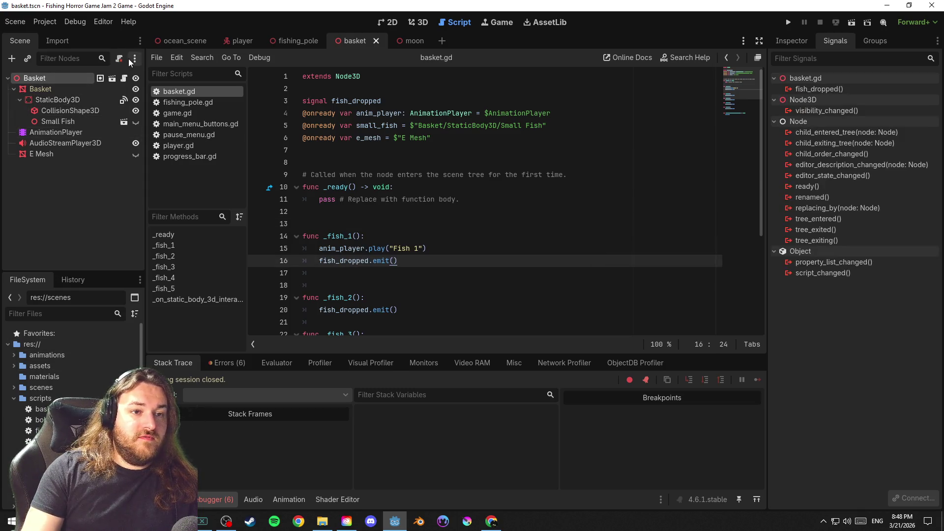
pyautogui.click(74, 99)
# Attach basket.gd to the StaticBody3D and save the basket scene
pyautogui.moveTo(40, 409); pyautogui.dragTo(83, 104)
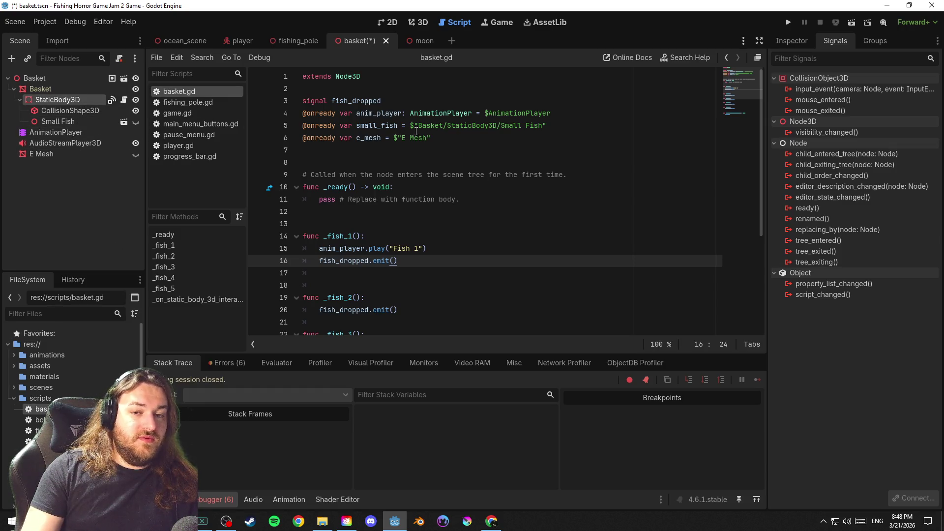
pyautogui.click(400, 86)
pyautogui.hotkey('ctrl', 's')
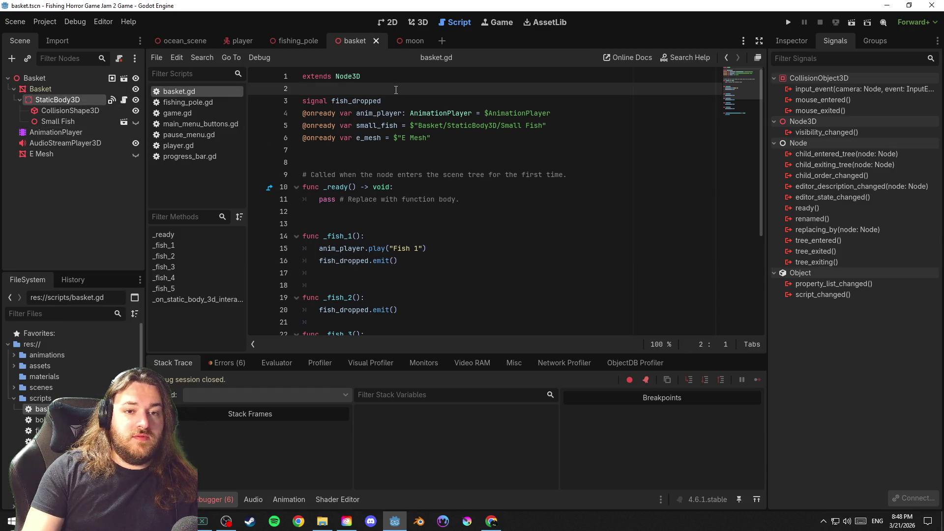
pyautogui.click(399, 101)
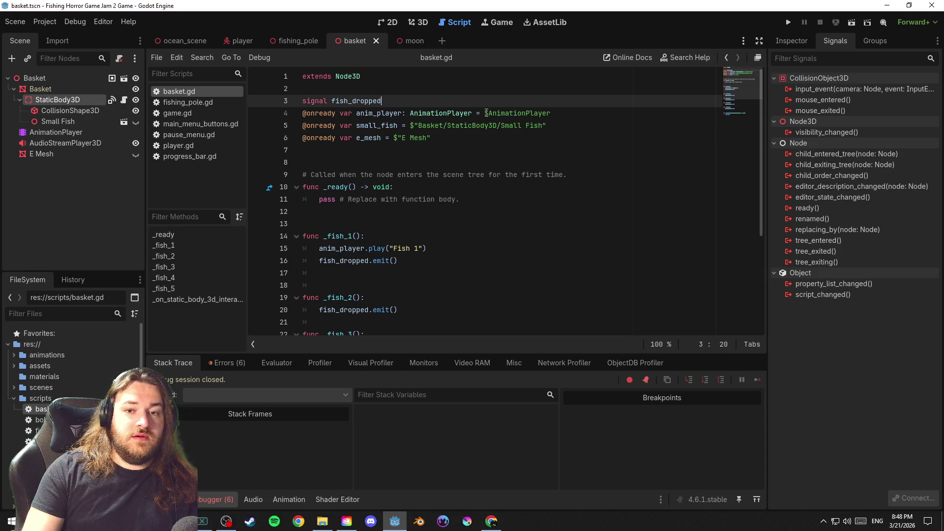
# Repoint lines 4–6 to the AnimationPlayer, Small Fish and E Mesh nodes, and save
pyautogui.doubleClick(491, 114)
pyautogui.moveTo(55, 132); pyautogui.dragTo(499, 113)
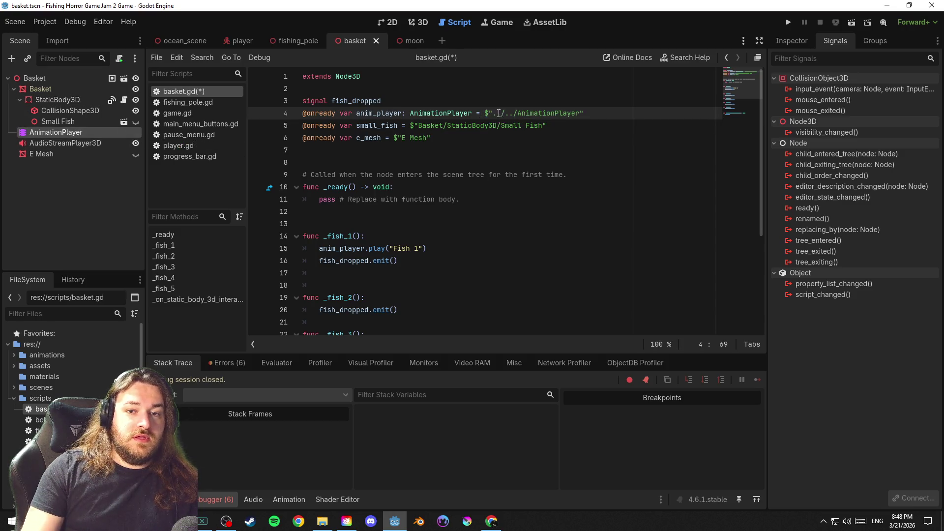
pyautogui.doubleClick(421, 126)
pyautogui.moveTo(79, 123); pyautogui.dragTo(443, 128)
pyautogui.click(396, 138)
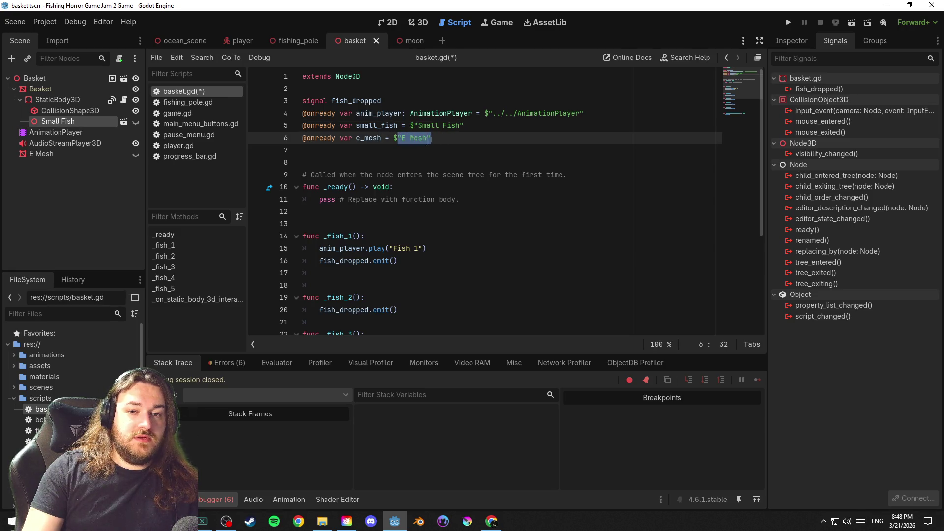
pyautogui.doubleClick(395, 138)
pyautogui.moveTo(93, 155); pyautogui.dragTo(406, 141)
pyautogui.hotkey('ctrl', 's')
# Delete the _on_static_body_3d_interacted() handler from basket.gd
pyautogui.scroll(-4, 534, 159)
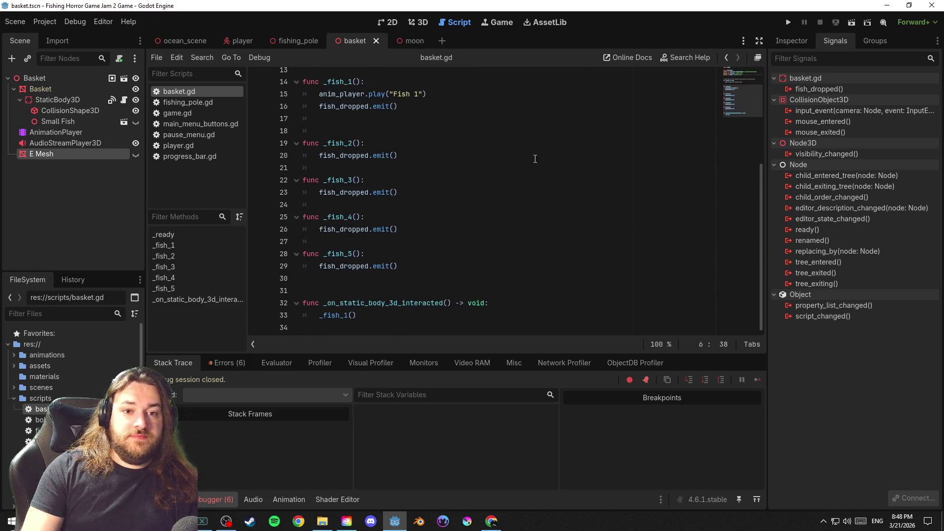
pyautogui.click(419, 124)
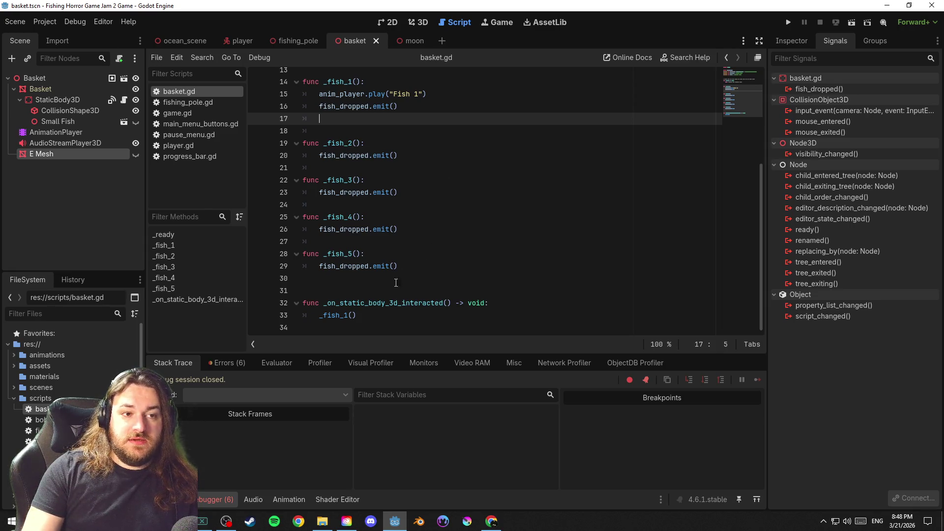
pyautogui.click(366, 315)
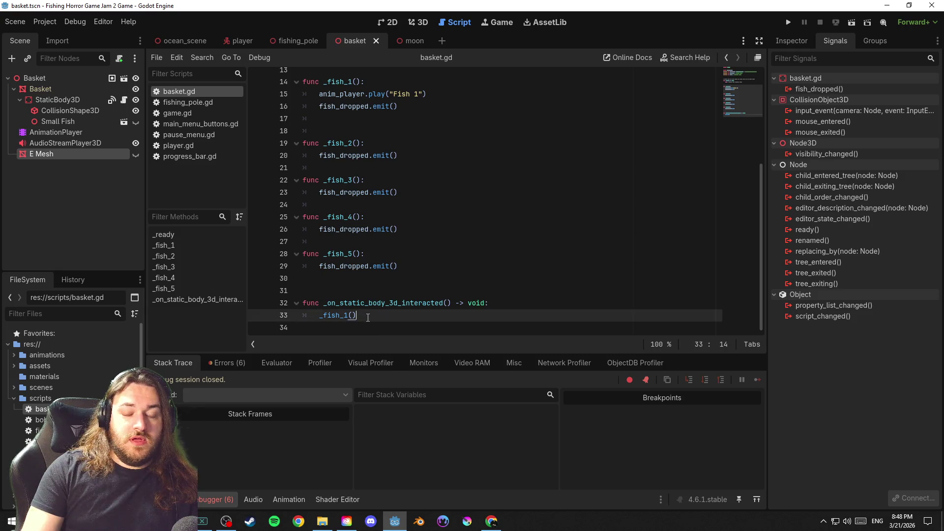
pyautogui.moveTo(382, 317); pyautogui.dragTo(282, 277)
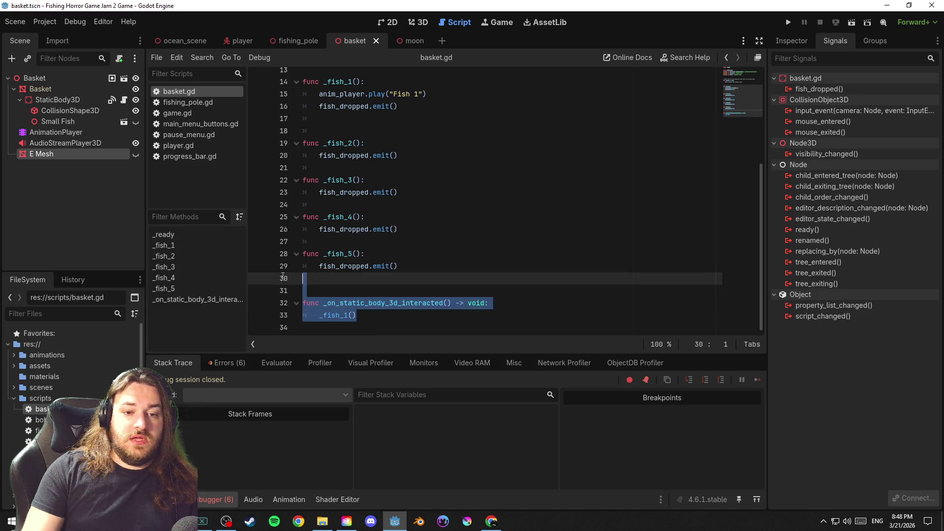
pyautogui.press('BackSpace')
pyautogui.press('BackSpace')
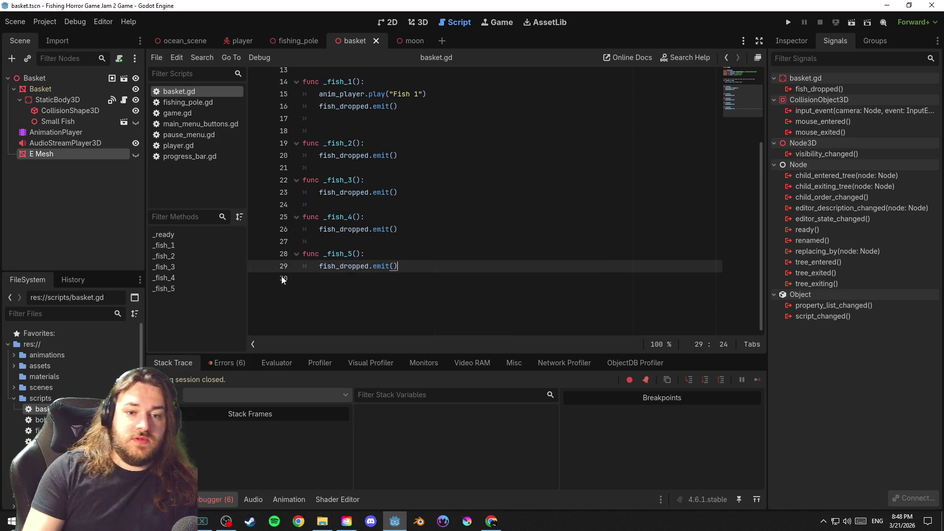
pyautogui.scroll(4, 282, 280)
pyautogui.click(188, 102)
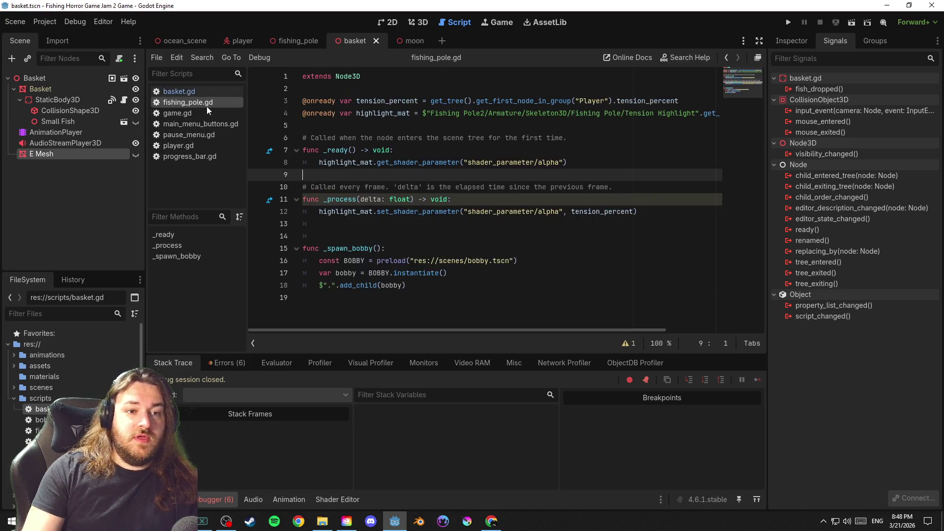
# Look through game.gd and player.gd in the script list
pyautogui.click(202, 124)
pyautogui.click(199, 114)
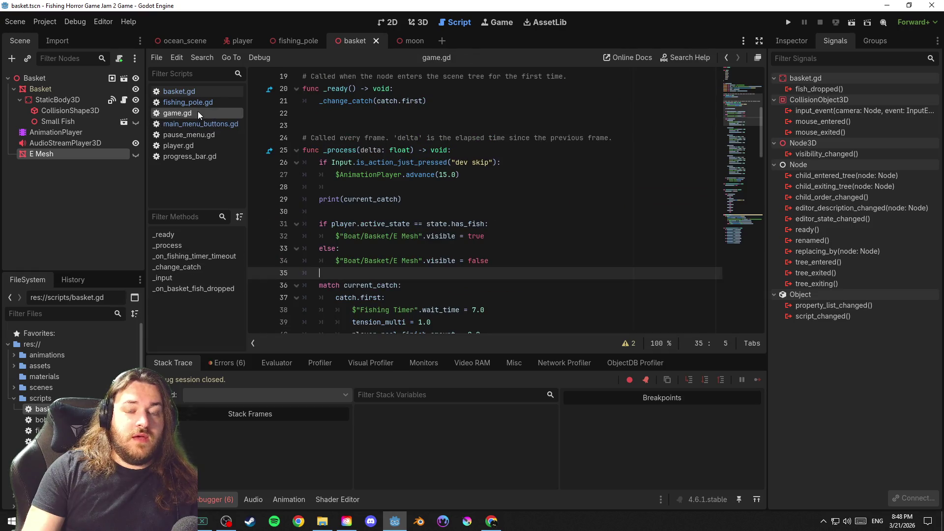
pyautogui.click(192, 102)
pyautogui.click(195, 114)
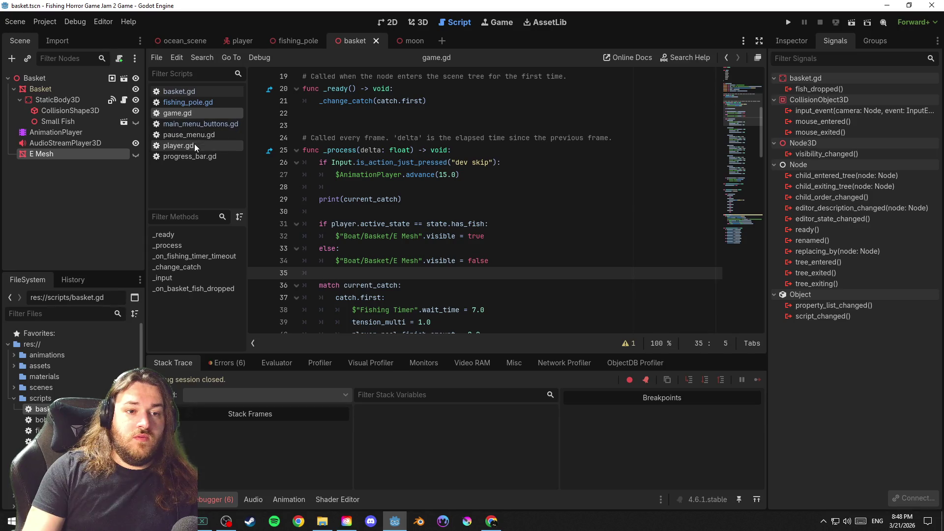
pyautogui.click(178, 146)
pyautogui.click(595, 200)
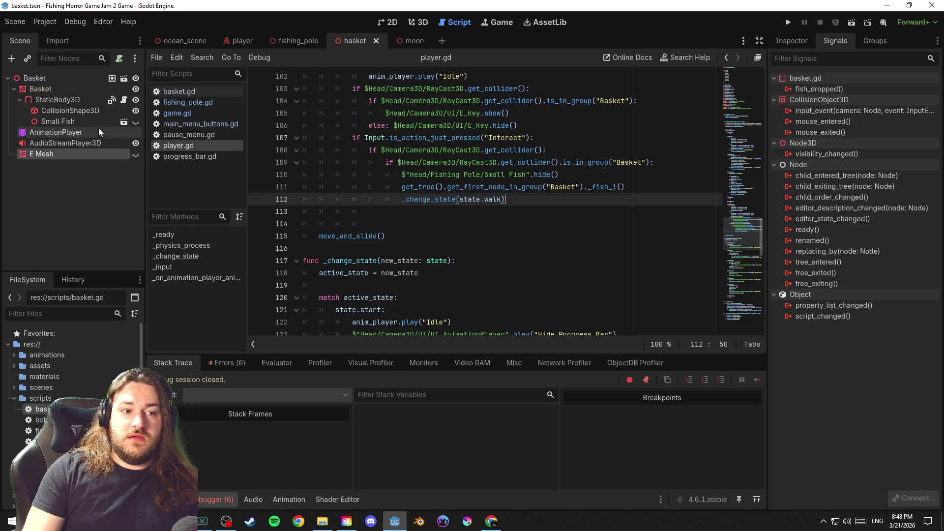
# Remove the basket root from the Basket group, keeping StaticBody3D in it
pyautogui.click(57, 99)
pyautogui.click(875, 43)
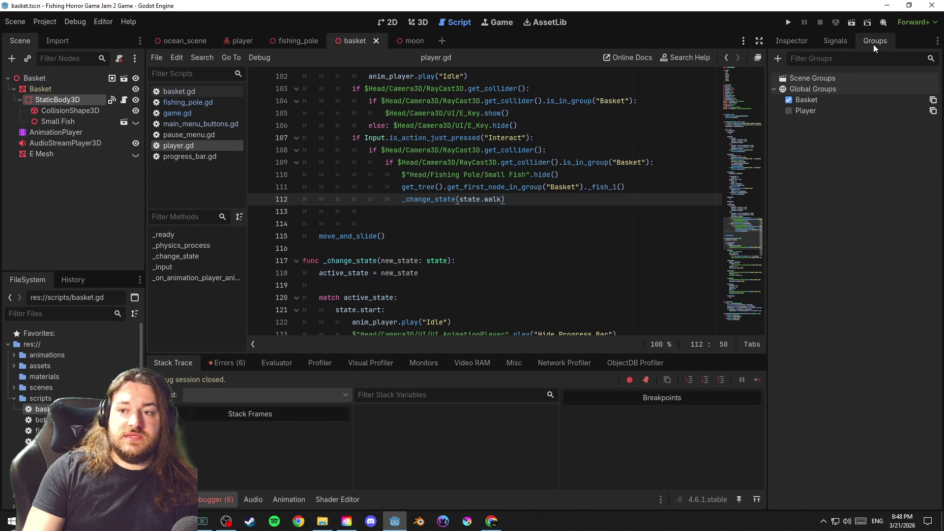
pyautogui.click(55, 78)
pyautogui.click(788, 100)
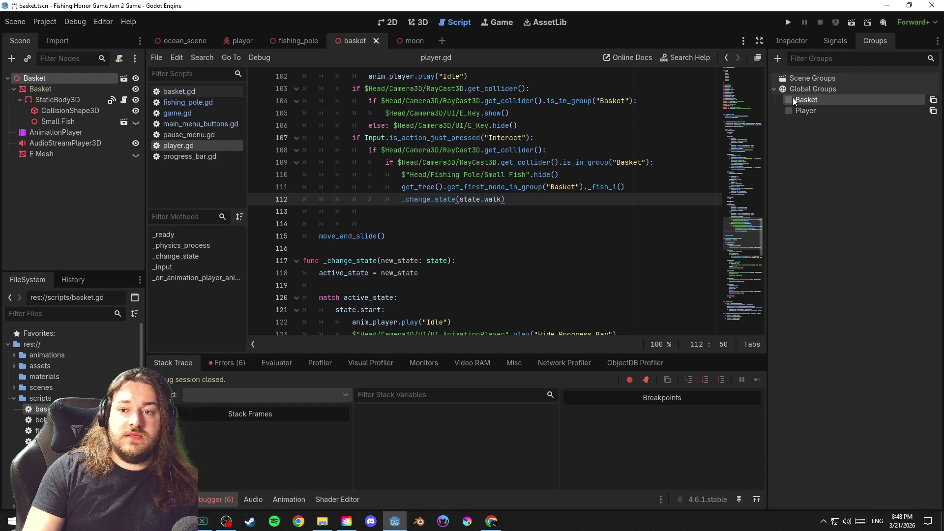
pyautogui.click(570, 196)
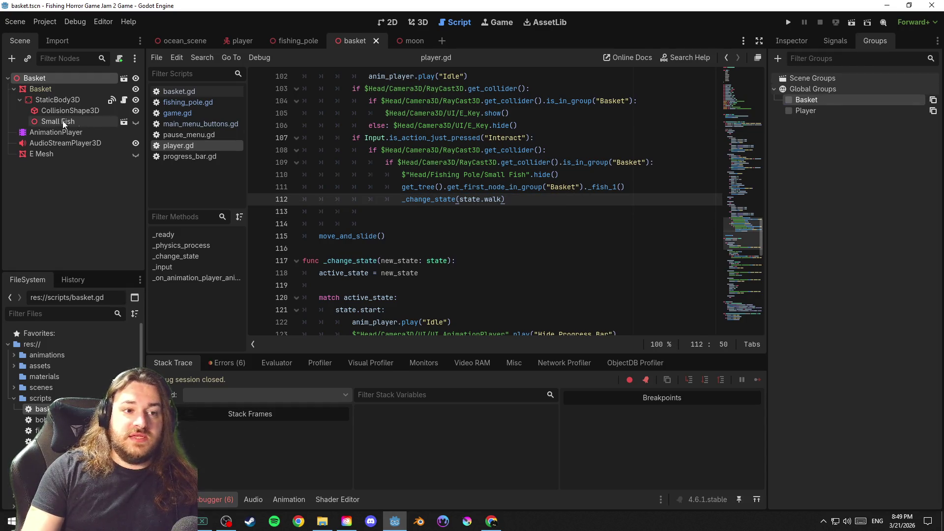
pyautogui.click(58, 99)
pyautogui.click(650, 192)
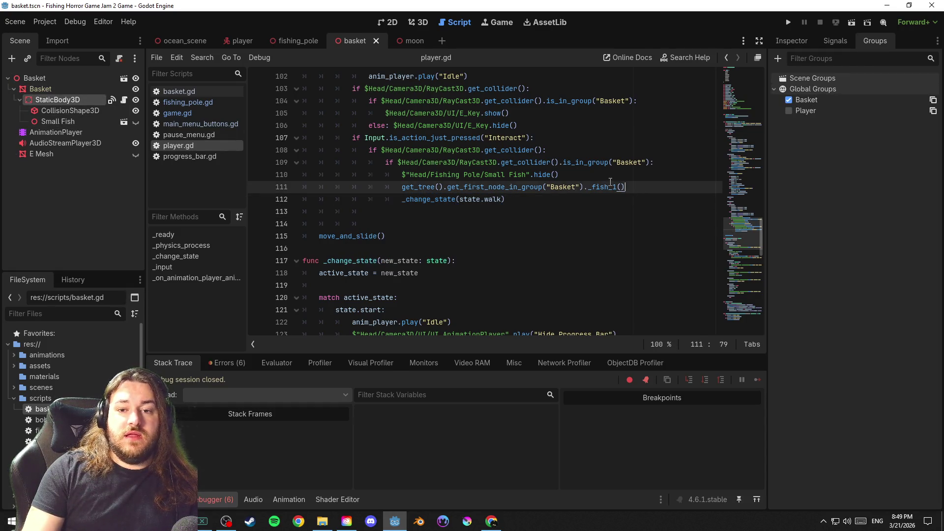
# Recheck basket.gd and return to the ocean_scene
pyautogui.click(198, 94)
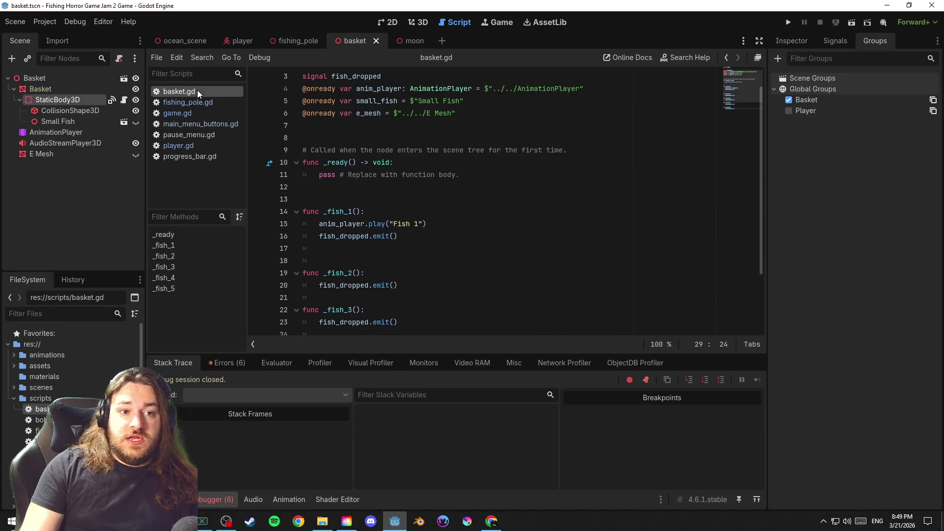
pyautogui.click(480, 199)
pyautogui.scroll(-2, 538, 229)
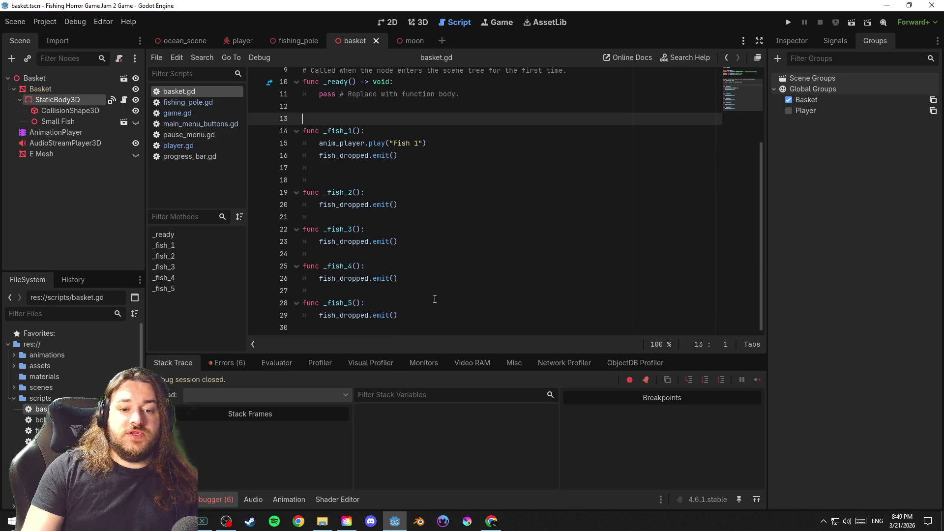
pyautogui.scroll(3, 550, 237)
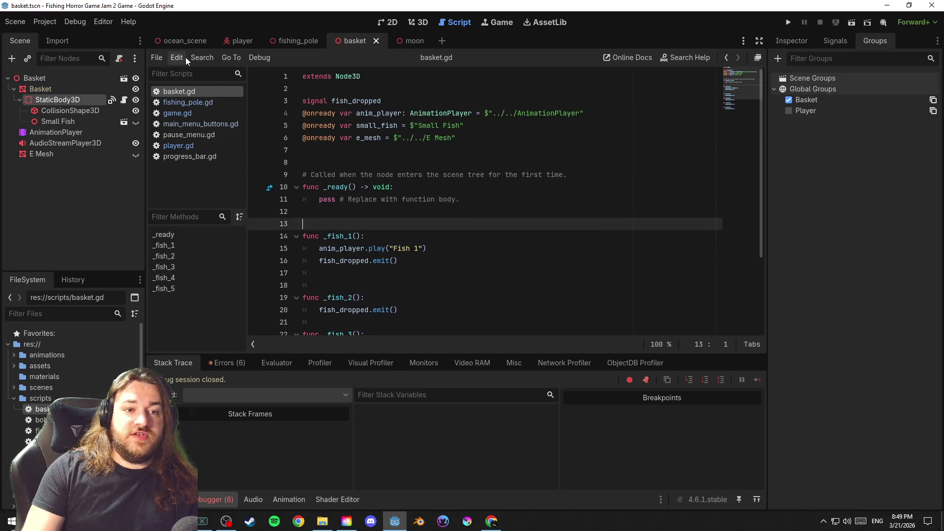
pyautogui.click(183, 44)
pyautogui.scroll(-3, 733, 111)
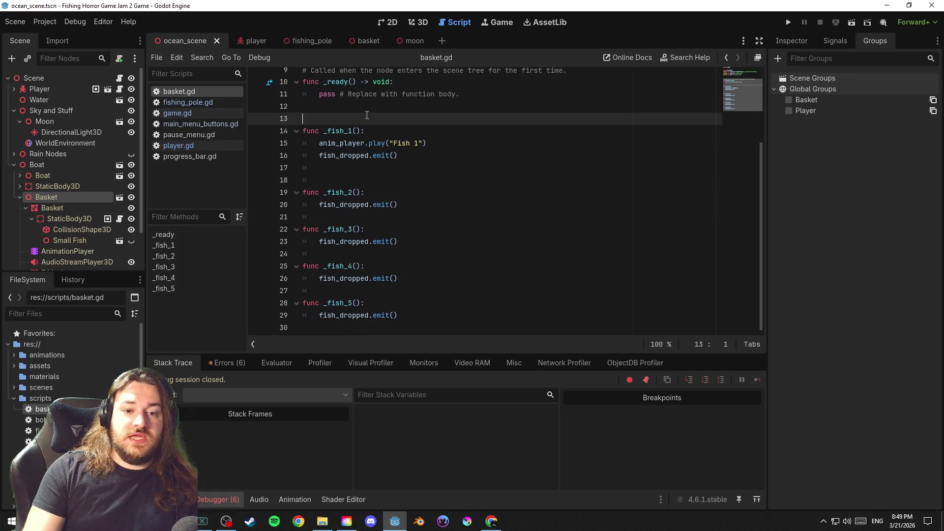
# Open game.gd and try cutting the old _on_basket_fish_dropped body, then restore it with undo
pyautogui.click(177, 113)
pyautogui.hotkey('ctrl', 's')
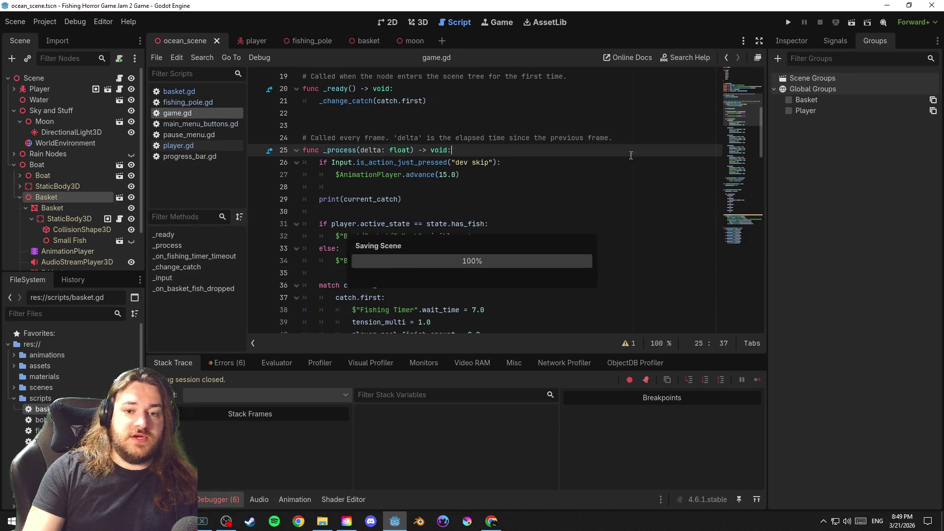
pyautogui.scroll(5, 757, 114)
pyautogui.moveTo(757, 115); pyautogui.dragTo(744, 307)
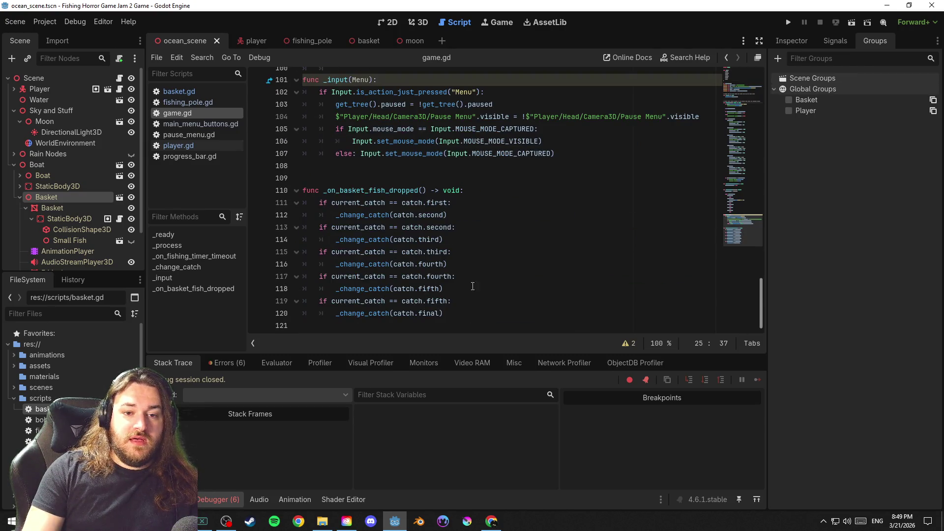
pyautogui.moveTo(454, 323)
pyautogui.mouseDown()
pyautogui.moveTo(344, 270)
pyautogui.moveTo(303, 202)
pyautogui.mouseUp()
pyautogui.rightClick(396, 222)
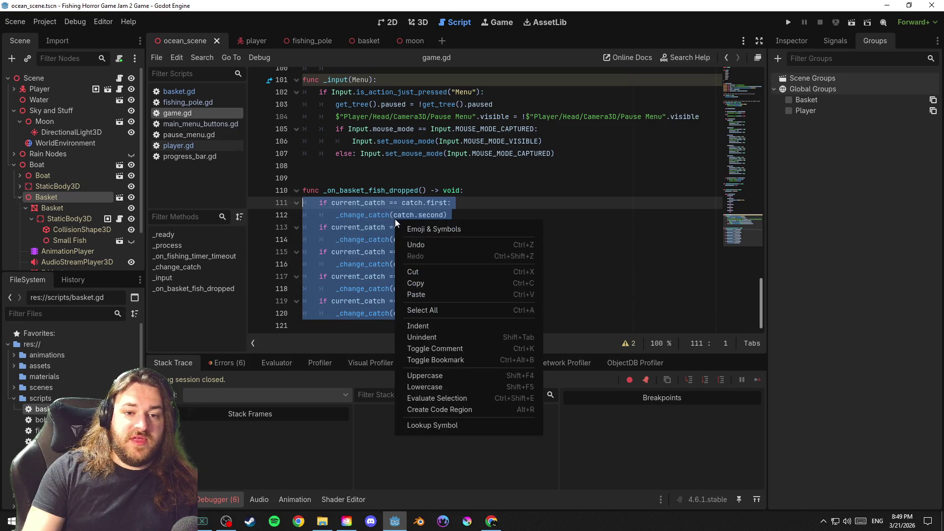
pyautogui.click(418, 273)
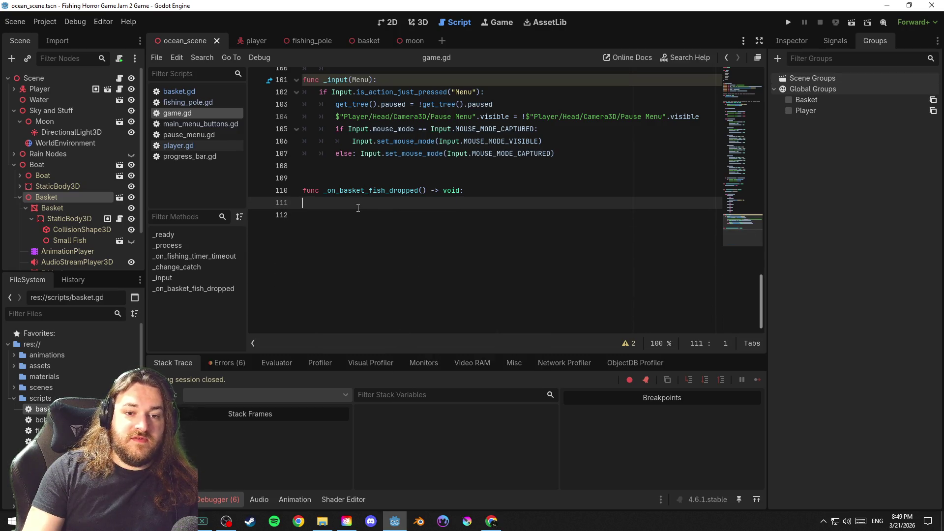
pyautogui.hotkey('shift', 'Up')
pyautogui.moveTo(344, 190); pyautogui.dragTo(286, 168)
pyautogui.hotkey('ctrl', 'z')
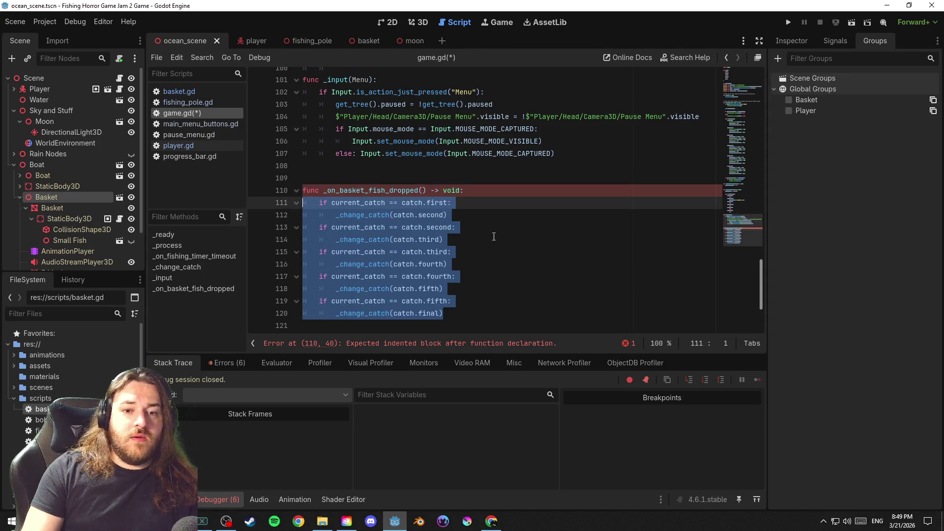
pyautogui.click(493, 240)
pyautogui.hotkey('ctrl', 's')
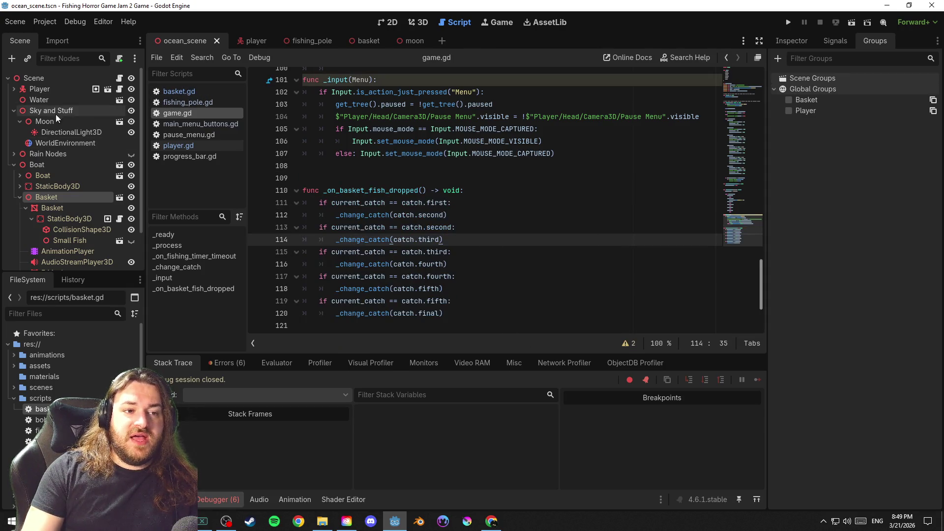
# Connect the basket StaticBody3D's fish_dropped signal to a new handler in game.gd
pyautogui.click(69, 219)
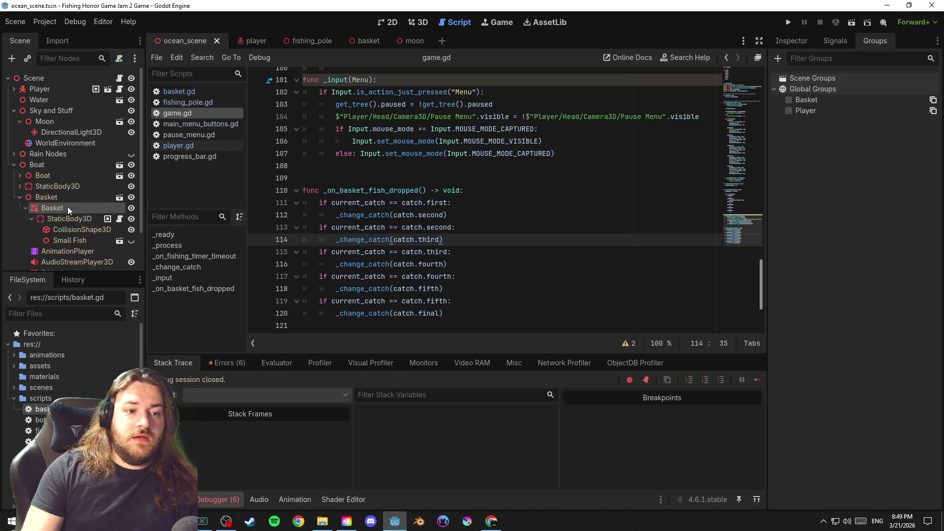
pyautogui.click(835, 40)
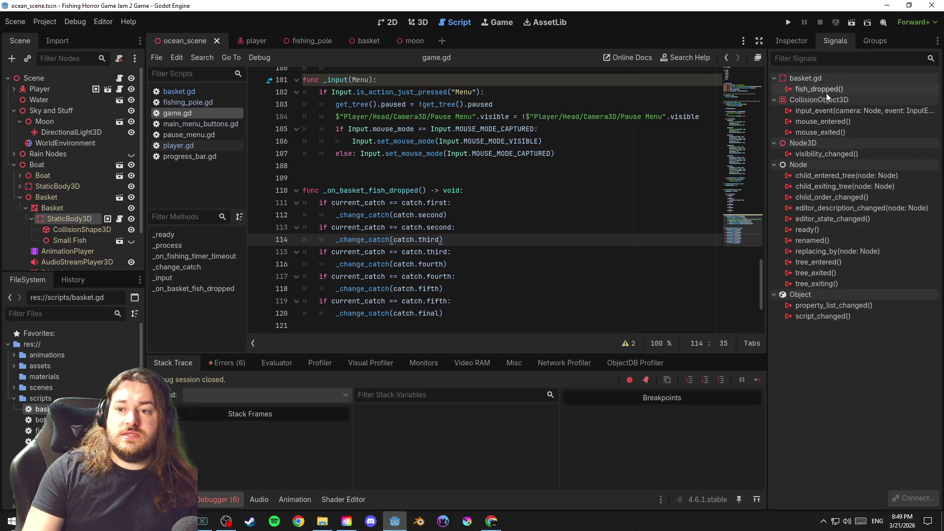
pyautogui.doubleClick(819, 89)
pyautogui.press('Return')
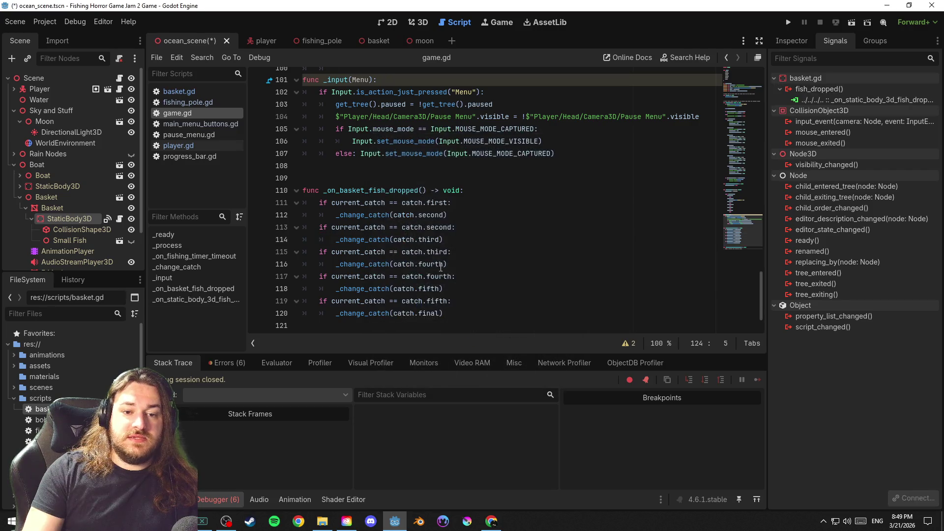
pyautogui.click(482, 303)
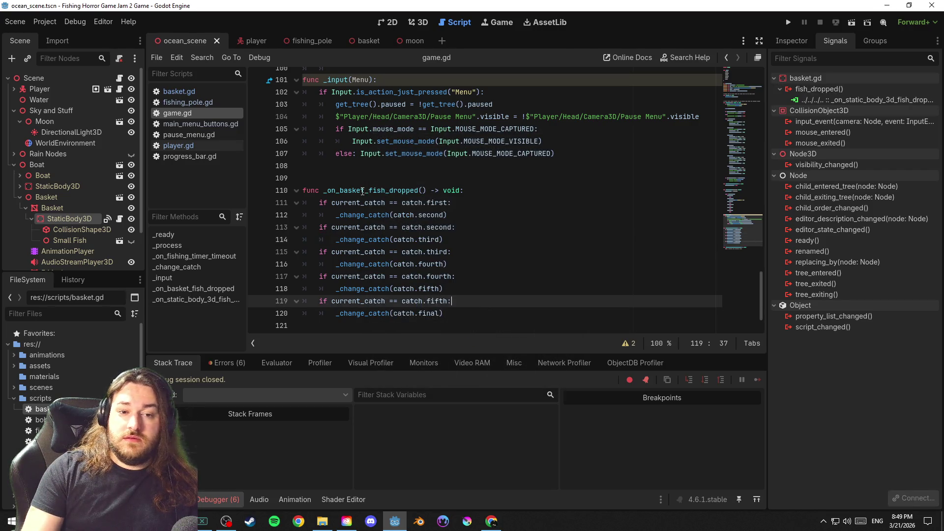
pyautogui.doubleClick(860, 100)
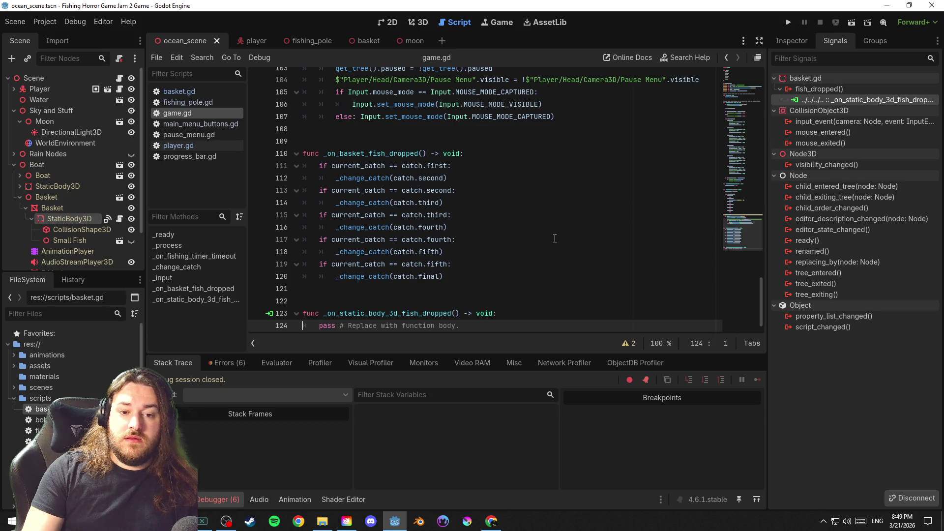
# Move the if/_change_catch block into _on_static_body_3d_fish_dropped, replacing its placeholder line
pyautogui.moveTo(461, 265); pyautogui.dragTo(256, 142)
pyautogui.click(454, 253)
pyautogui.moveTo(461, 265)
pyautogui.mouseDown()
pyautogui.moveTo(317, 191)
pyautogui.moveTo(295, 154)
pyautogui.mouseUp()
pyautogui.hotkey('ctrl', 'c')
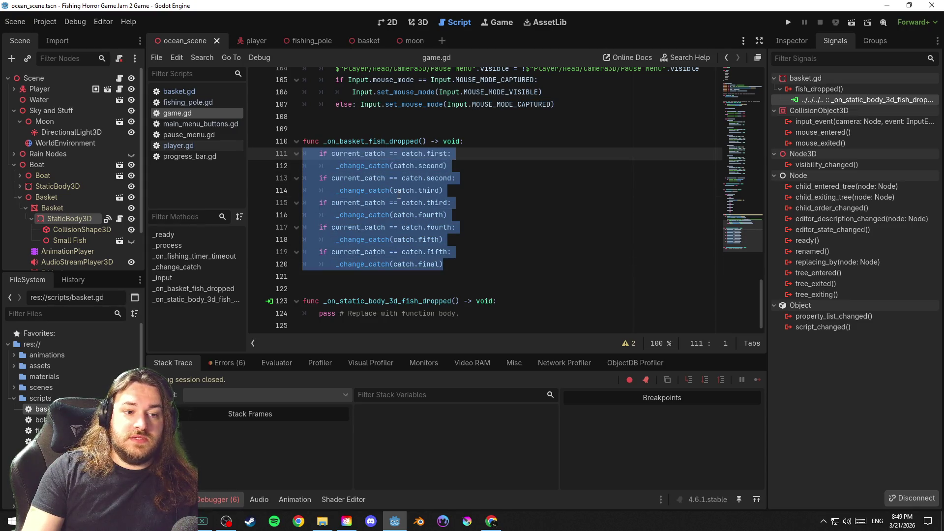
pyautogui.rightClick(399, 194)
pyautogui.click(427, 247)
pyautogui.click(459, 203)
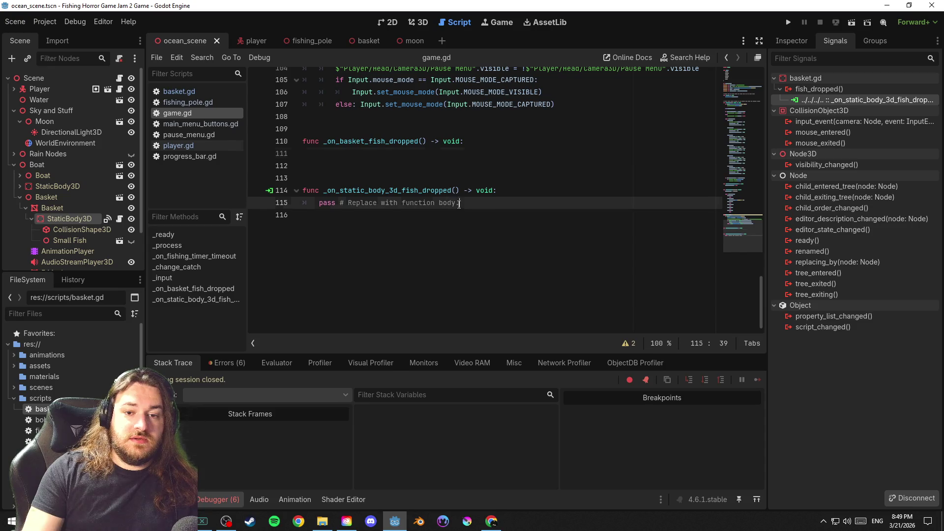
pyautogui.hotkey('shift', 'Home')
pyautogui.hotkey('ctrl', 'v')
pyautogui.hotkey('ctrl', 'z')
pyautogui.hotkey('ctrl', 'z')
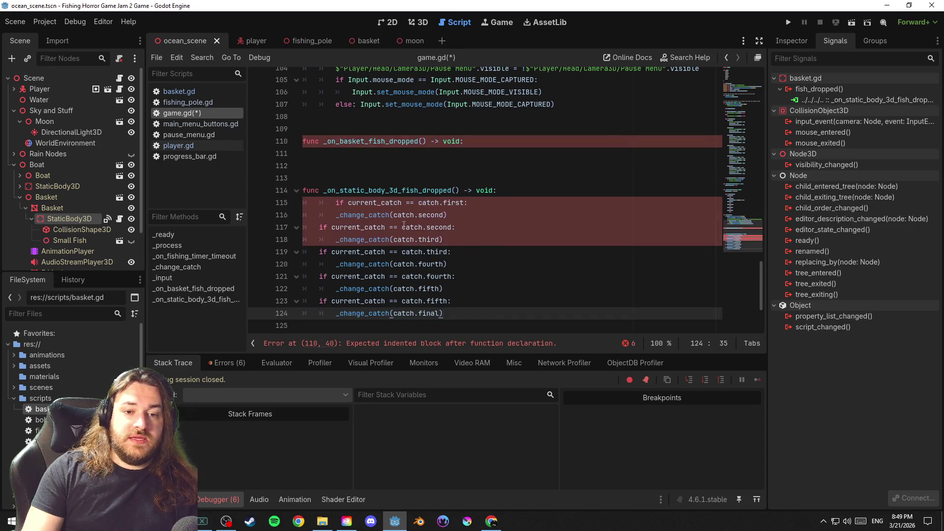
pyautogui.click(467, 206)
pyautogui.hotkey('shift', 'Home')
pyautogui.hotkey('ctrl', 'v')
# Delete the leftover _on_basket_fish_dropped declaration and save game.gd
pyautogui.click(358, 163)
pyautogui.moveTo(357, 156); pyautogui.dragTo(290, 118)
pyautogui.press('Delete')
pyautogui.press('Delete')
pyautogui.press('Delete')
pyautogui.hotkey('ctrl', 's')
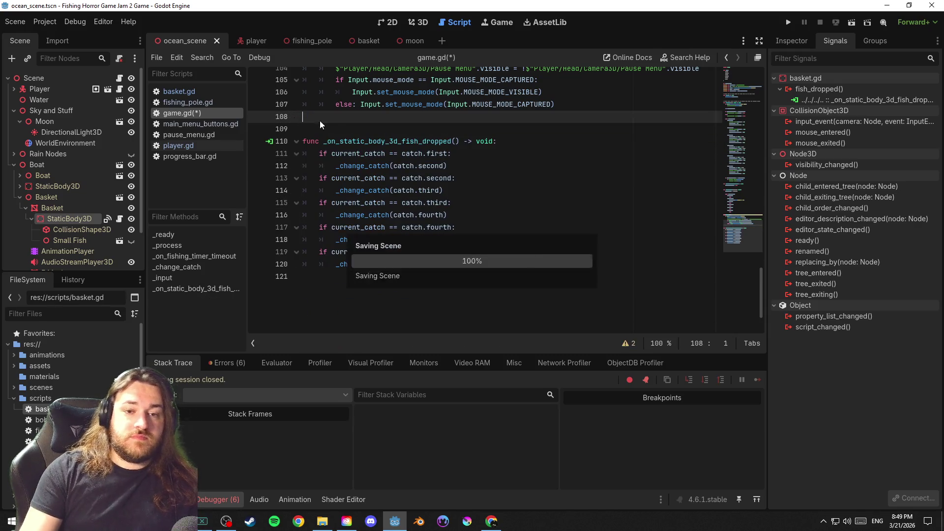
# Add a '#basket interaction' comment above the new handler and run the game
pyautogui.click(339, 127)
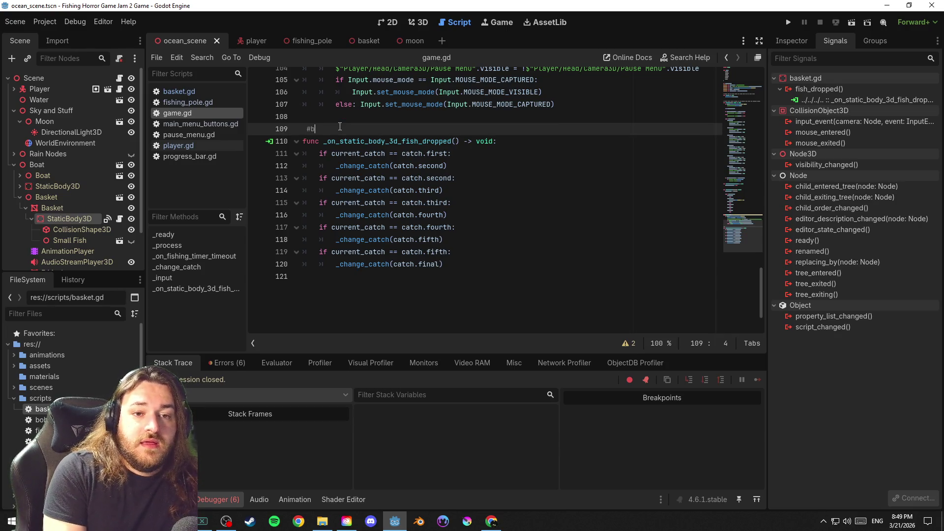
pyautogui.write('nteraction')
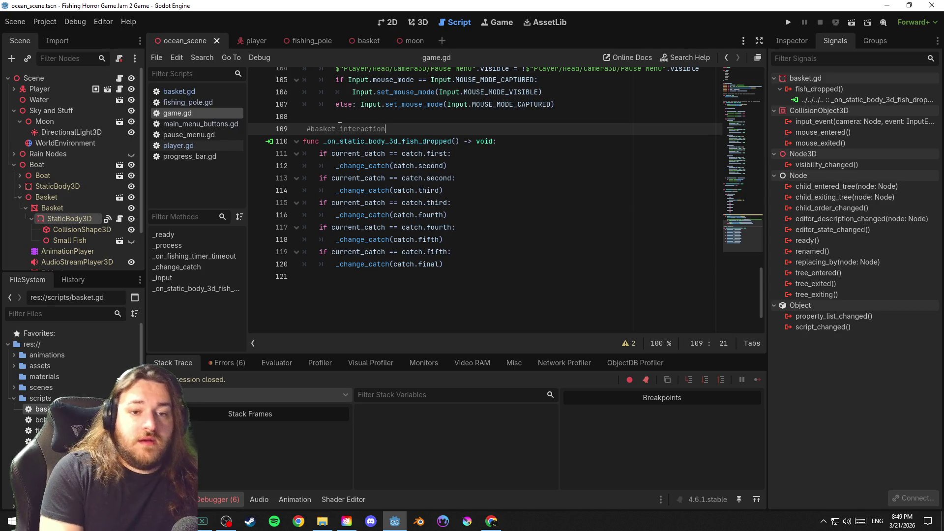
pyautogui.click(516, 248)
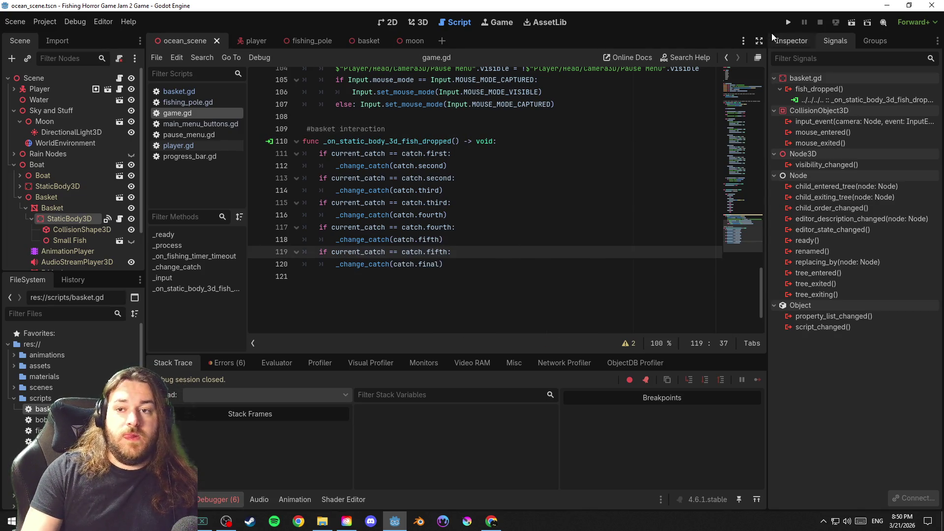
pyautogui.click(787, 22)
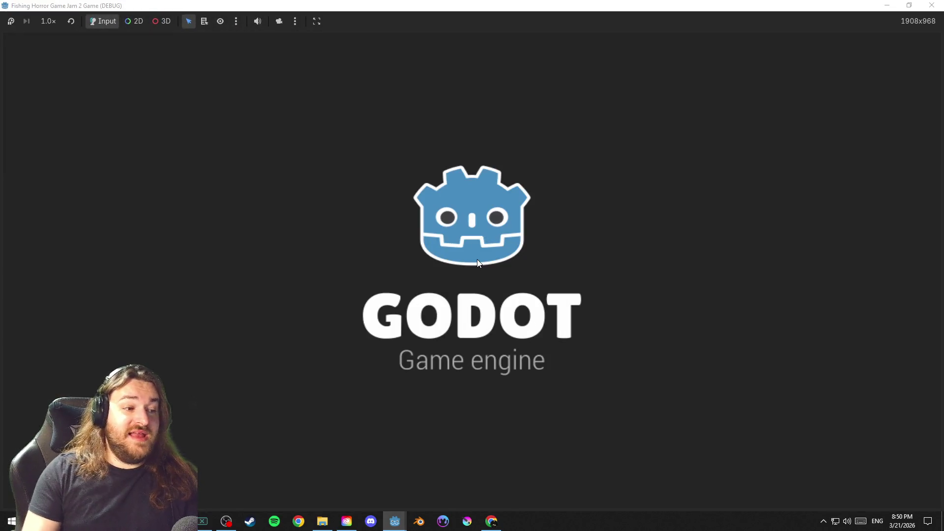
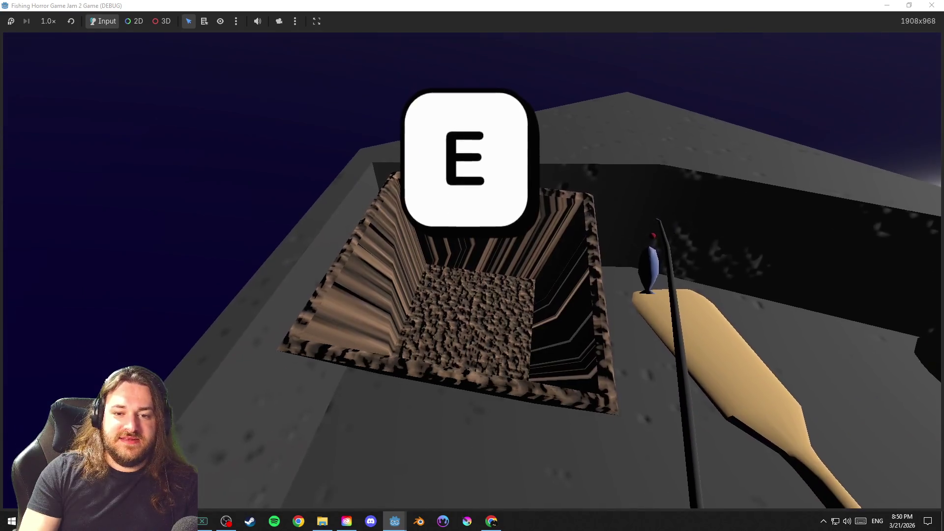
# Trigger the sky_curve error at game.gd line 69, save, and select the WorldEnvironment node
pyautogui.press('e')
pyautogui.click(505, 265)
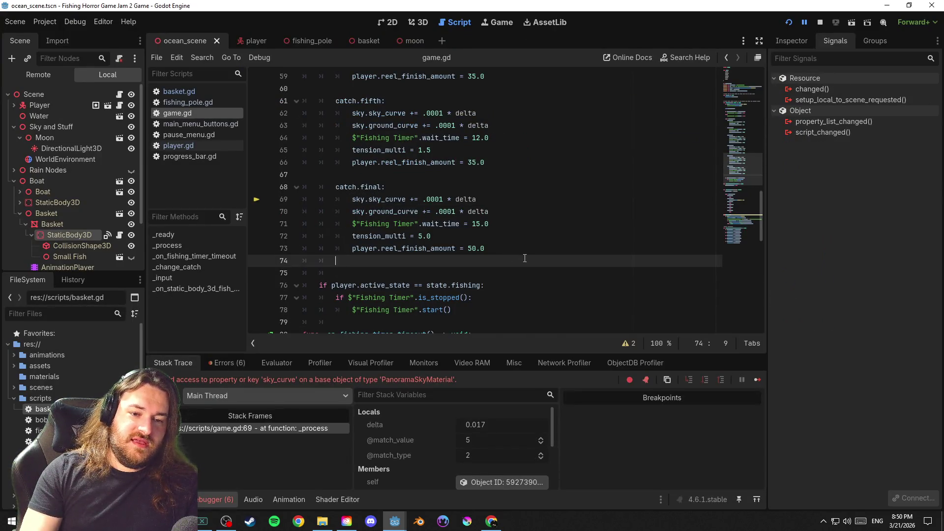
pyautogui.hotkey('ctrl', 's')
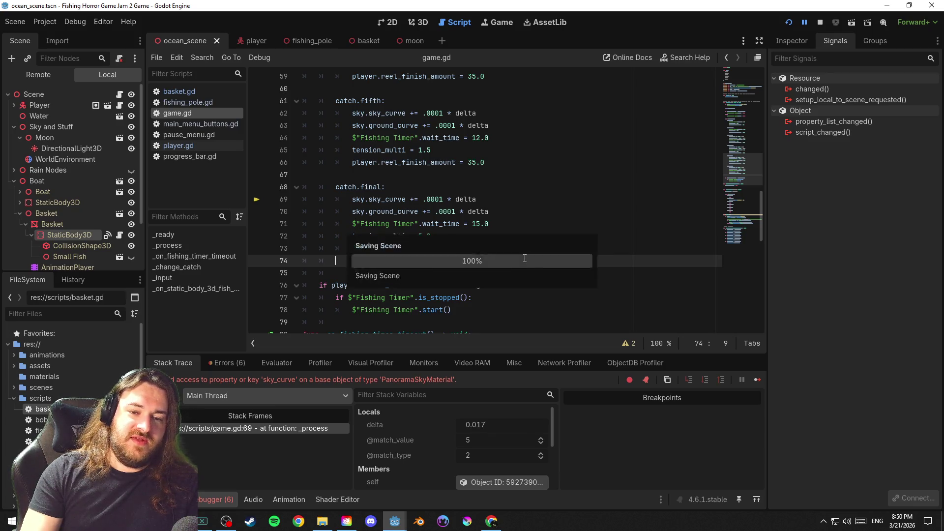
pyautogui.click(458, 191)
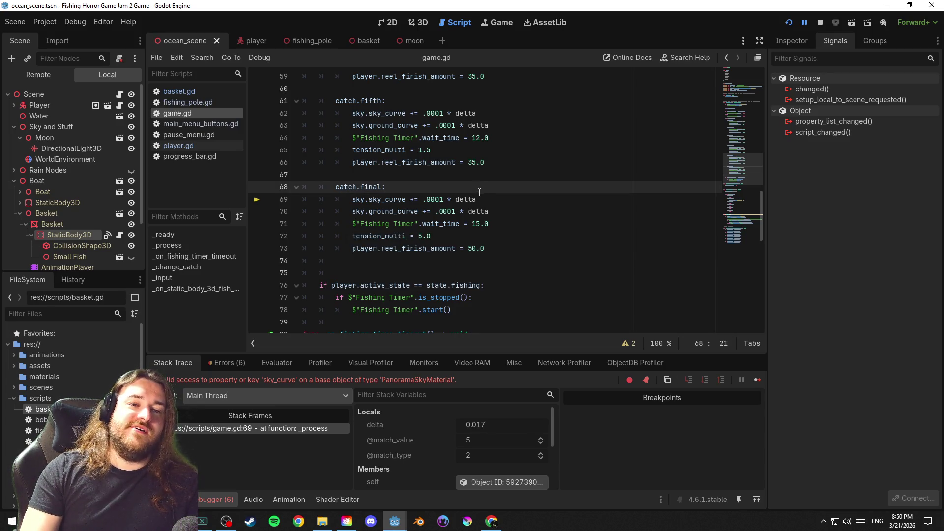
pyautogui.click(51, 157)
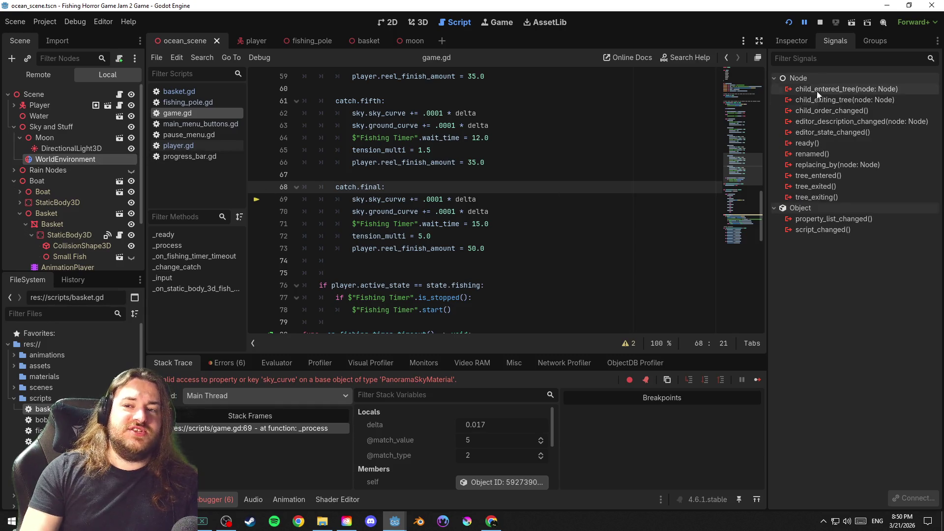
# Show WorldEnvironment's Inspector and expand its Sky resource and sky material, saving the scene
pyautogui.click(791, 41)
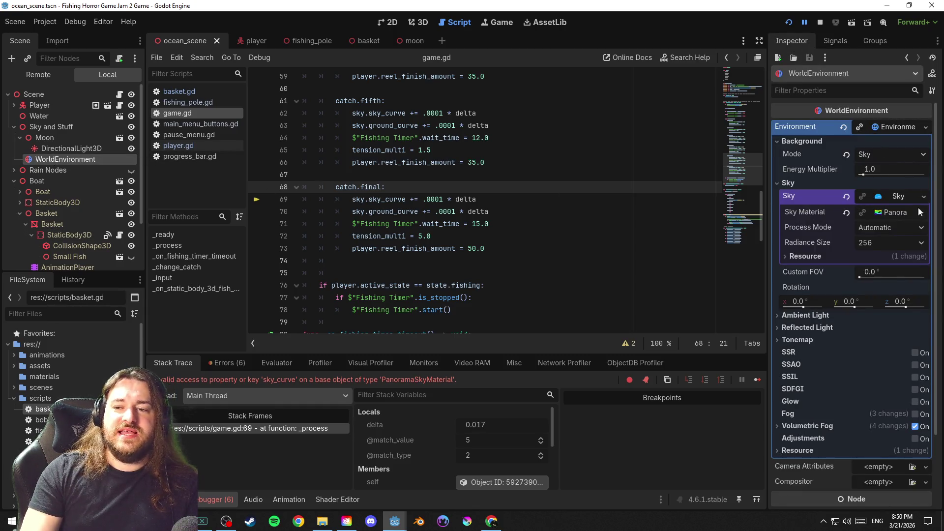
pyautogui.click(900, 215)
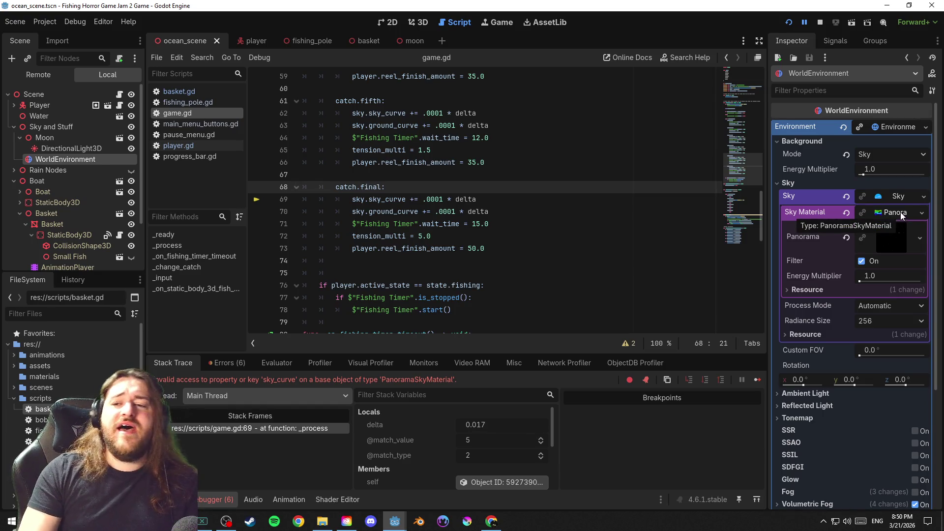
pyautogui.click(901, 196)
pyautogui.click(900, 196)
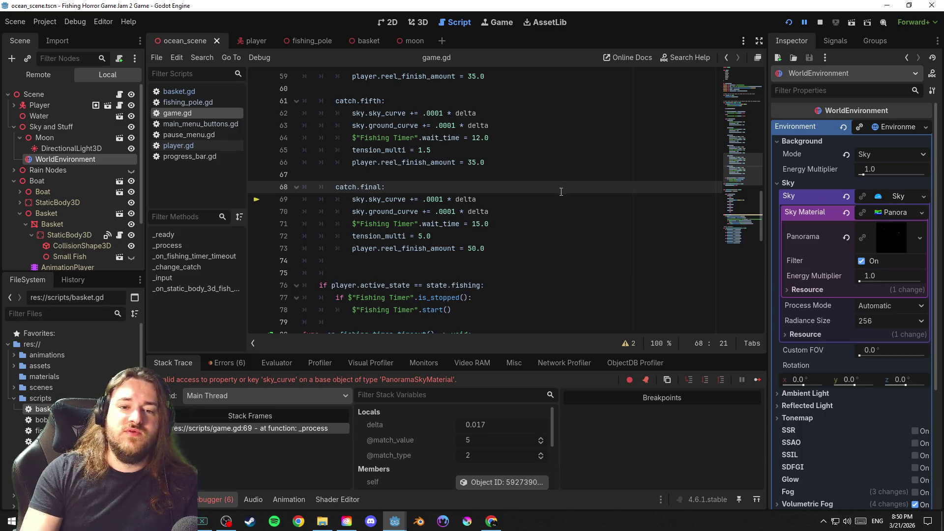
pyautogui.click(544, 210)
pyautogui.hotkey('ctrl', 's')
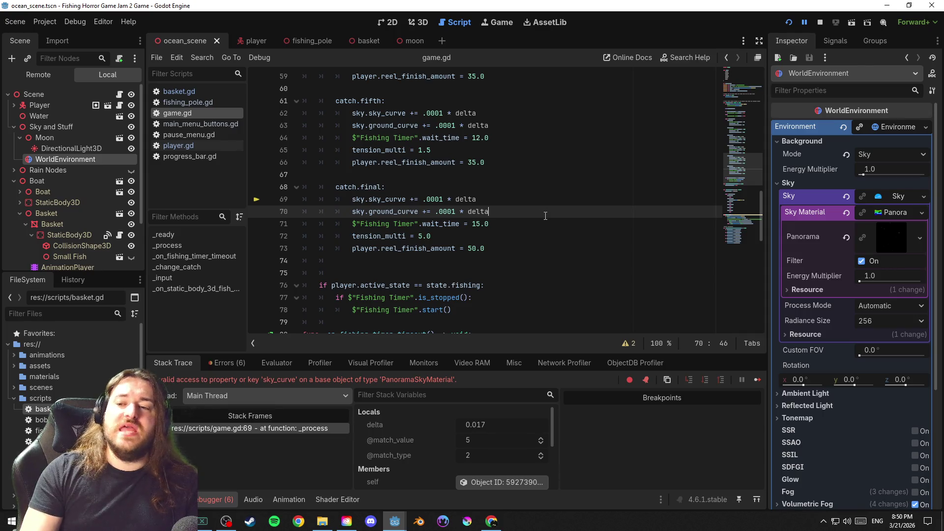
pyautogui.hotkey('ctrl', 's')
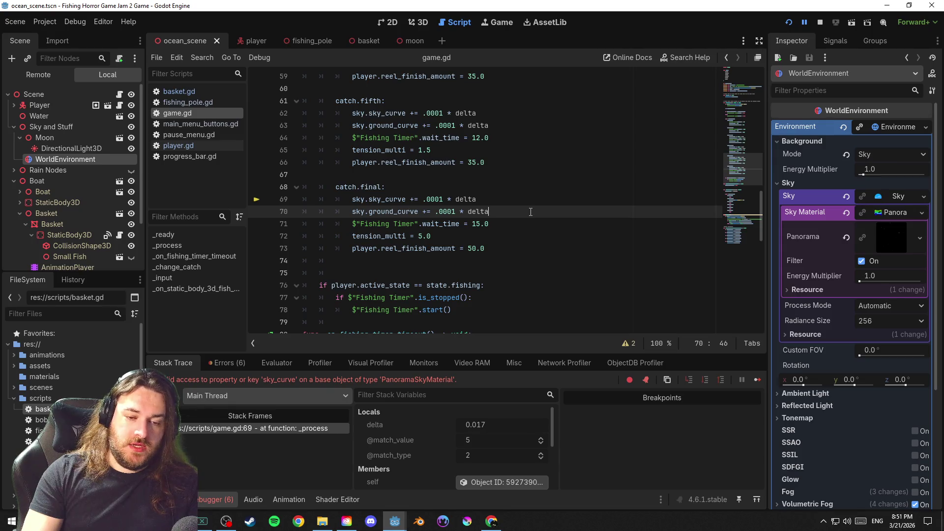
pyautogui.hotkey('ctrl', 's')
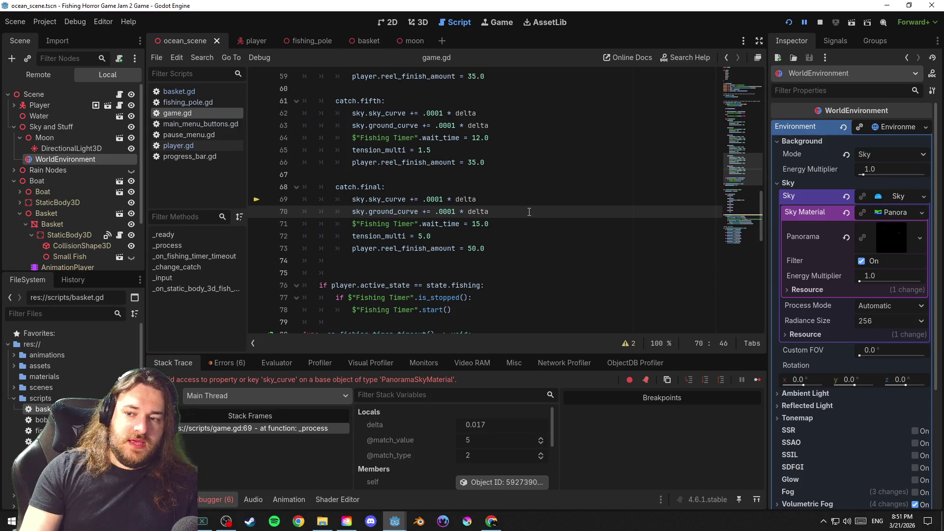
# Re-expand the Sky Material and reveal the Panorama NoiseTexture2D settings
pyautogui.click(910, 199)
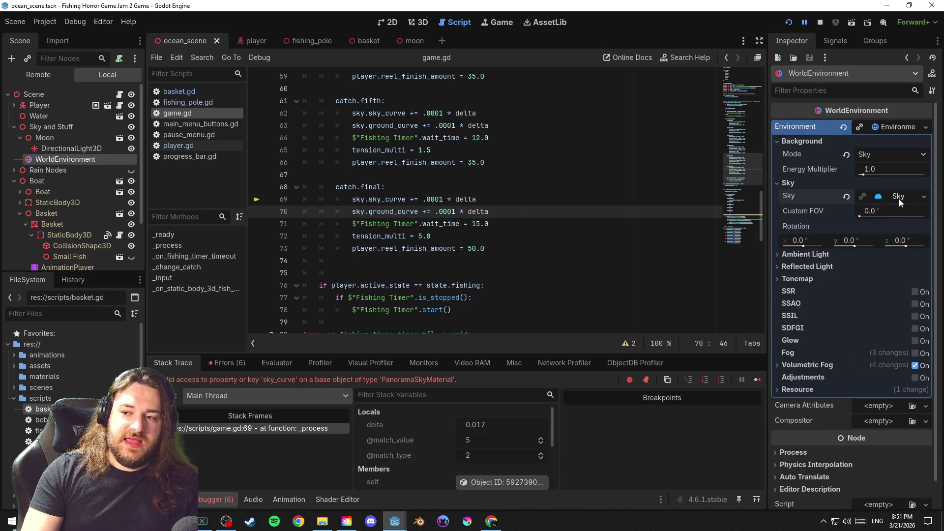
pyautogui.click(899, 198)
pyautogui.click(901, 212)
pyautogui.click(902, 215)
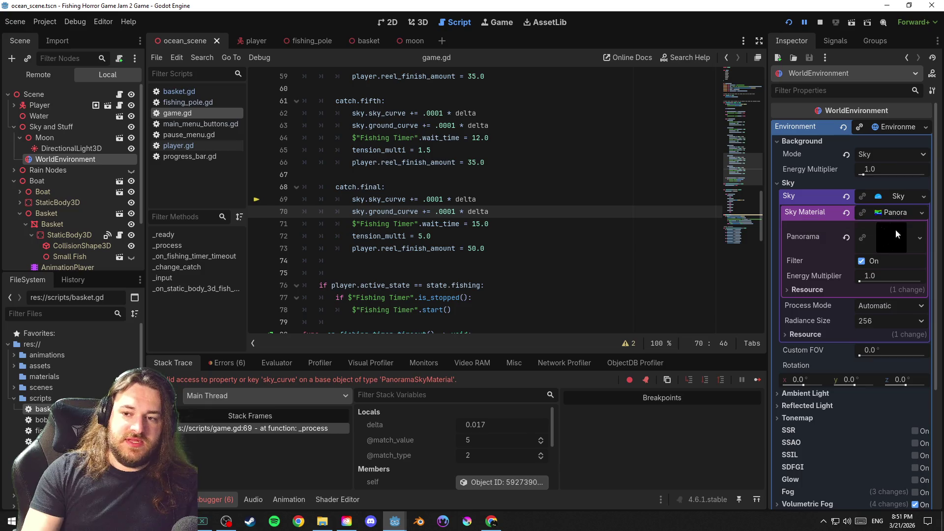
pyautogui.click(894, 233)
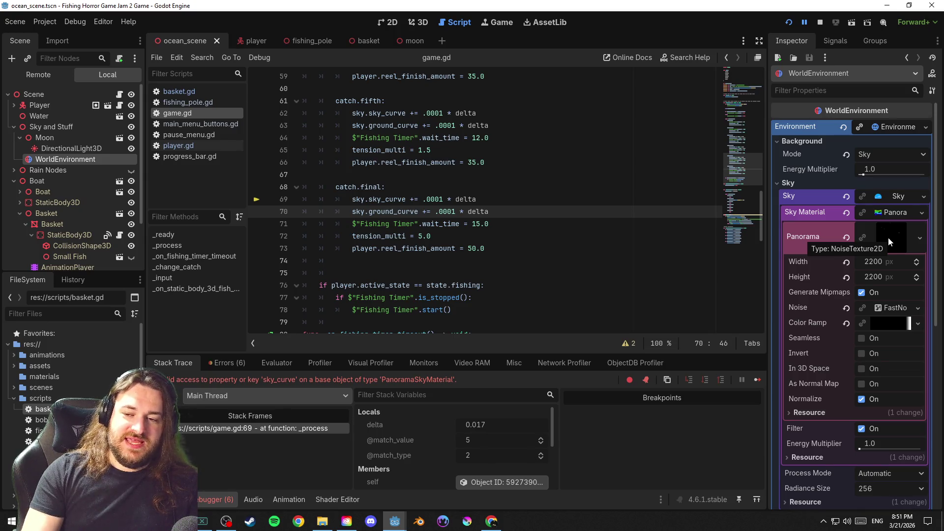
# Collapse the Panorama NoiseTexture2D and Sky Material sections
pyautogui.click(888, 237)
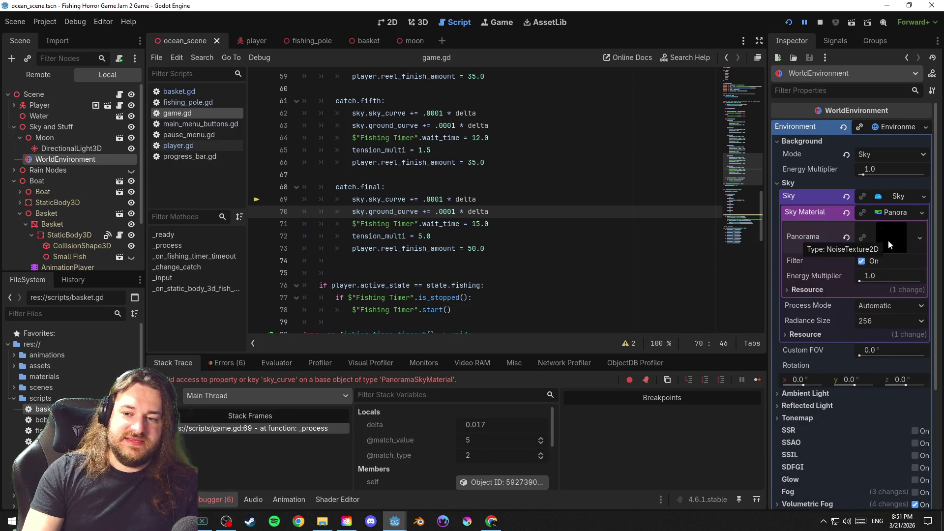
pyautogui.moveTo(813, 325)
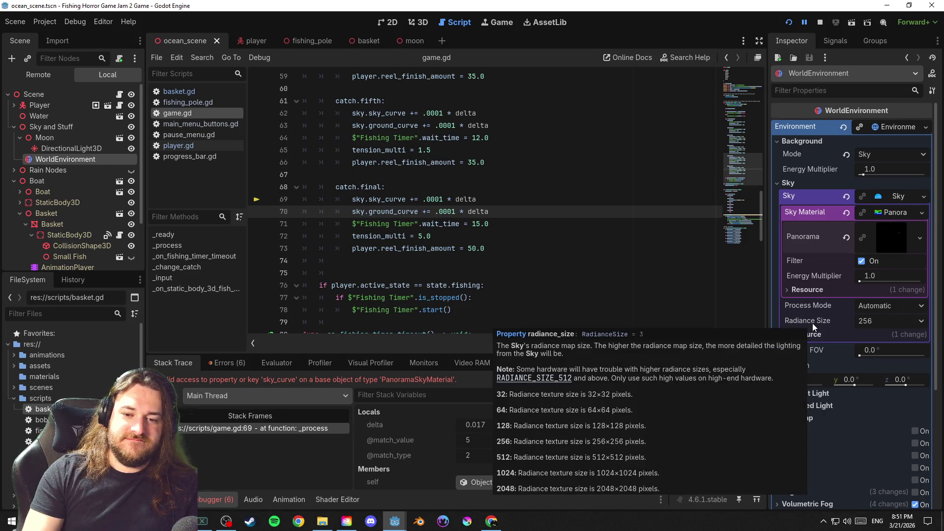
pyautogui.click(891, 234)
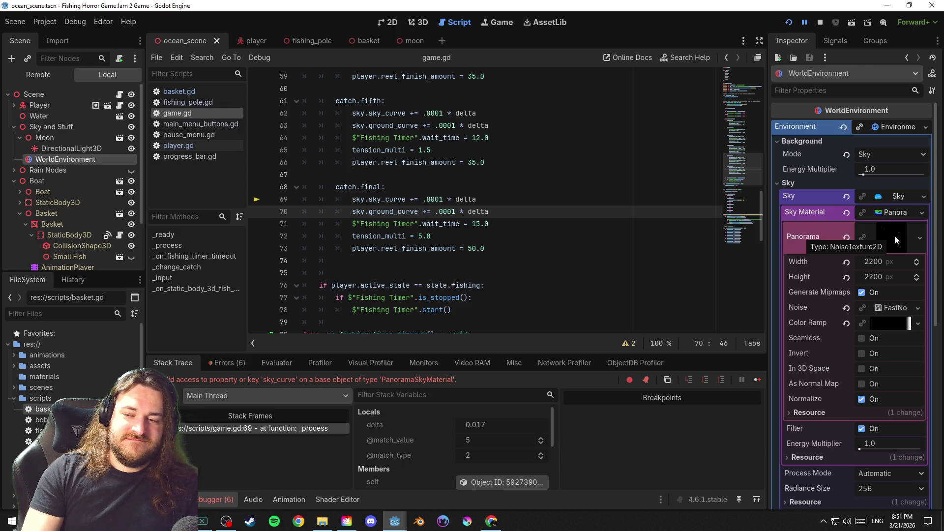
pyautogui.click(895, 235)
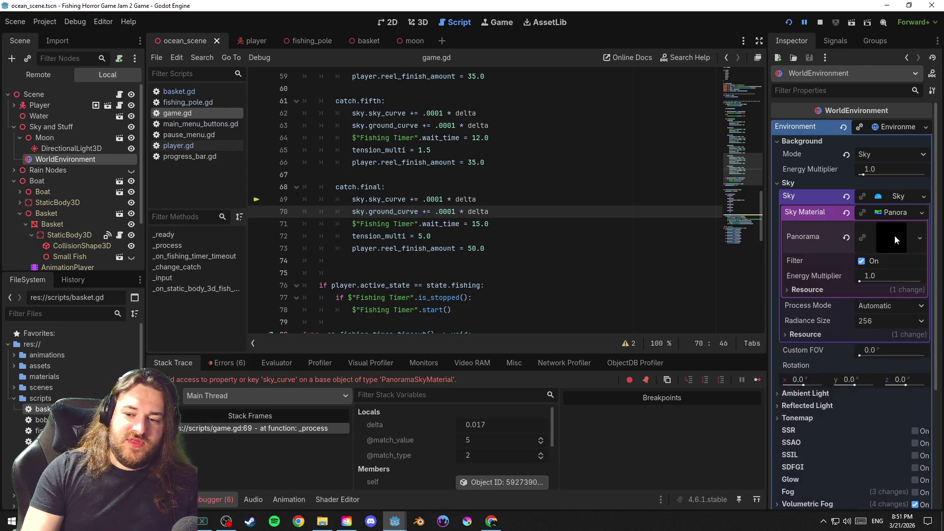
pyautogui.click(896, 216)
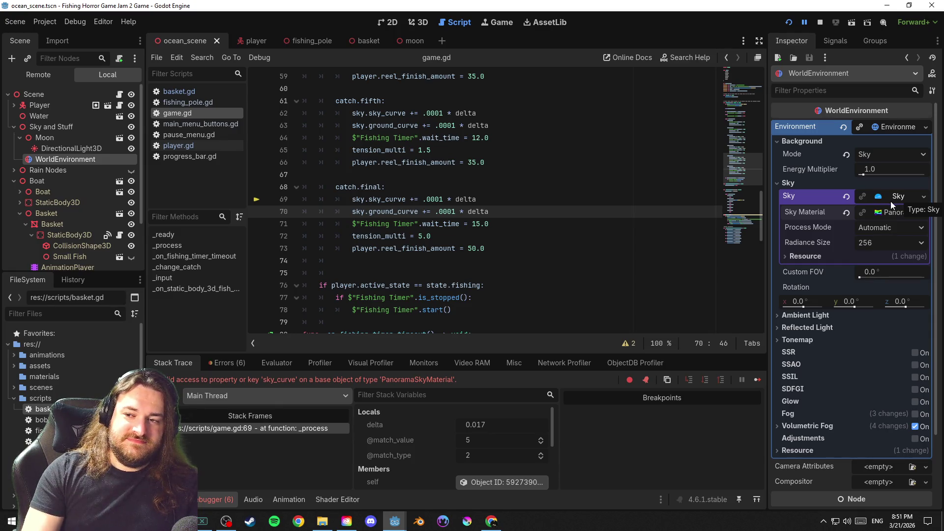
# Collapse the Sky and Environment resources and save the scene
pyautogui.click(892, 212)
pyautogui.click(895, 211)
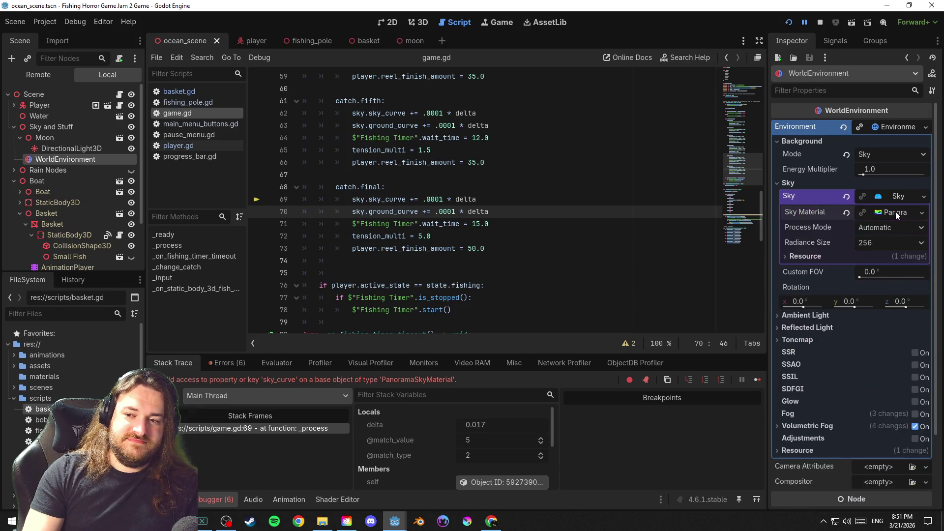
pyautogui.click(896, 199)
pyautogui.click(898, 201)
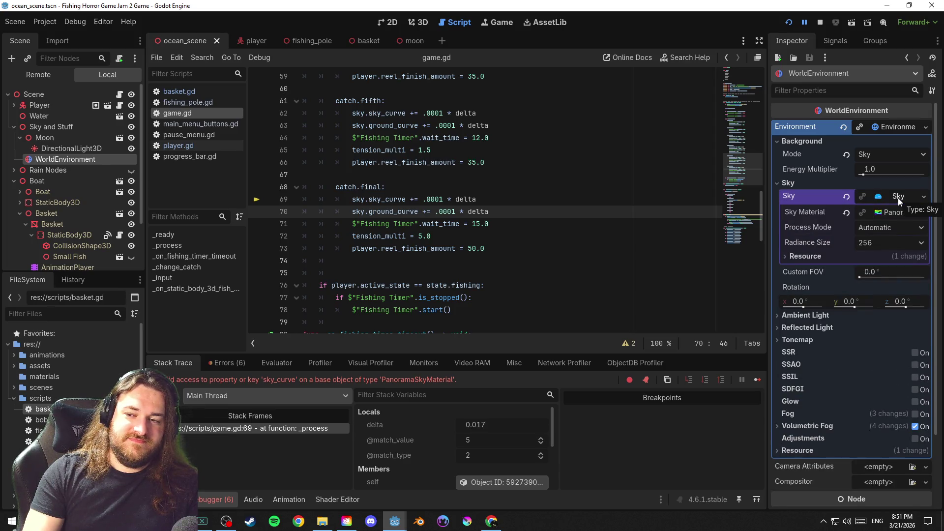
pyautogui.hotkey('ctrl', 's')
pyautogui.click(898, 197)
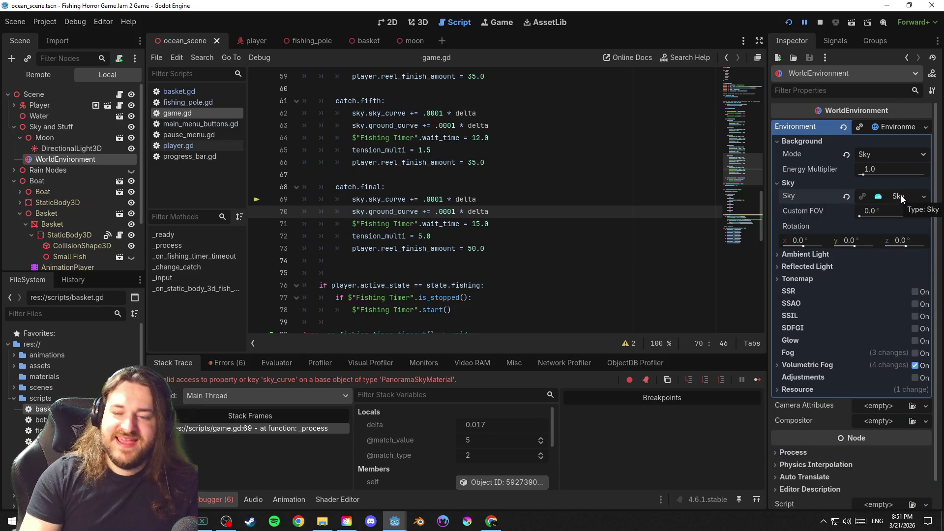
pyautogui.click(903, 129)
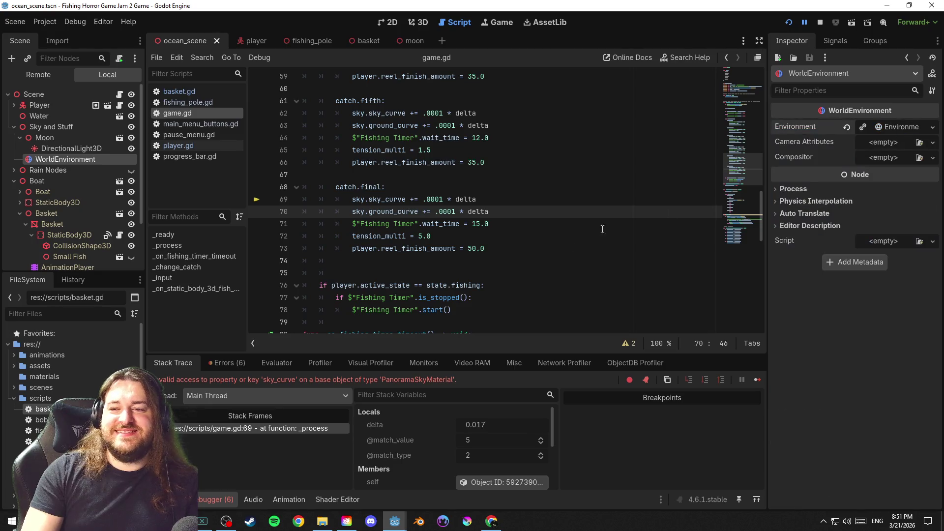
# Delete the sky_curve and ground_curve lines 69–70 under catch.final
pyautogui.click(437, 180)
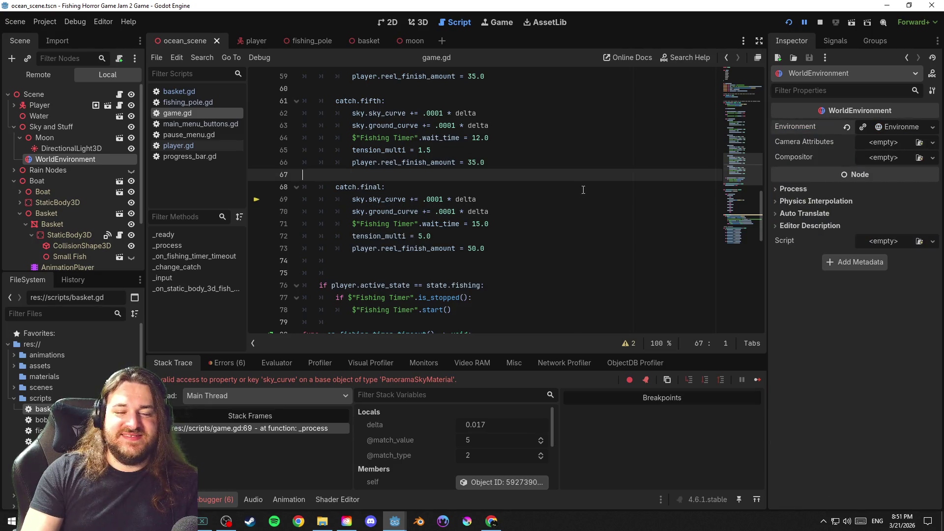
pyautogui.click(526, 217)
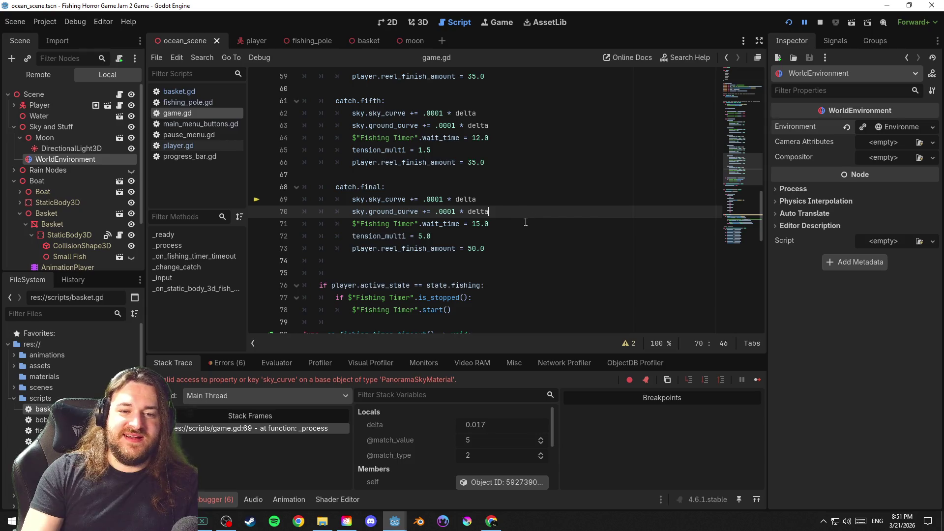
pyautogui.moveTo(497, 217); pyautogui.dragTo(284, 203)
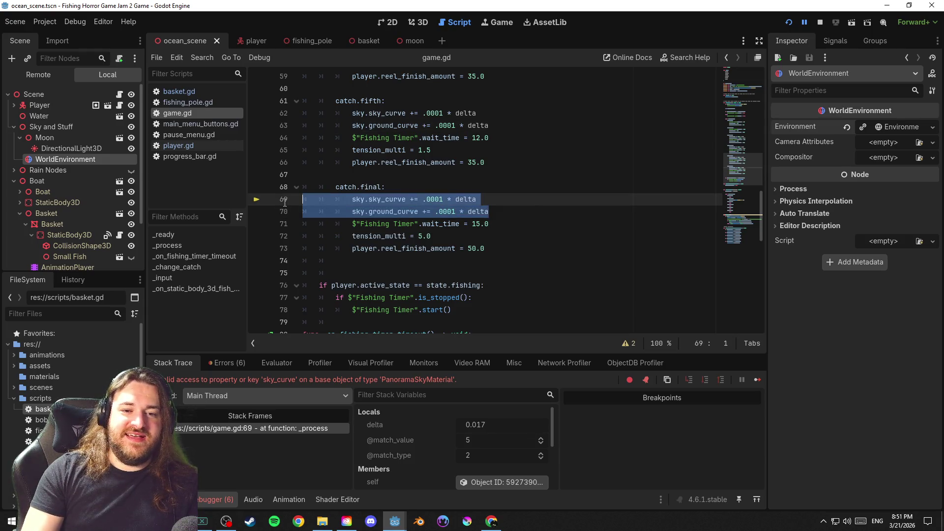
pyautogui.press('BackSpace')
pyautogui.press('BackSpace')
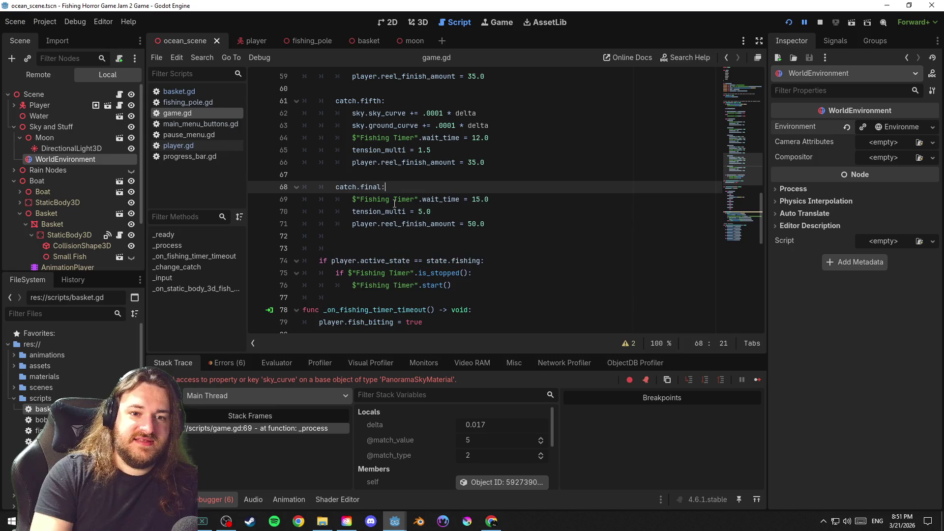
# Copy the catch.fifth sky curve lines and search the script for them as whole words
pyautogui.moveTo(498, 125)
pyautogui.mouseDown()
pyautogui.moveTo(352, 125)
pyautogui.moveTo(304, 113)
pyautogui.mouseUp()
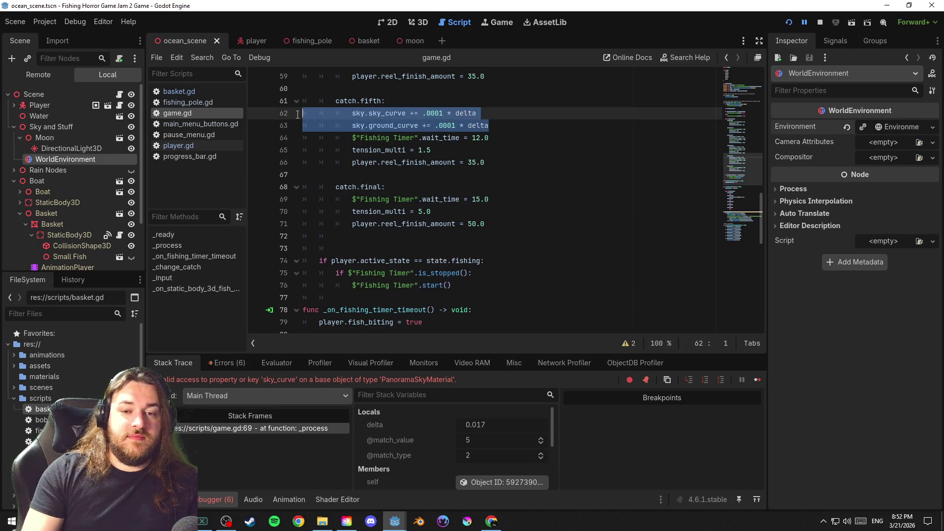
pyautogui.rightClick(377, 116)
pyautogui.click(409, 178)
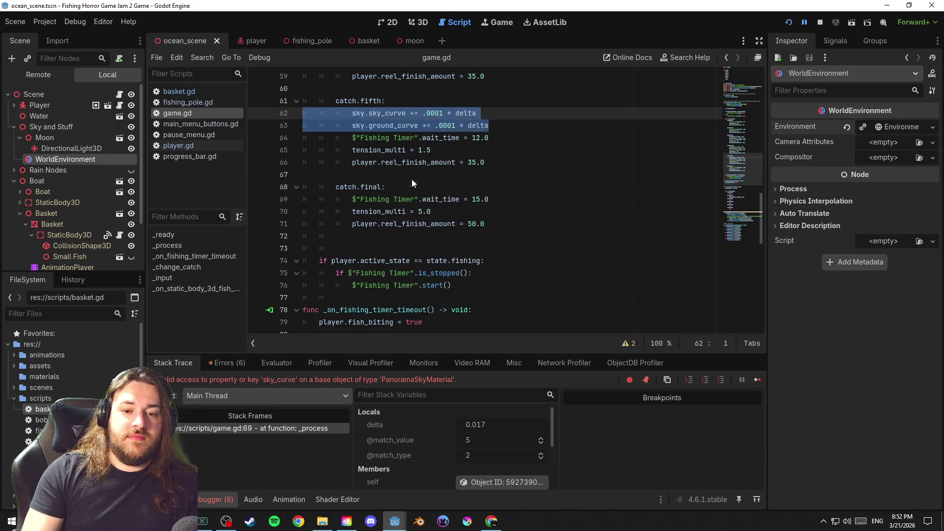
pyautogui.click(502, 295)
pyautogui.hotkey('ctrl', 'f')
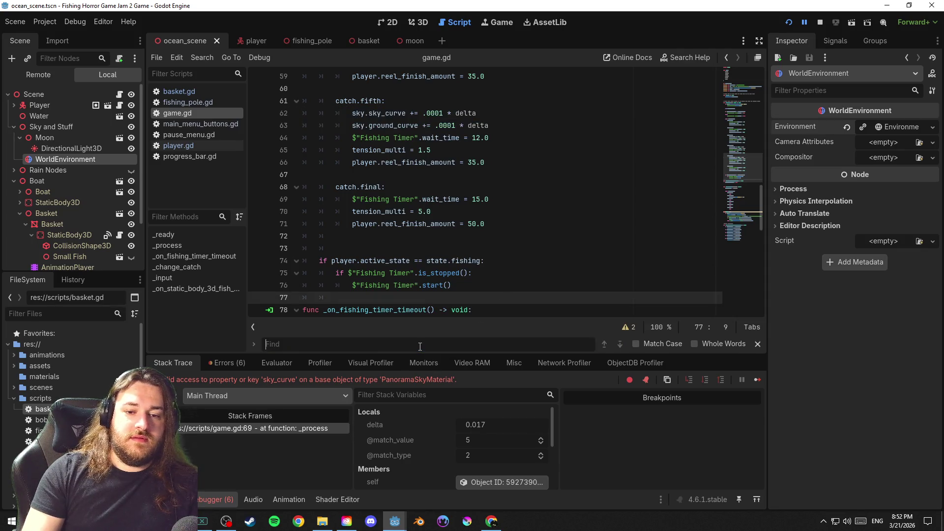
pyautogui.hotkey('ctrl', 'v')
pyautogui.click(700, 344)
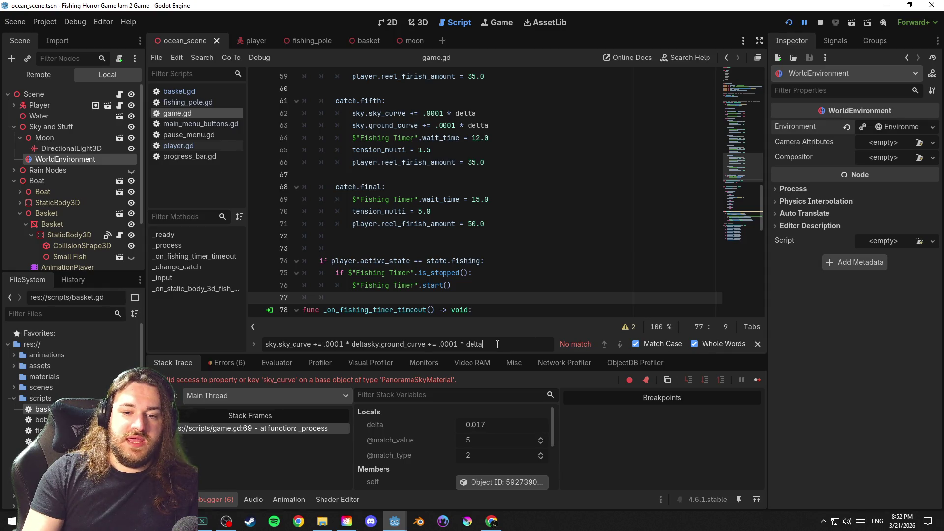
# Search for 'sky' and delete the sky variable declaration on line 14
pyautogui.hotkey('ctrl', 'a')
pyautogui.press('BackSpace')
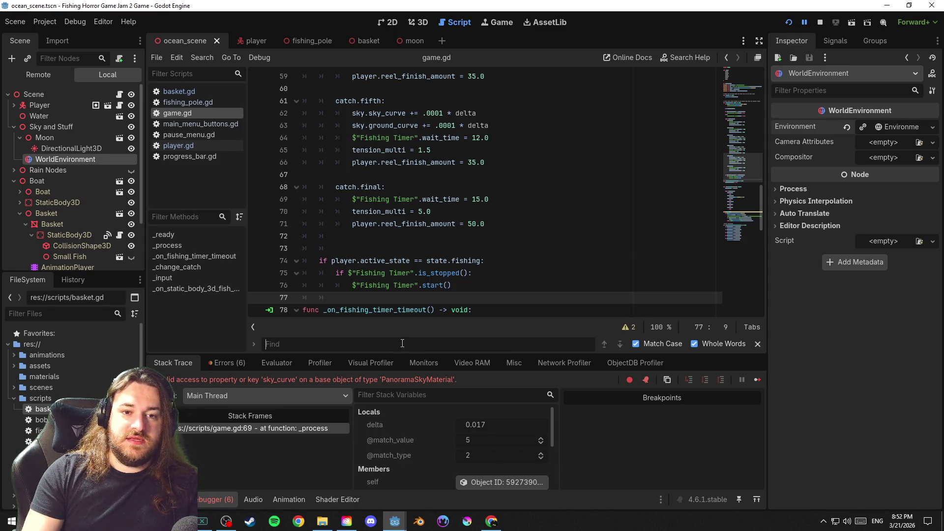
pyautogui.write('sky')
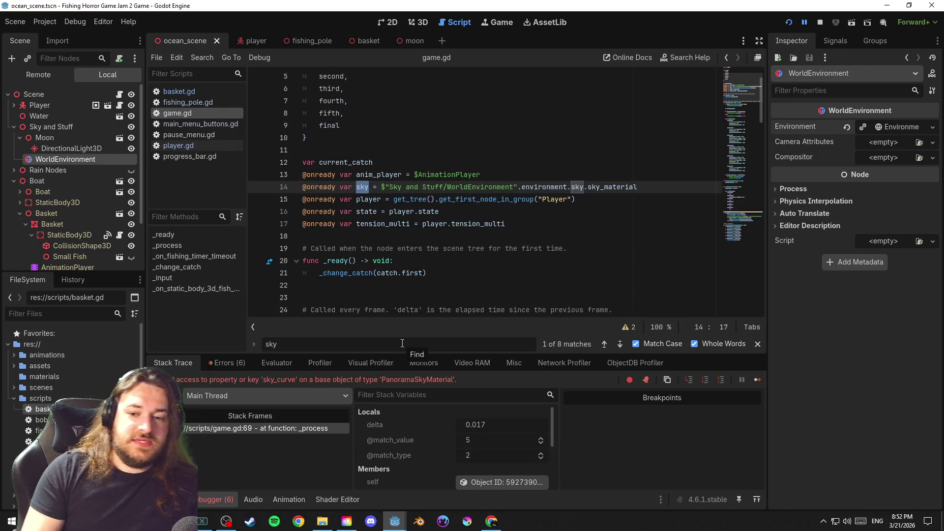
pyautogui.click(620, 344)
pyautogui.click(652, 189)
pyautogui.moveTo(652, 189); pyautogui.dragTo(267, 185)
pyautogui.press('BackSpace')
pyautogui.press('BackSpace')
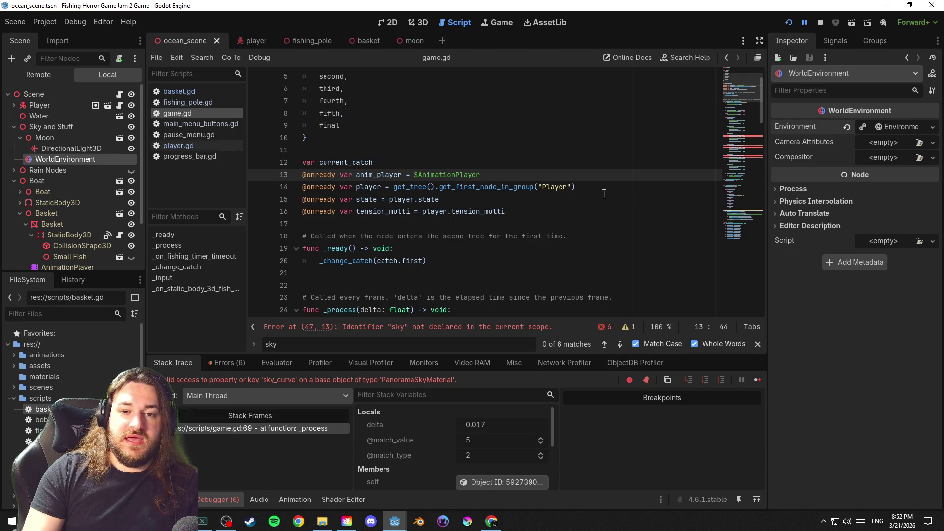
# Delete the two sky lines under catch.third and save the script
pyautogui.click(757, 343)
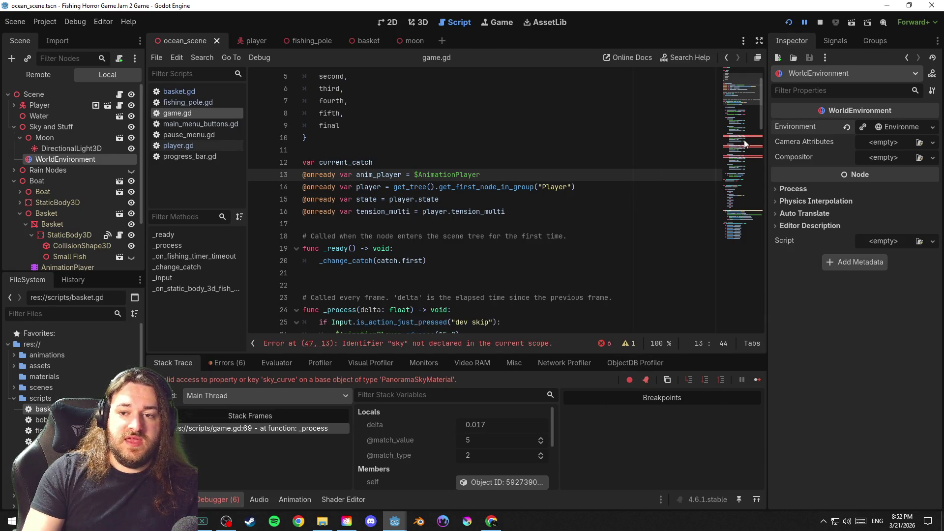
pyautogui.scroll(-10, 744, 140)
pyautogui.moveTo(500, 219); pyautogui.dragTo(281, 204)
pyautogui.press('BackSpace')
pyautogui.press('BackSpace')
pyautogui.hotkey('ctrl', 's')
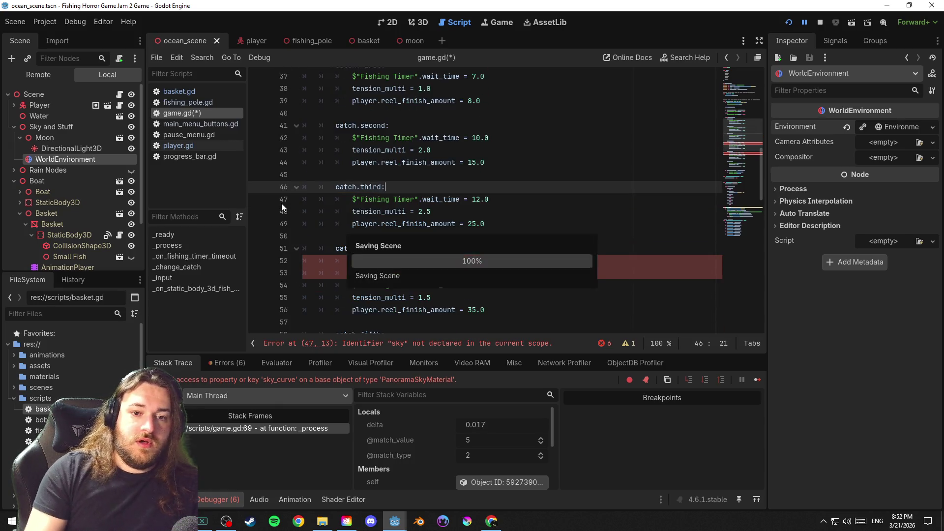
# Delete the sky lines under catch.fourth and catch.fifth and save the script
pyautogui.moveTo(489, 273); pyautogui.dragTo(286, 261)
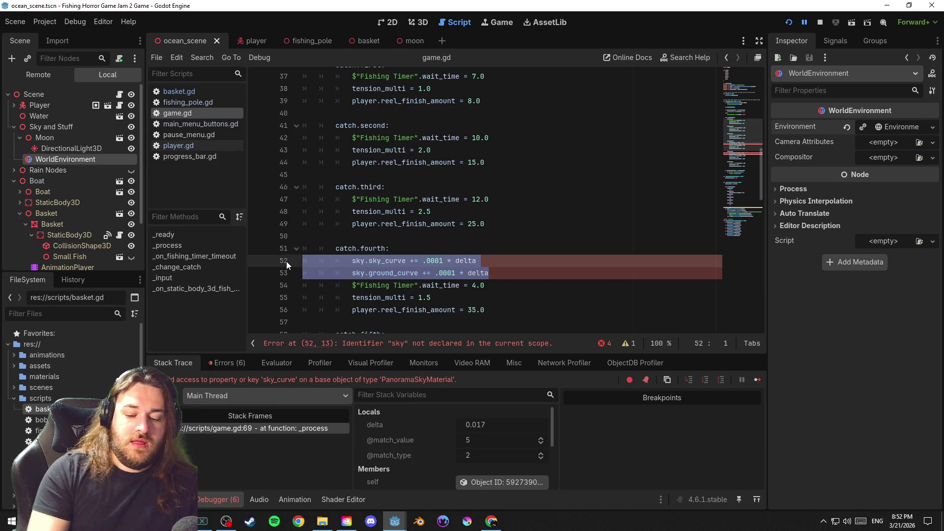
pyautogui.hotkey('alt', 'Down')
pyautogui.hotkey('alt', 'Down')
pyautogui.hotkey('alt', 'Down')
pyautogui.scroll(-3, 499, 226)
pyautogui.click(500, 225)
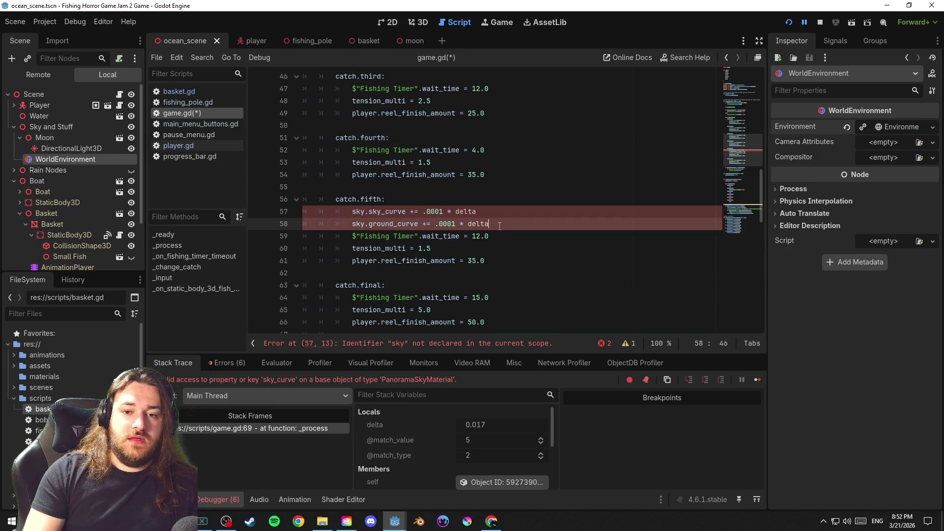
pyautogui.moveTo(499, 225); pyautogui.dragTo(288, 214)
pyautogui.press('BackSpace')
pyautogui.press('BackSpace')
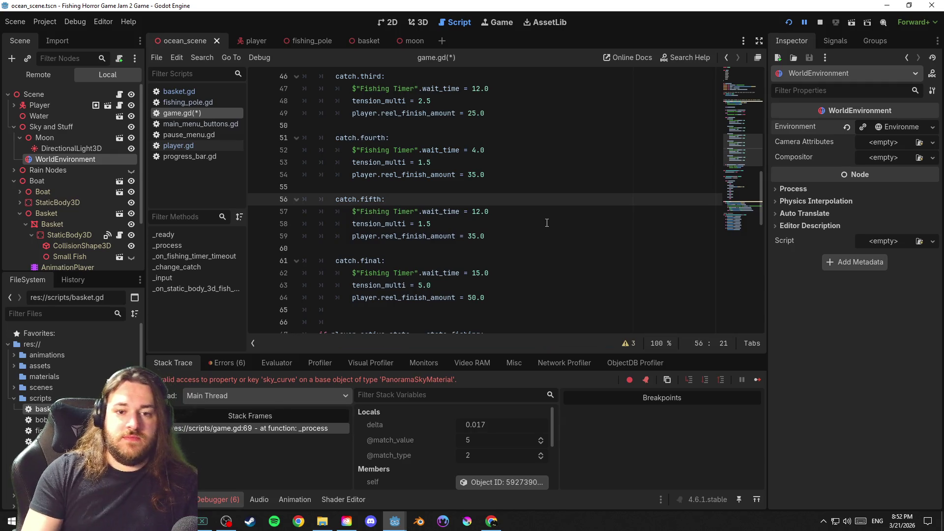
pyautogui.click(546, 224)
pyautogui.hotkey('ctrl', 's')
# Review the cleaned game.gd script and save again
pyautogui.scroll(-15, 543, 231)
pyautogui.scroll(5, 538, 245)
pyautogui.click(639, 226)
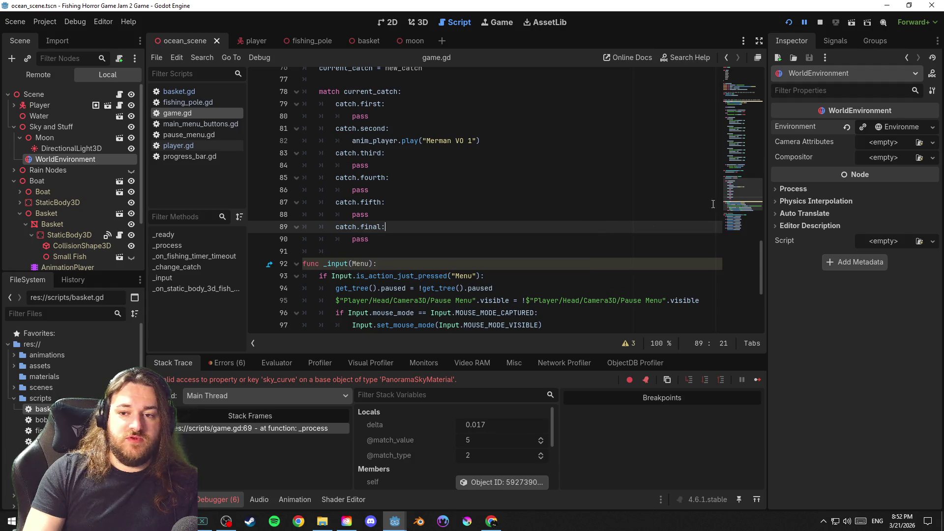
pyautogui.scroll(20, 712, 203)
pyautogui.click(343, 185)
pyautogui.hotkey('ctrl', 's')
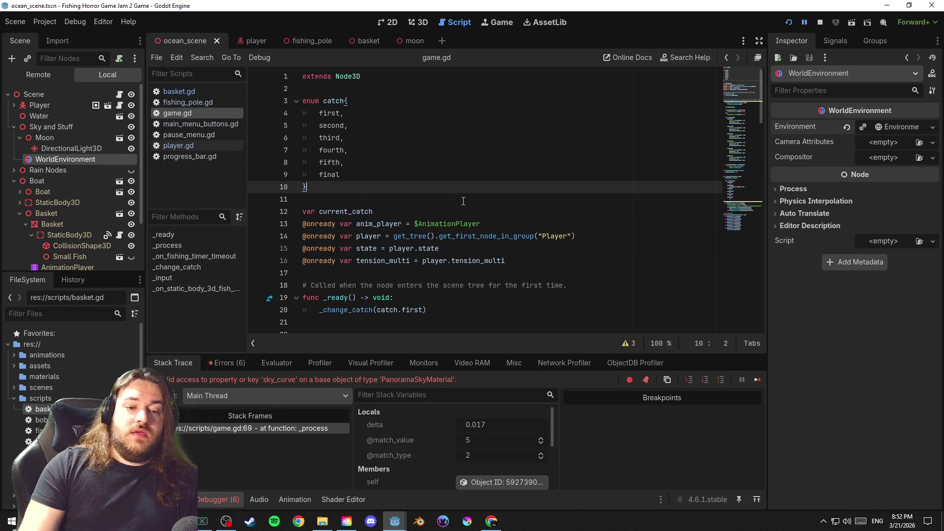
# Run the project with F5, window the game, and drop a caught fish into the basket
pyautogui.press('F5')
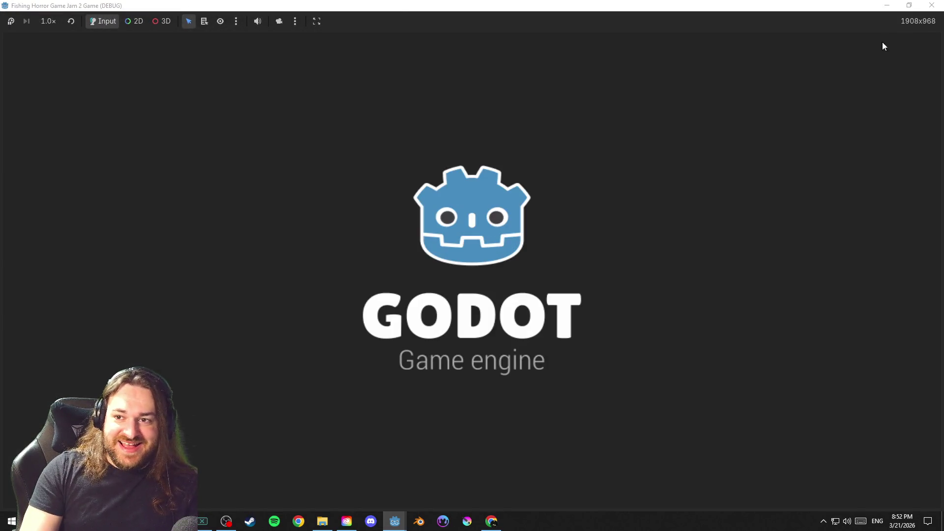
pyautogui.click(909, 5)
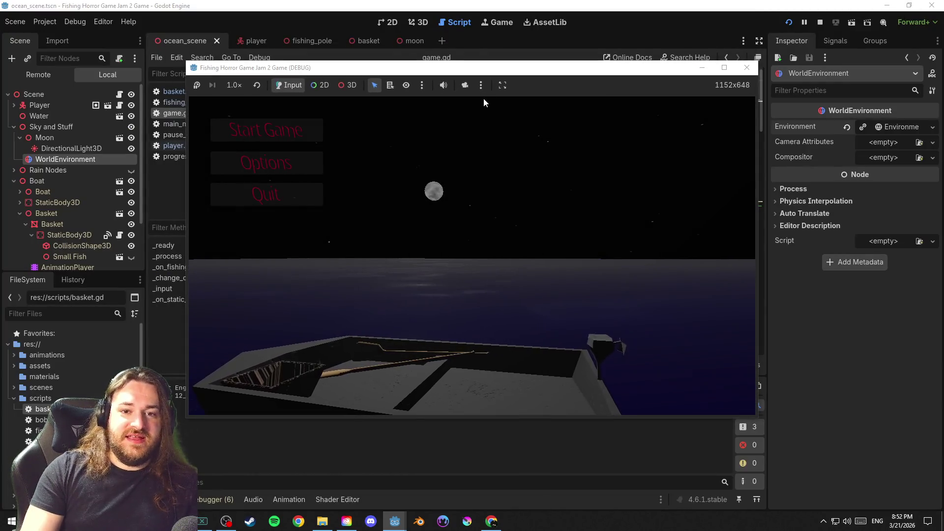
pyautogui.moveTo(482, 67)
pyautogui.mouseDown()
pyautogui.moveTo(500, 85)
pyautogui.moveTo(458, 57)
pyautogui.moveTo(471, 57)
pyautogui.mouseUp()
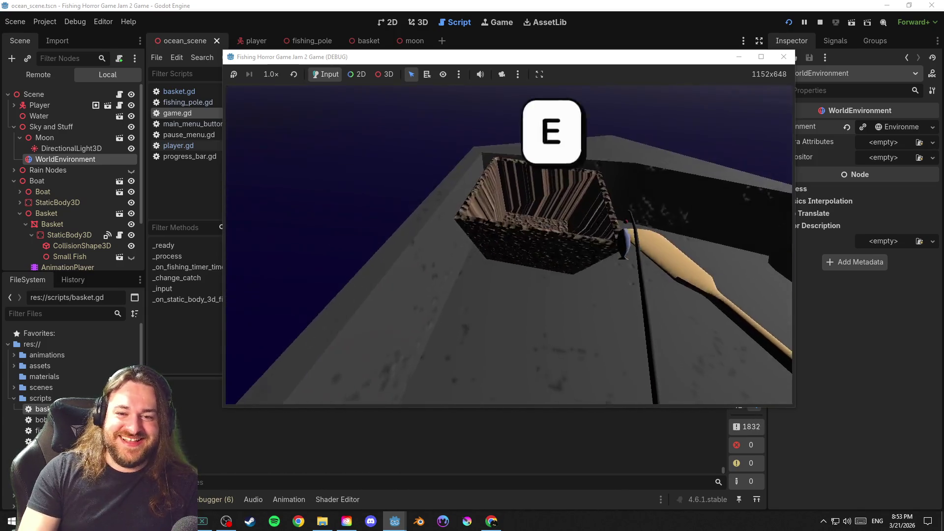
pyautogui.press('e')
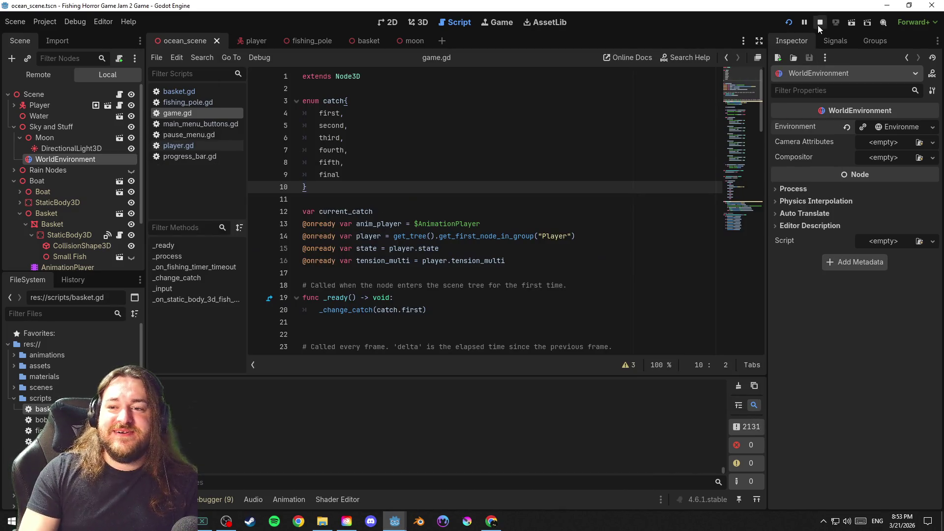
# Stop the game, review the top of game.gd, and save via Scene > Save Scene
pyautogui.click(819, 23)
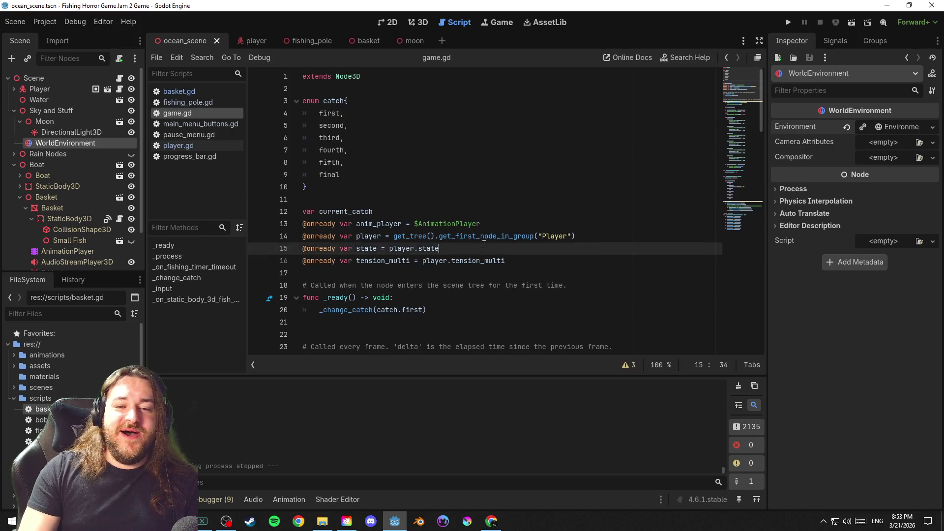
pyautogui.moveTo(531, 239)
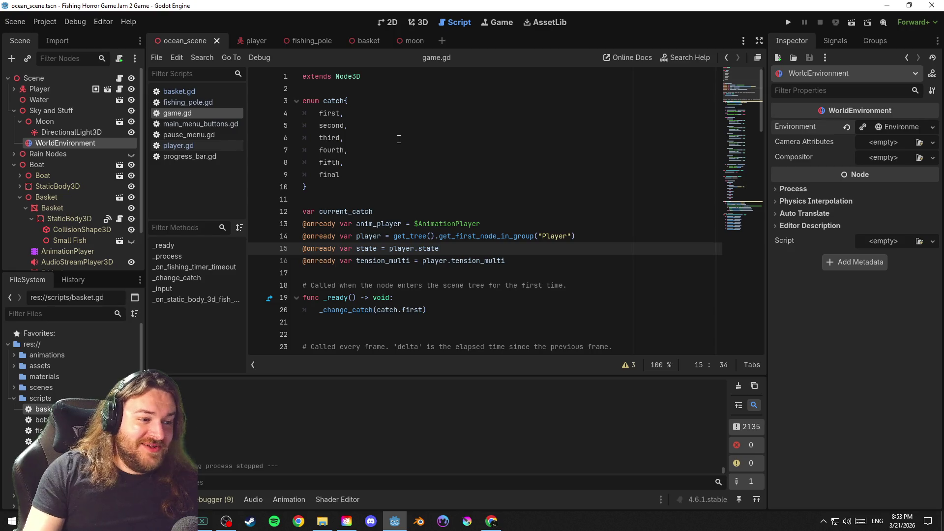
pyautogui.click(366, 114)
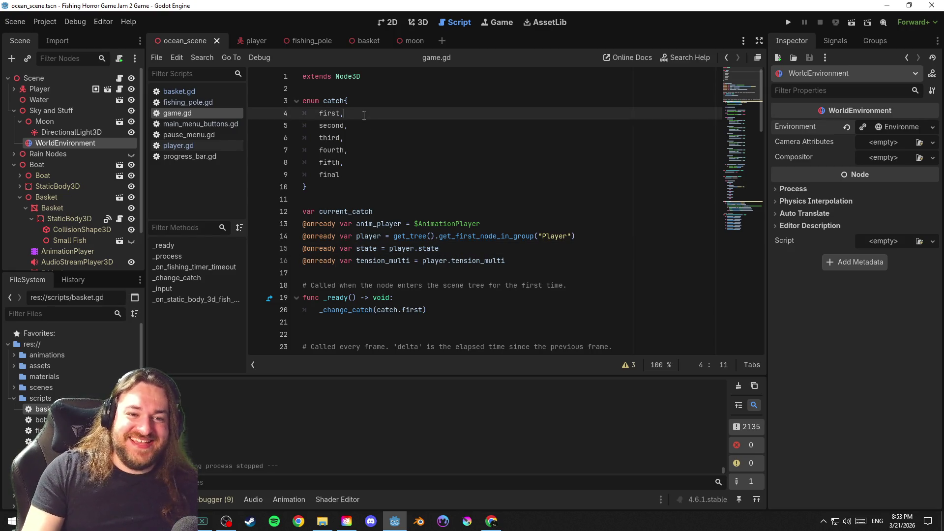
pyautogui.click(308, 85)
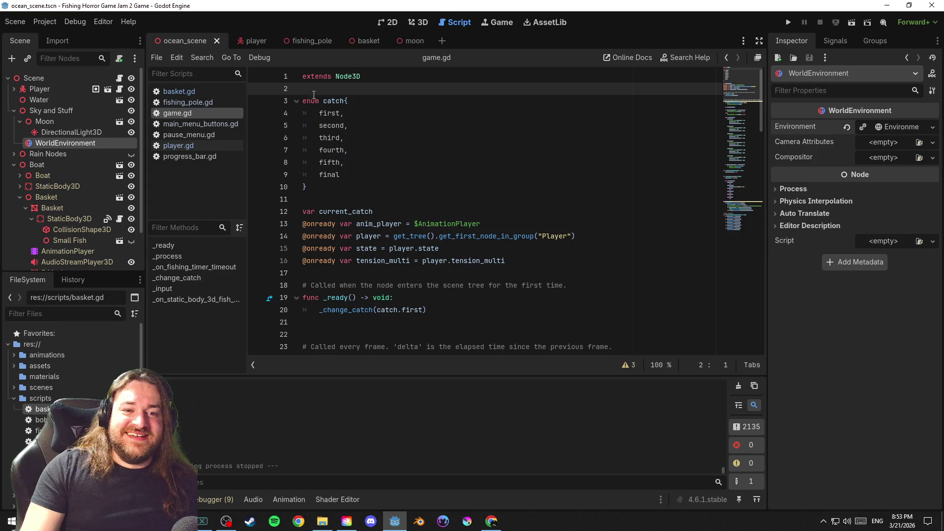
pyautogui.click(302, 77)
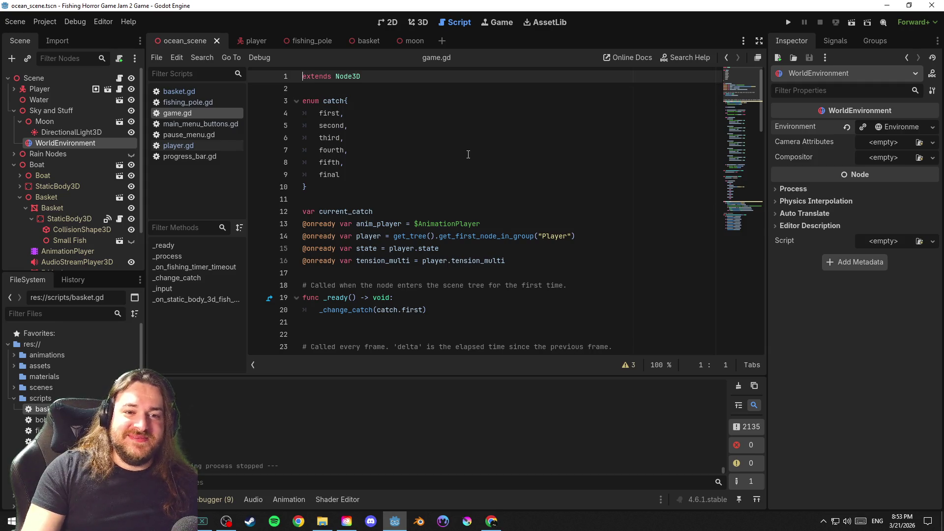
pyautogui.scroll(-3, 467, 154)
pyautogui.click(19, 27)
pyautogui.click(80, 98)
# Scroll further through game.gd and save the scene again
pyautogui.click(497, 164)
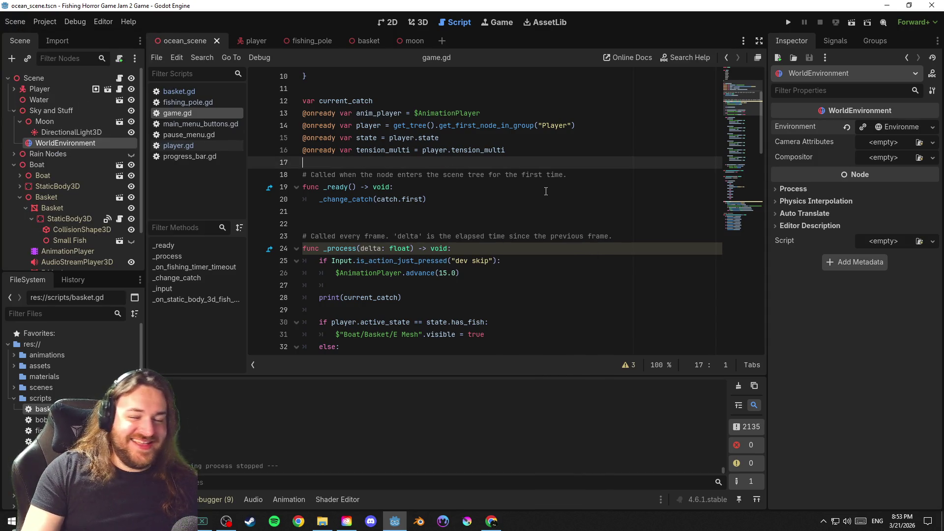
pyautogui.scroll(-4, 545, 191)
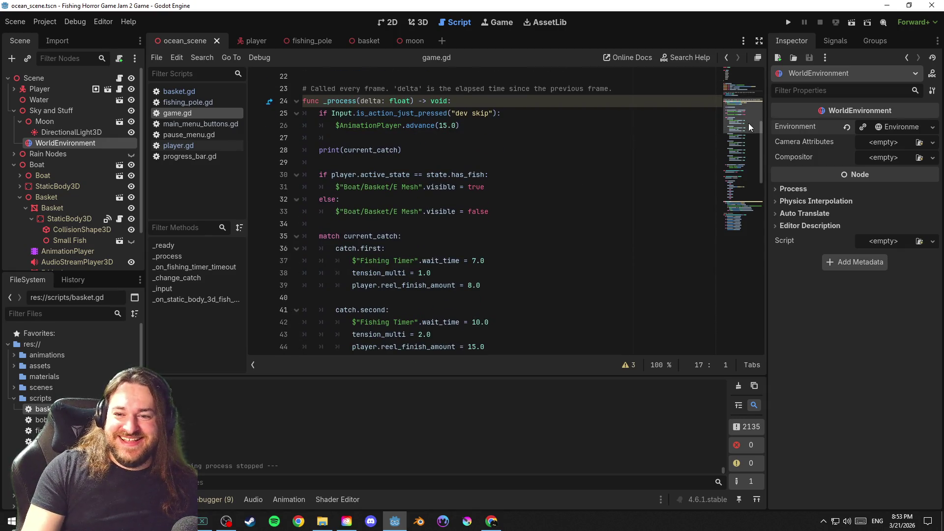
pyautogui.scroll(-2, 751, 129)
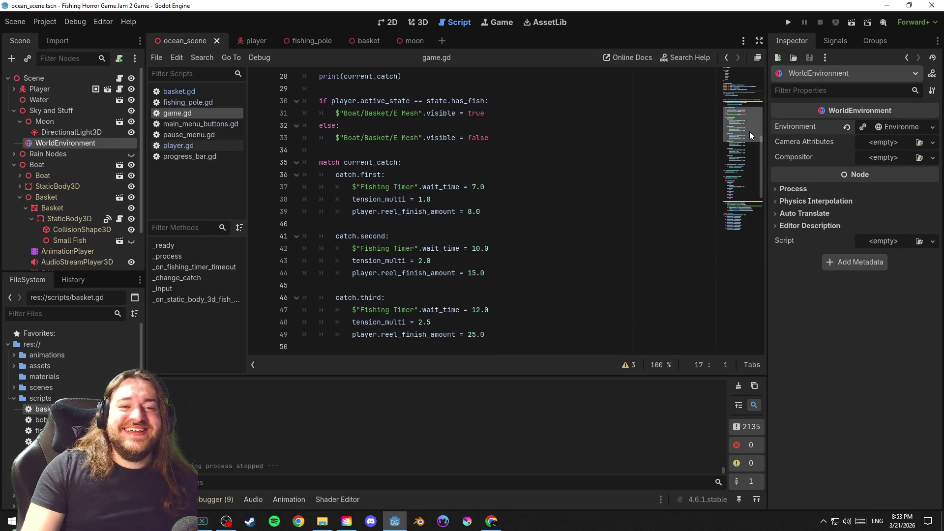
pyautogui.click(14, 22)
pyautogui.click(82, 98)
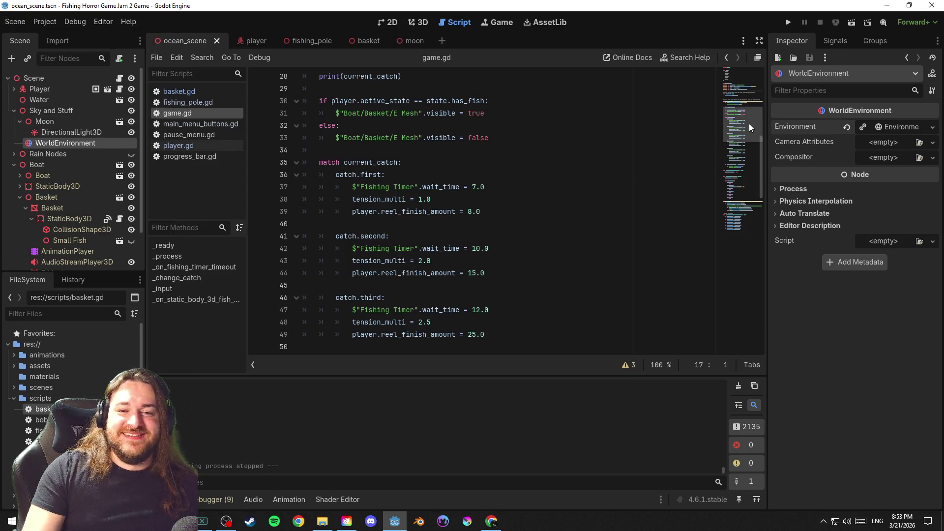
# Review the rest of game.gd down to line 99 and begin saving the scene again
pyautogui.scroll(-3, 751, 142)
pyautogui.moveTo(751, 142); pyautogui.dragTo(764, 190)
pyautogui.click(15, 22)
pyautogui.click(525, 157)
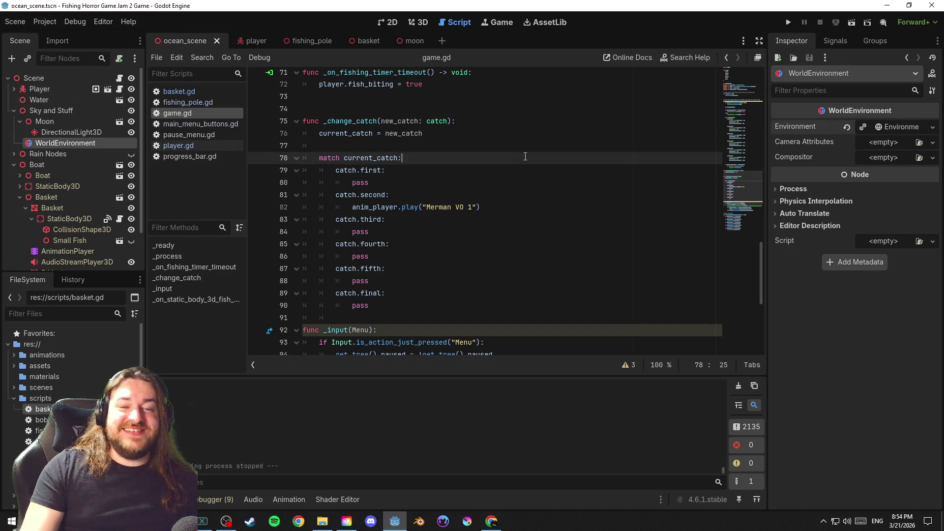
pyautogui.click(511, 145)
pyautogui.moveTo(748, 186); pyautogui.dragTo(752, 192)
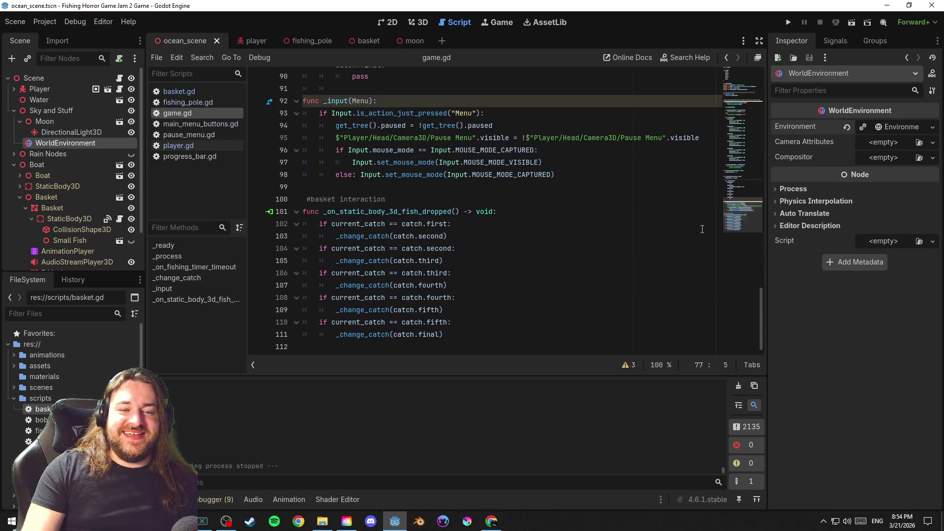
pyautogui.click(491, 187)
pyautogui.click(14, 22)
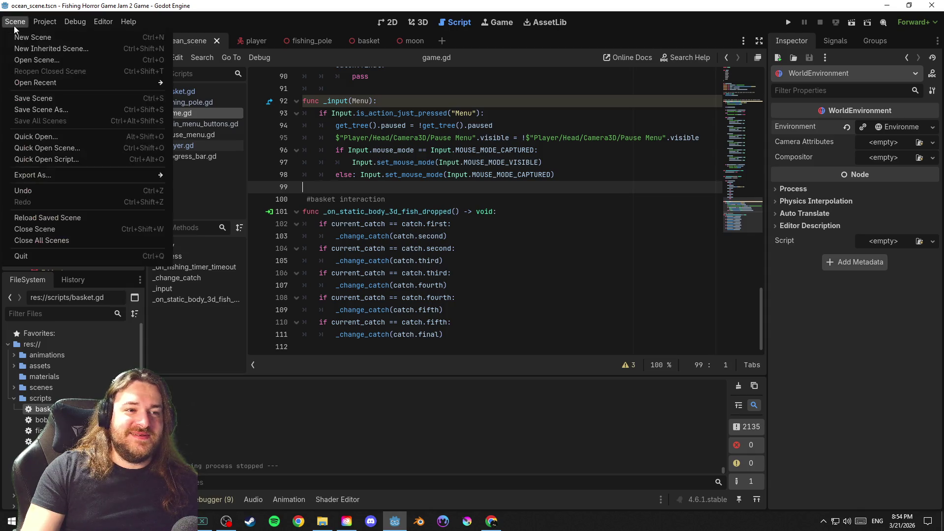
pyautogui.click(96, 100)
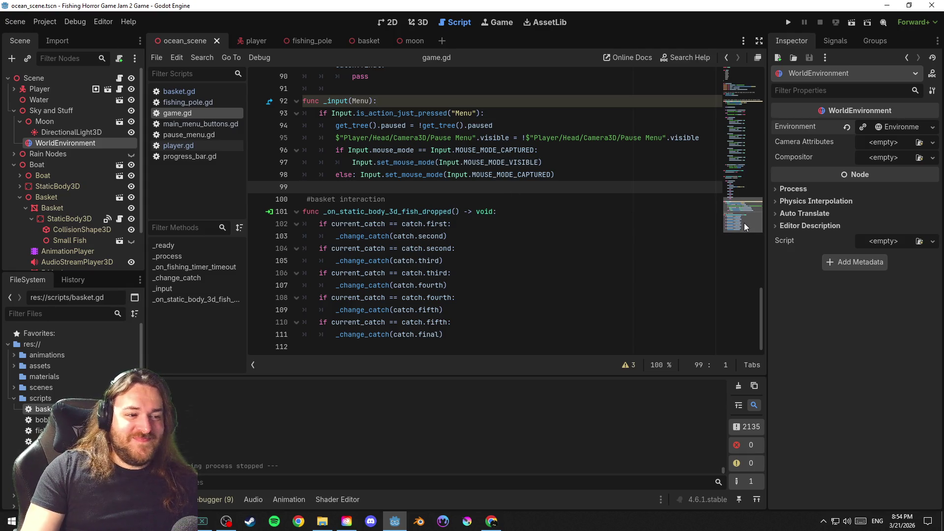
pyautogui.moveTo(742, 225)
pyautogui.mouseDown()
pyautogui.moveTo(747, 213)
pyautogui.moveTo(749, 228)
pyautogui.mouseUp()
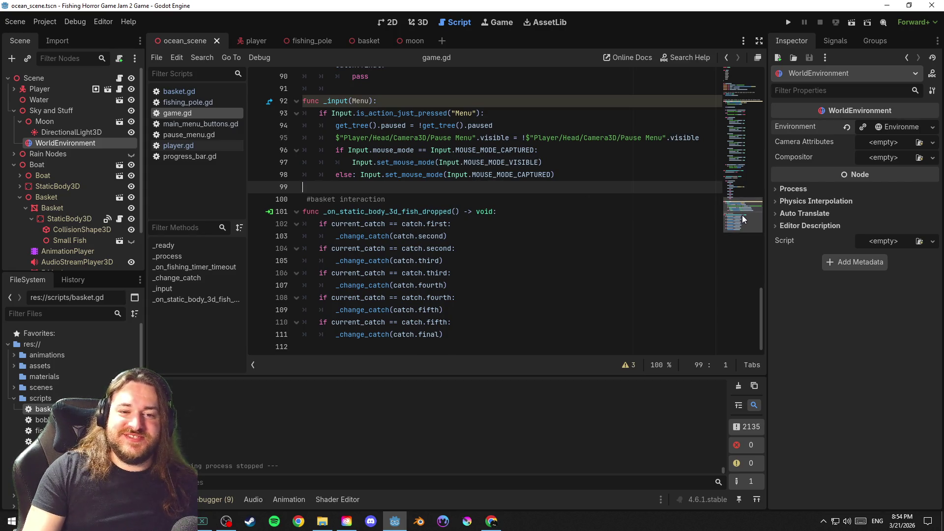
pyautogui.moveTo(746, 218); pyautogui.dragTo(747, 225)
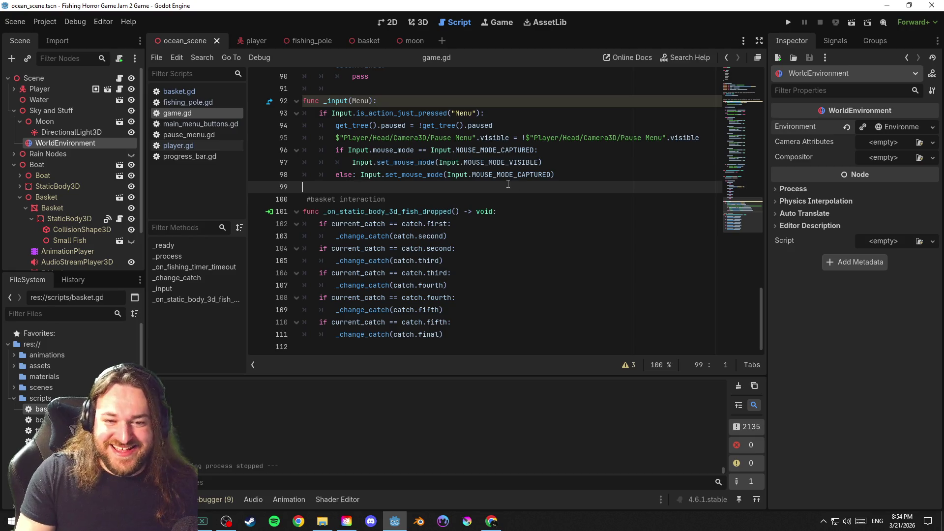
pyautogui.click(525, 198)
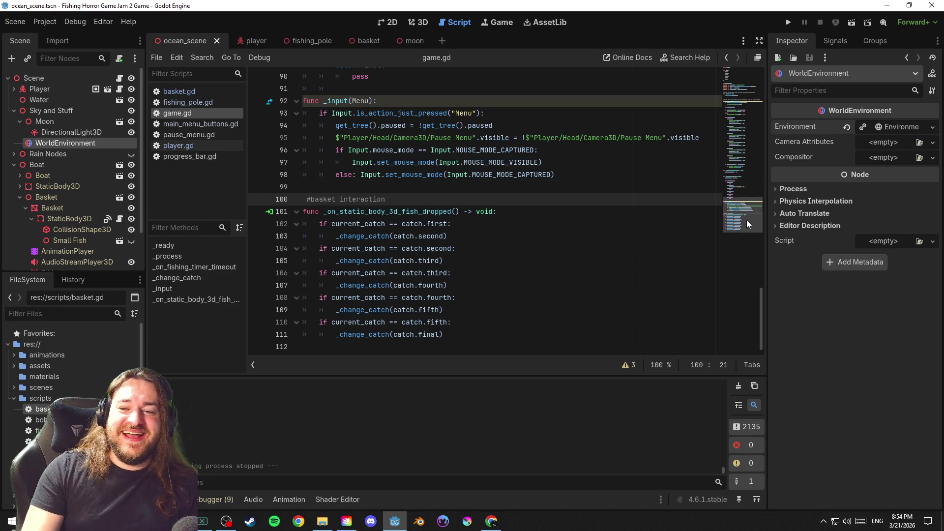
pyautogui.moveTo(742, 214); pyautogui.dragTo(759, 64)
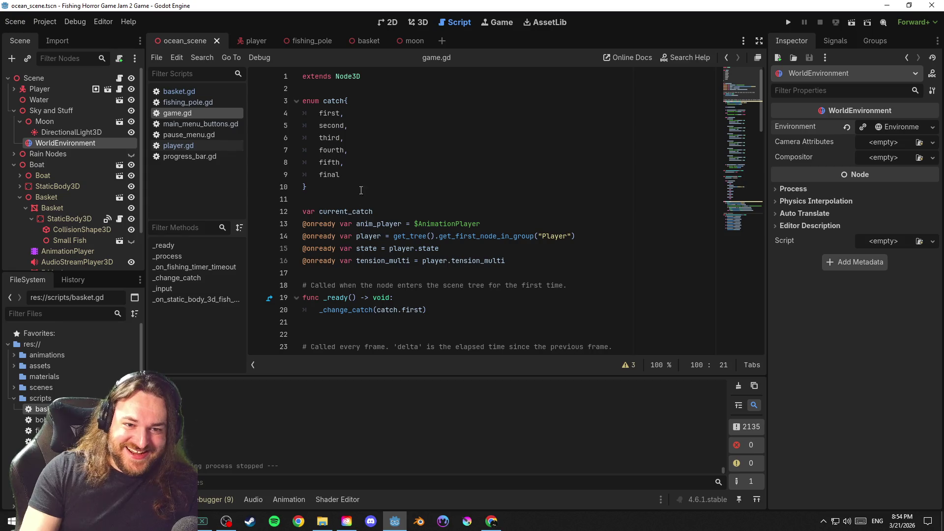